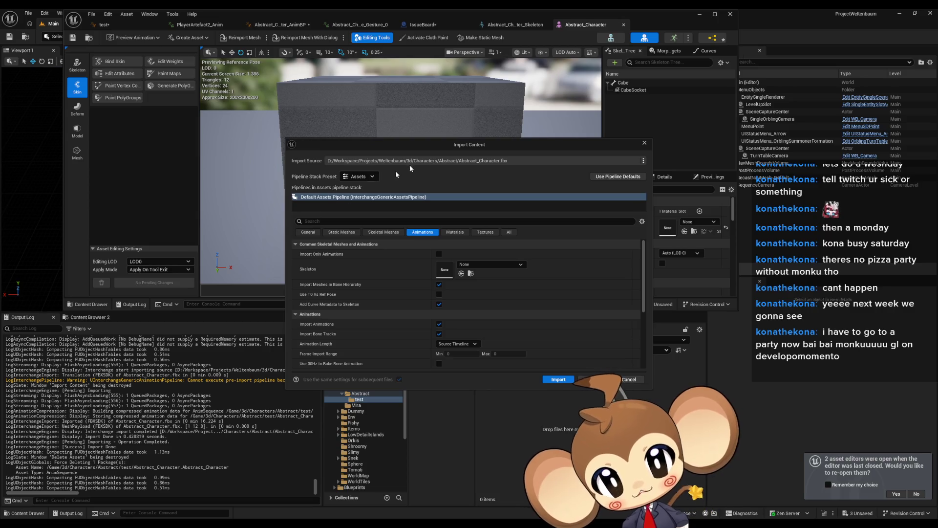
Cancel the Abstract_Character.fbx import in Unreal and switch to the Blender window
left_click(645, 143)
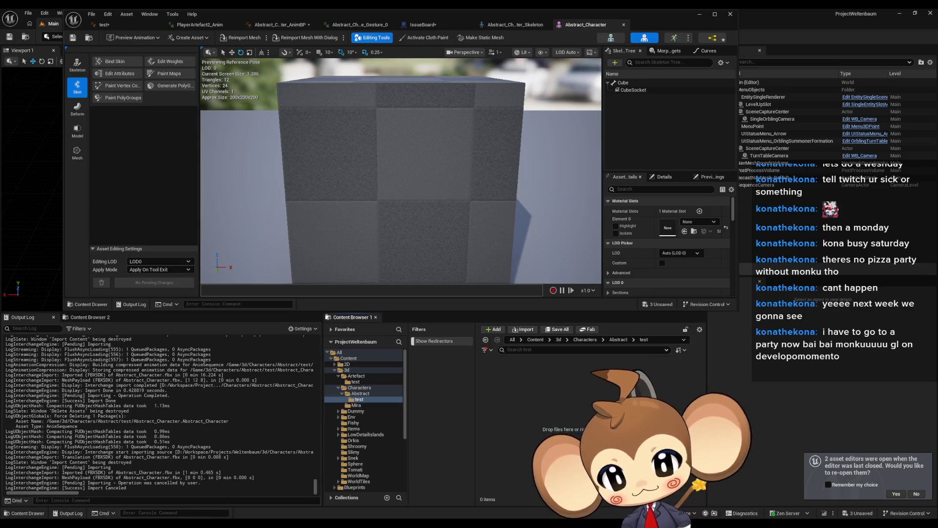
mouse_move(223, 523)
left_click(244, 487)
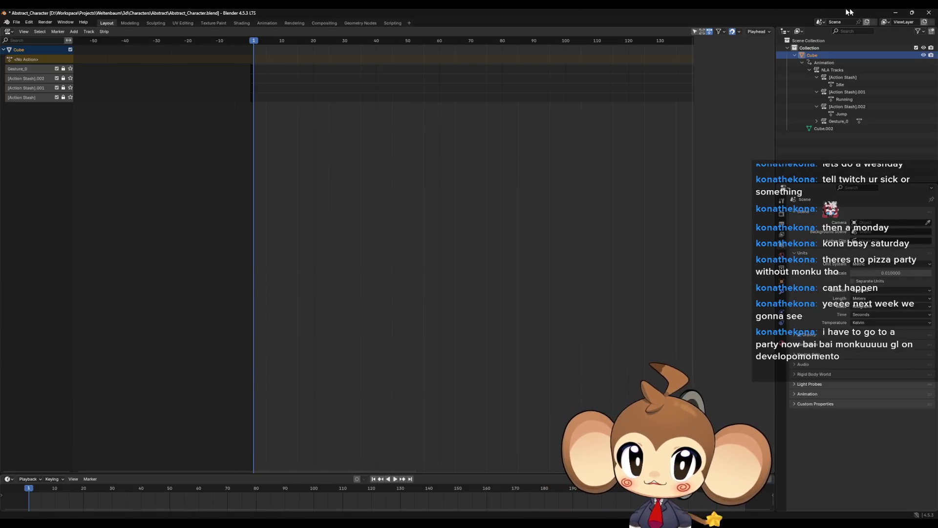
Quit Blender without saving Abstract_Character.blend and dismiss the splash screen
key("ctrl+q")
left_click(474, 279)
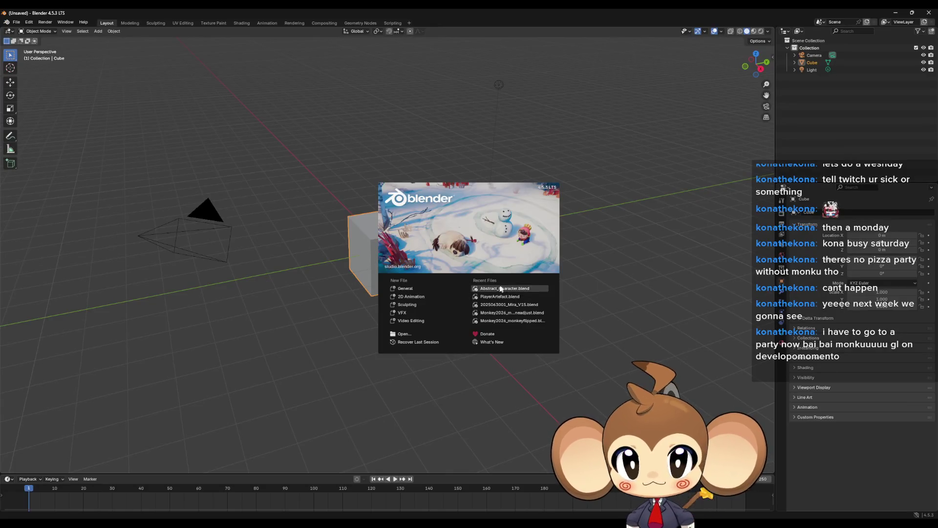
left_click(639, 176)
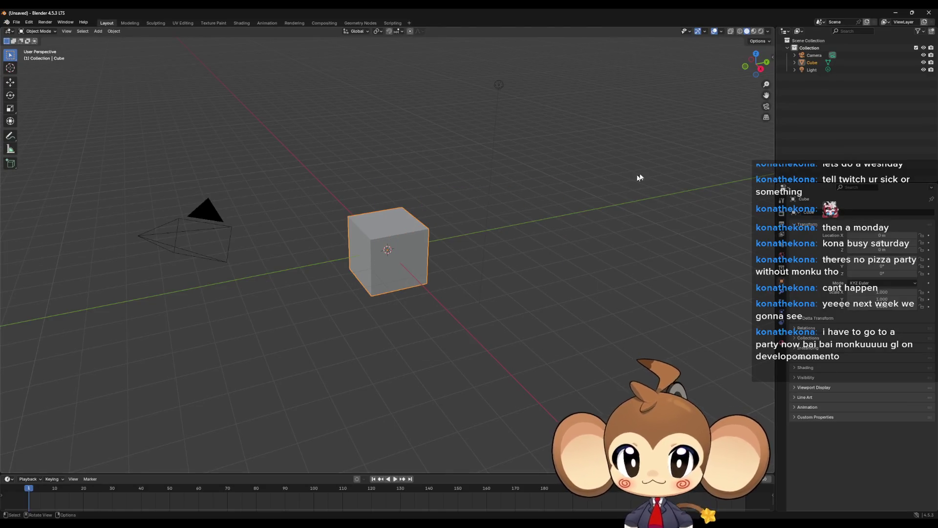
Delete the default light, cube and camera from the scene
left_click(812, 70)
left_click(812, 62, "ctrl")
key("Delete")
left_click(812, 56)
key("Delete")
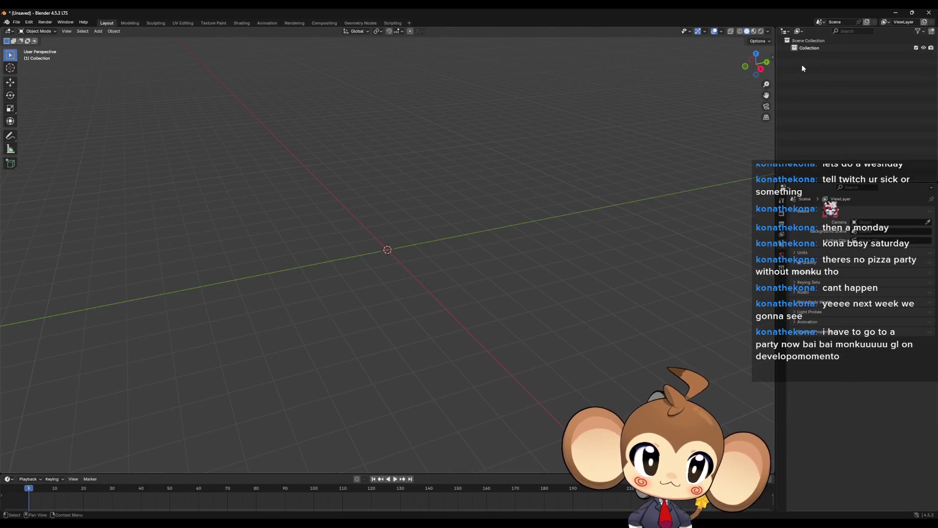
Add a new cube mesh at the origin
left_click(98, 31)
mouse_move(122, 40)
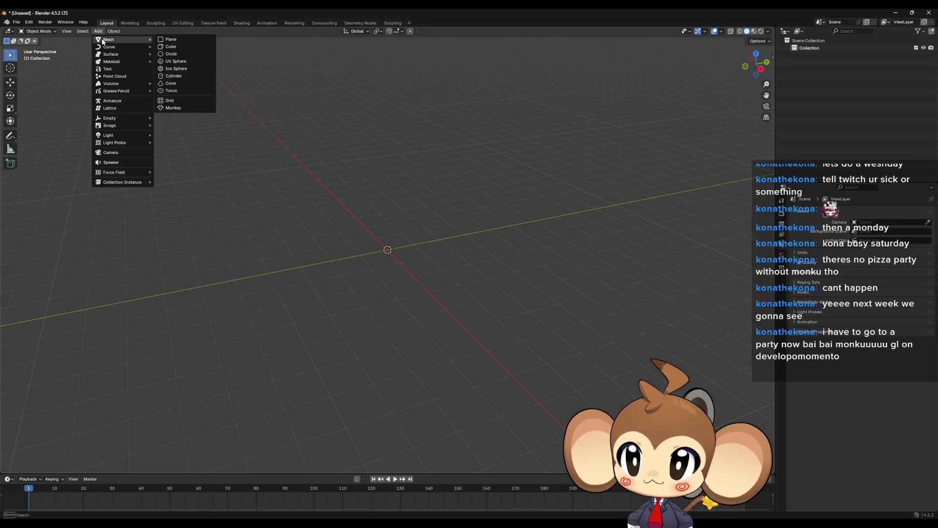
left_click(184, 47)
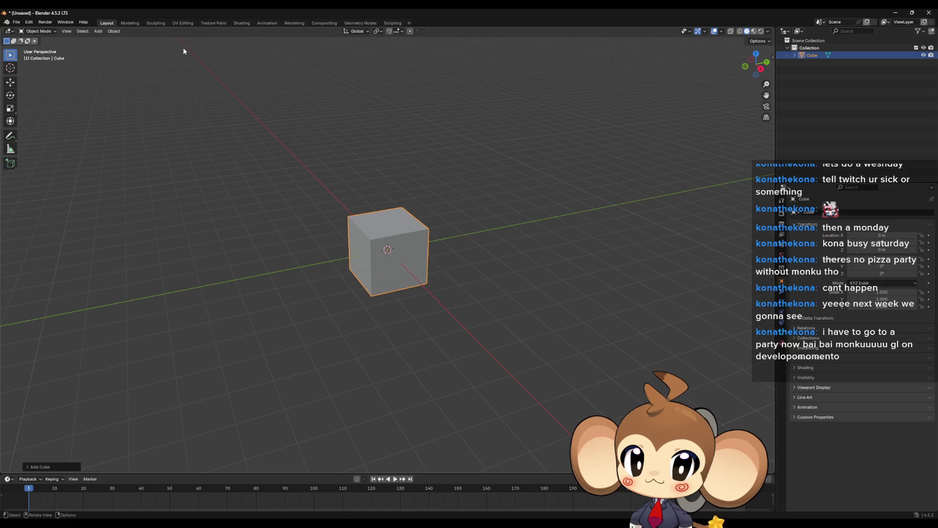
left_click(300, 258)
Add an armature at the origin and enter its Edit Mode
left_click(98, 31)
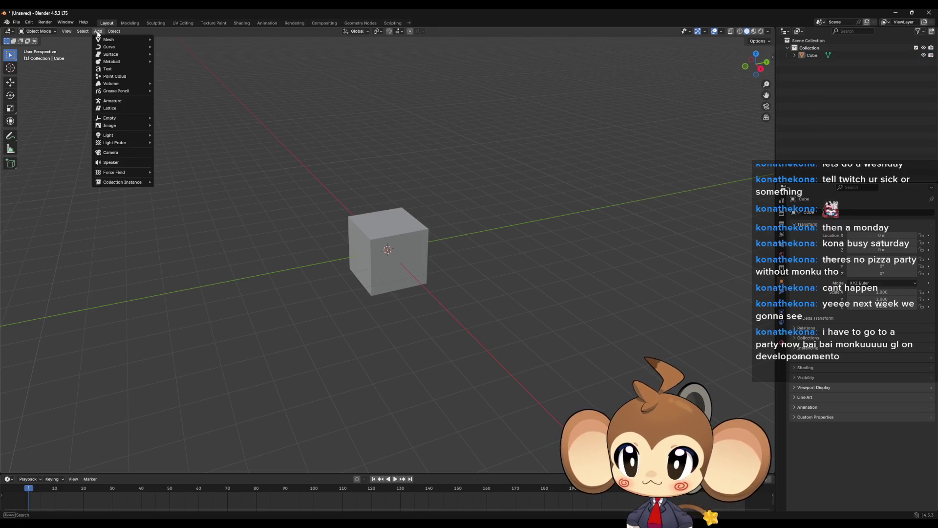
left_click(113, 100)
mouse_move(307, 200)
left_mouse_down()
mouse_move(341, 185)
mouse_move(339, 195)
left_mouse_up()
scroll(339, 195, "up", 3)
left_click_drag(342, 229, 346, 235)
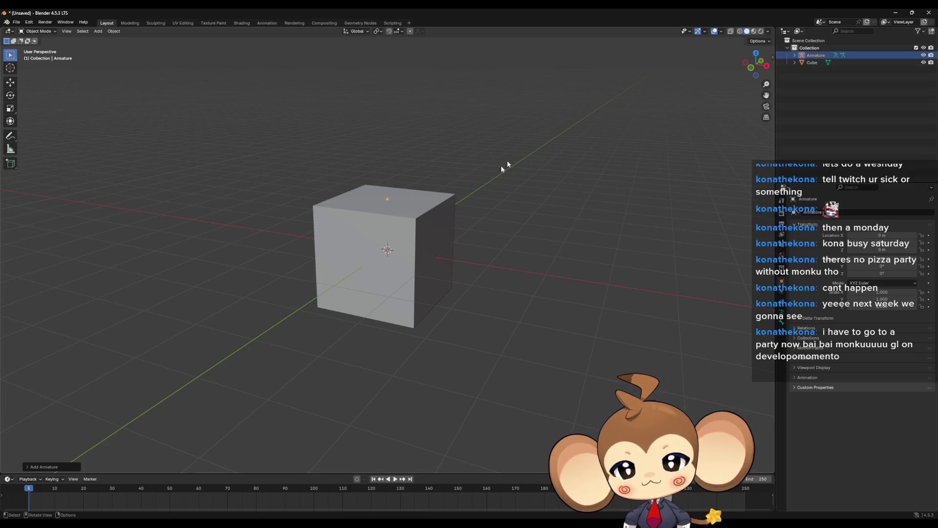
key("Tab")
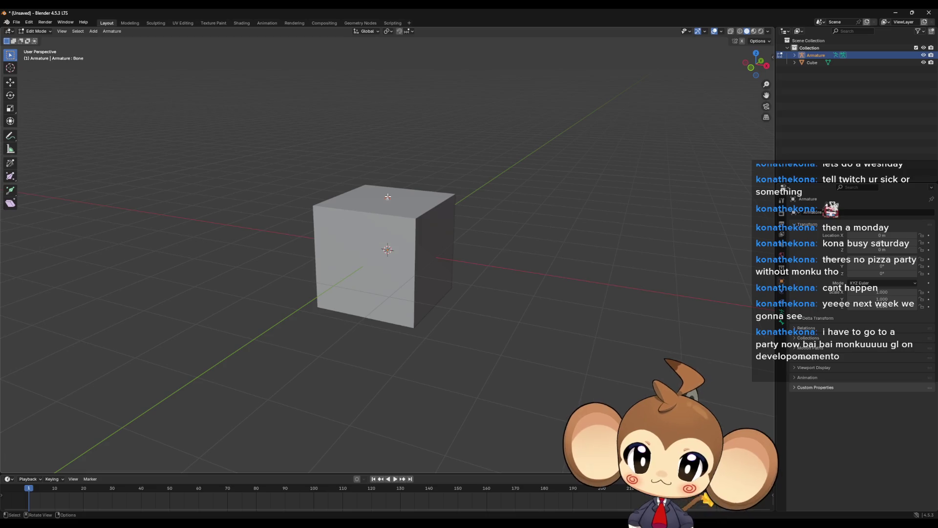
Hide the cube and extrude a first new bone straight up along Z
left_click(924, 62)
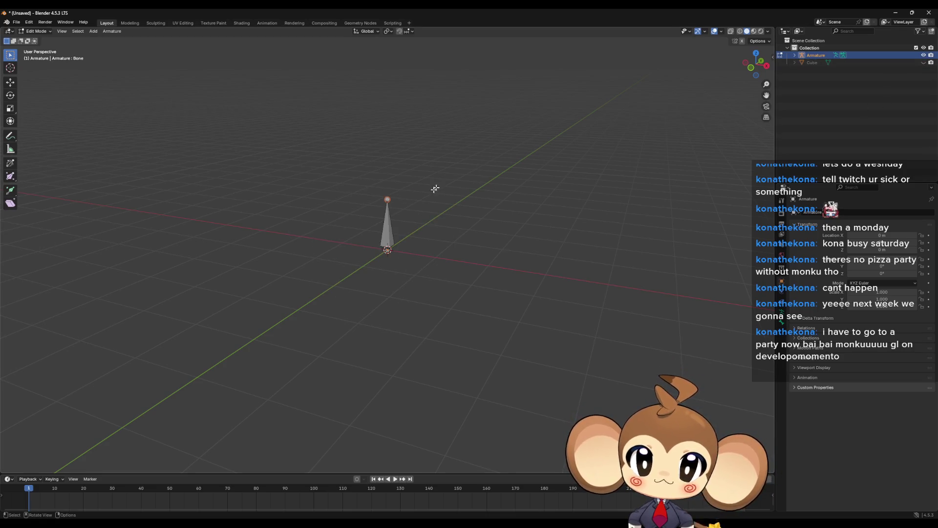
key("e")
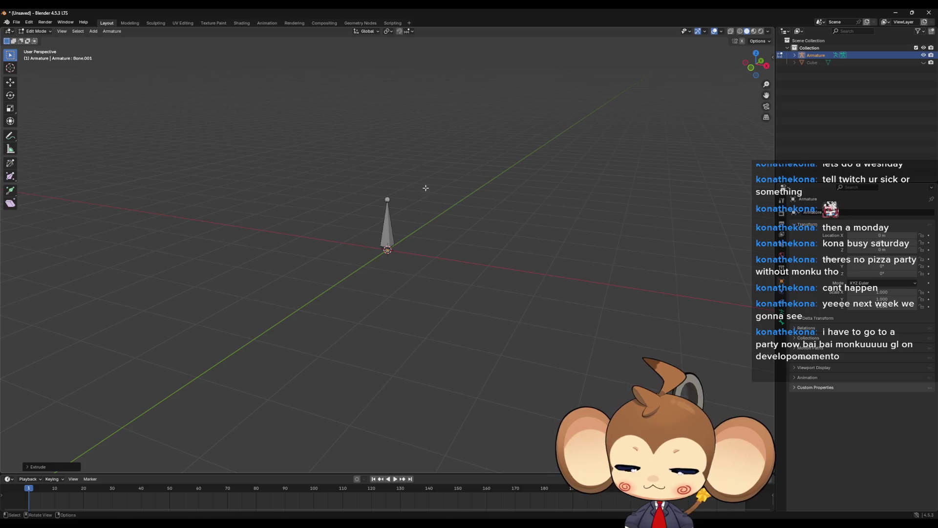
key("z")
left_click(422, 146)
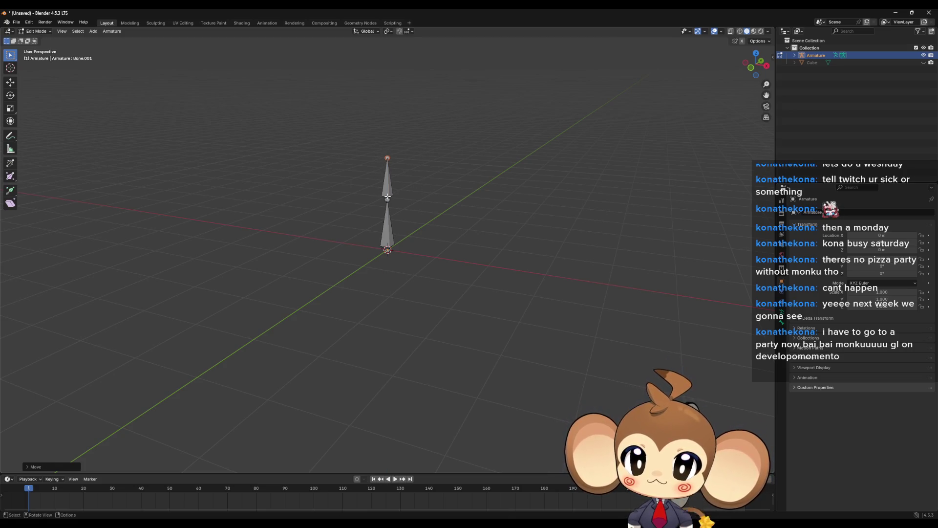
Extrude two more bones upward along Z to complete the vertical chain
left_click(388, 200)
left_click(389, 200)
key("e")
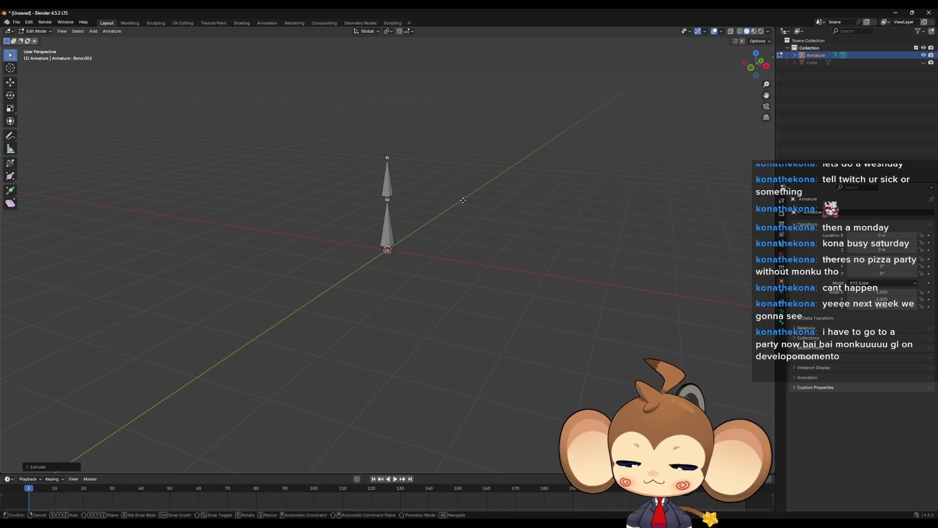
key("z")
left_click(478, 170)
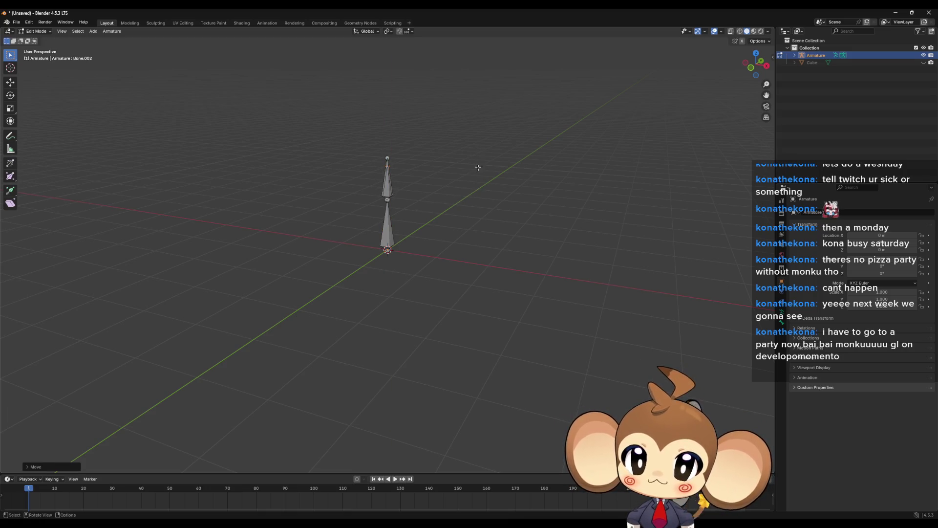
left_click(390, 158)
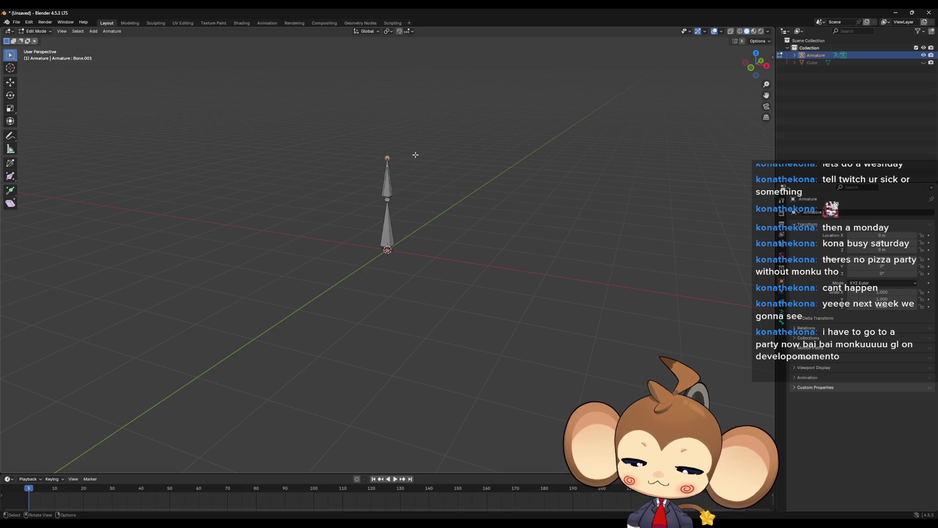
key("e")
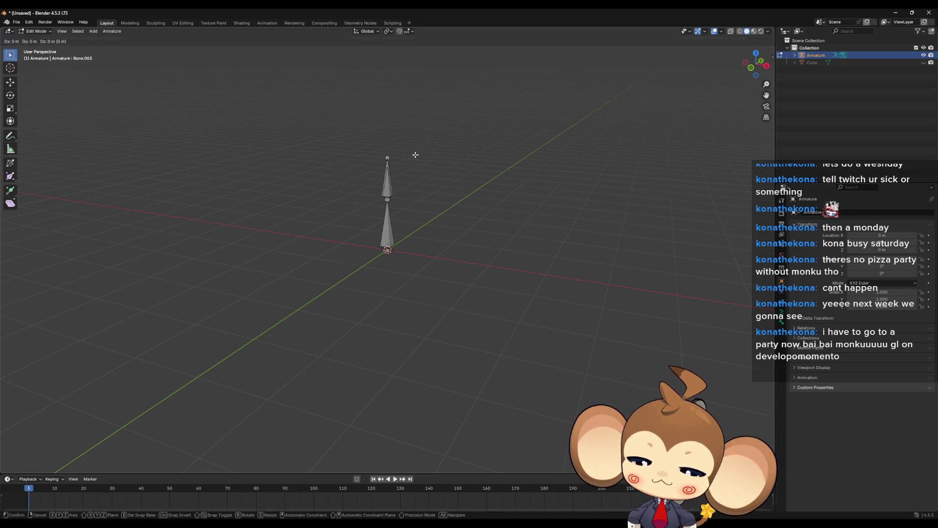
key("z")
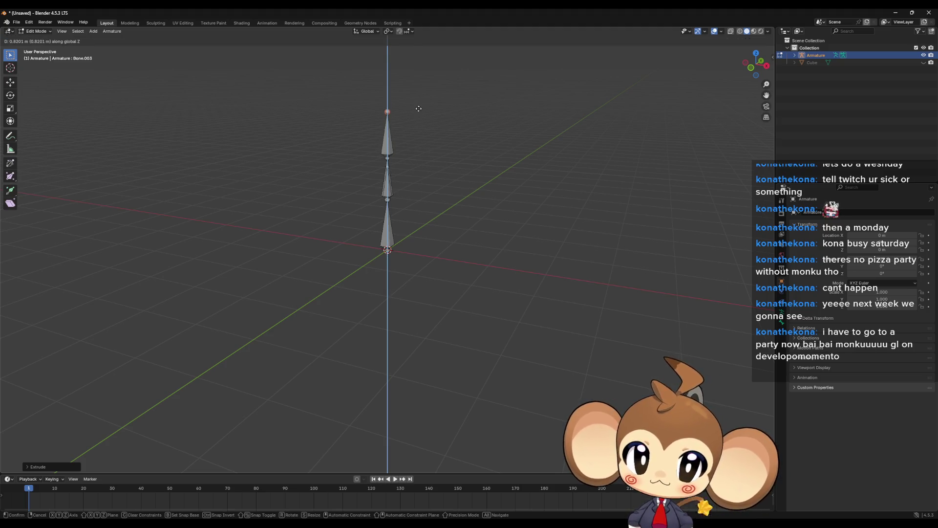
left_click(418, 109)
Expand the armature in the Outliner to reveal Bone through Bone.003
left_click(794, 54)
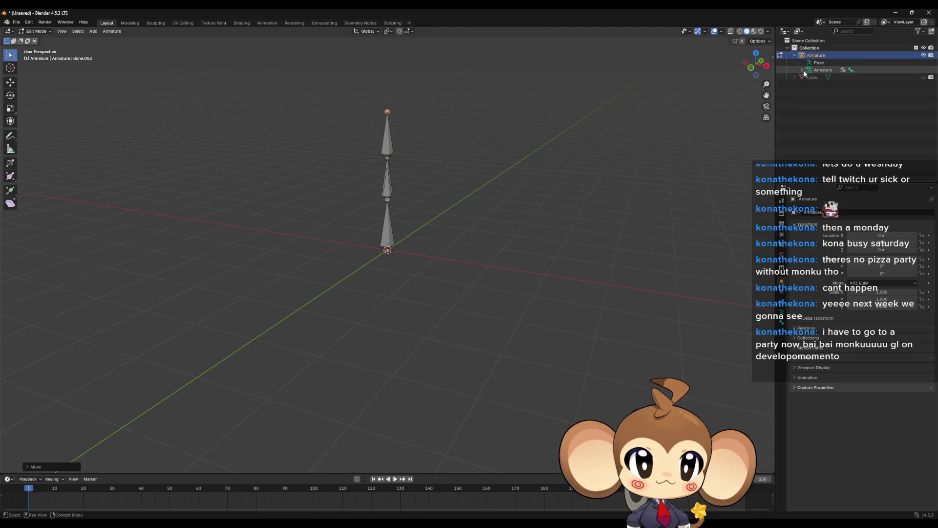
left_click(802, 70)
left_click(810, 77)
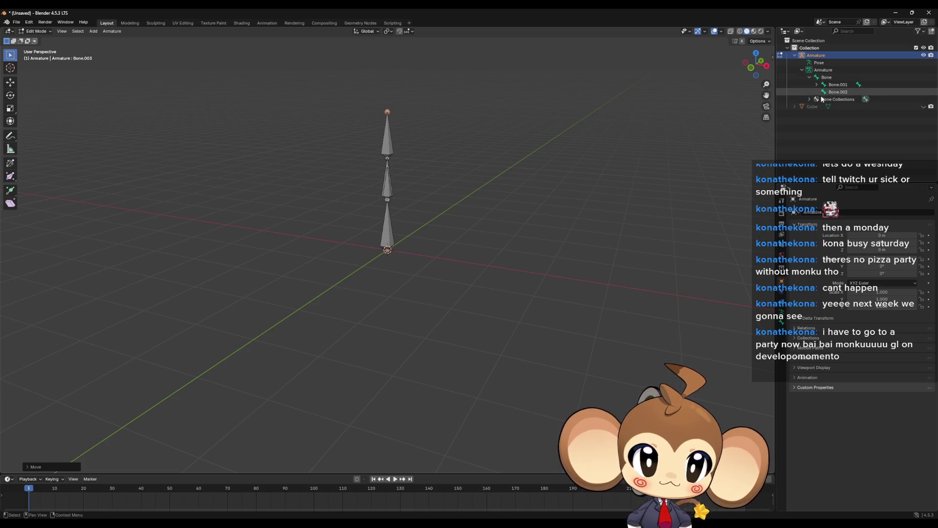
left_click(818, 85)
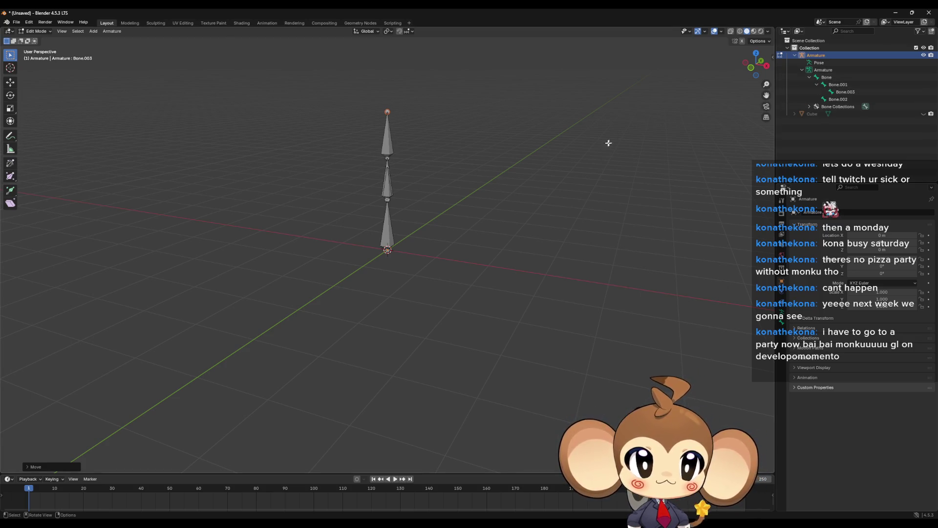
left_click(534, 223)
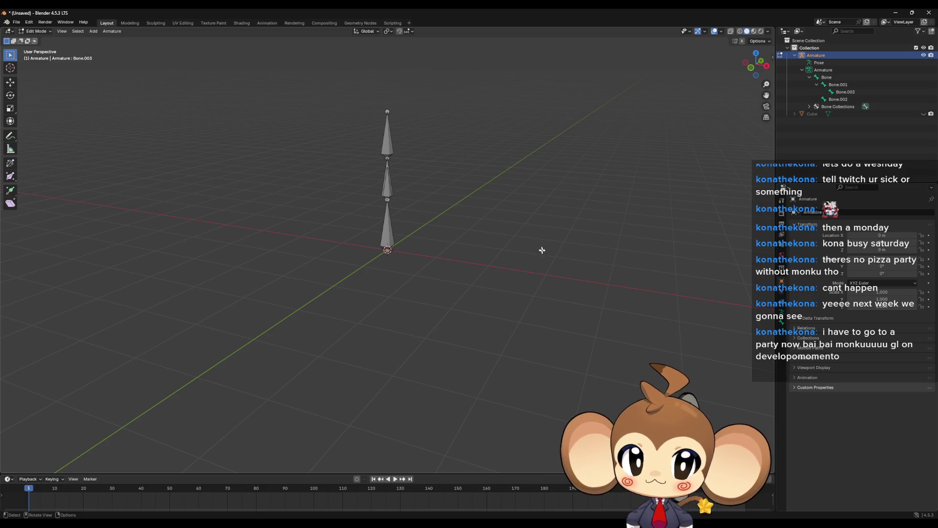
mouse_move(474, 247)
left_mouse_down()
mouse_move(496, 232)
mouse_move(497, 260)
left_mouse_up()
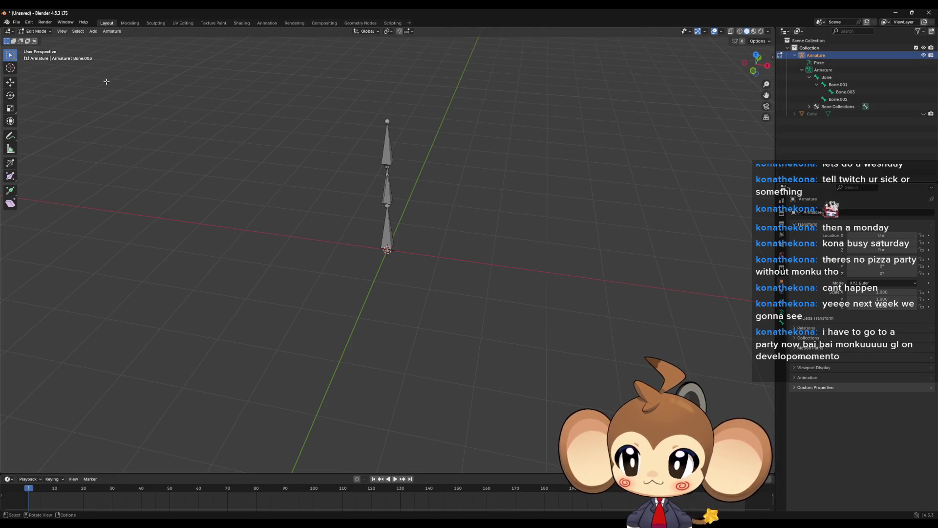
Switch the armature to Pose Mode and bring up the Output Properties
left_click(31, 33)
left_click(36, 55)
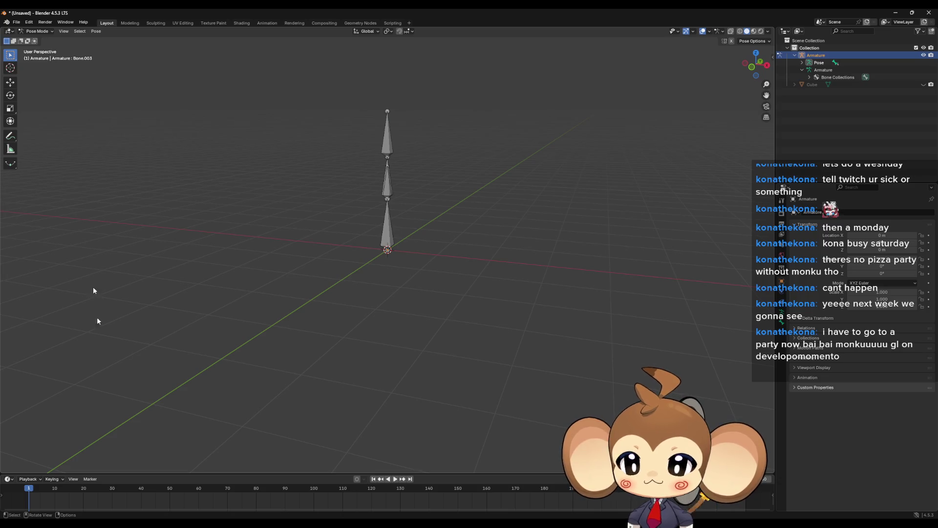
left_click(782, 270)
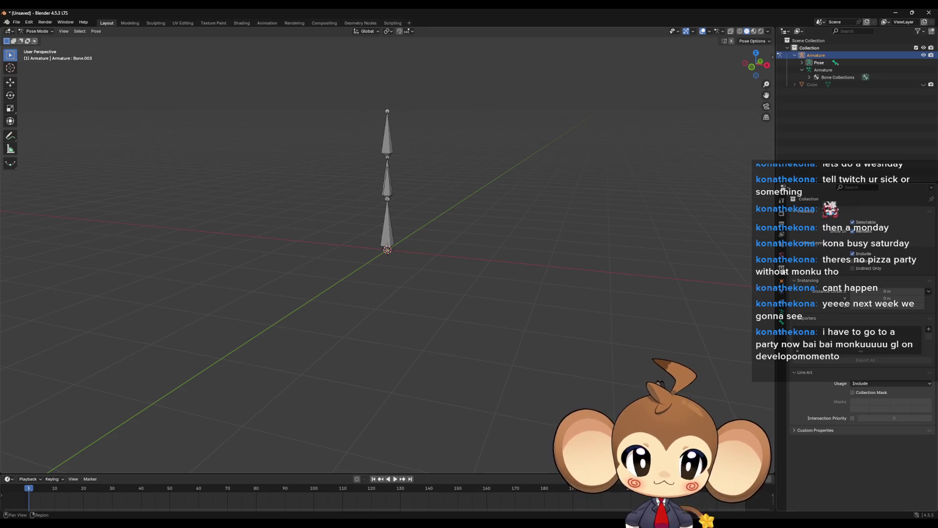
left_click(782, 244)
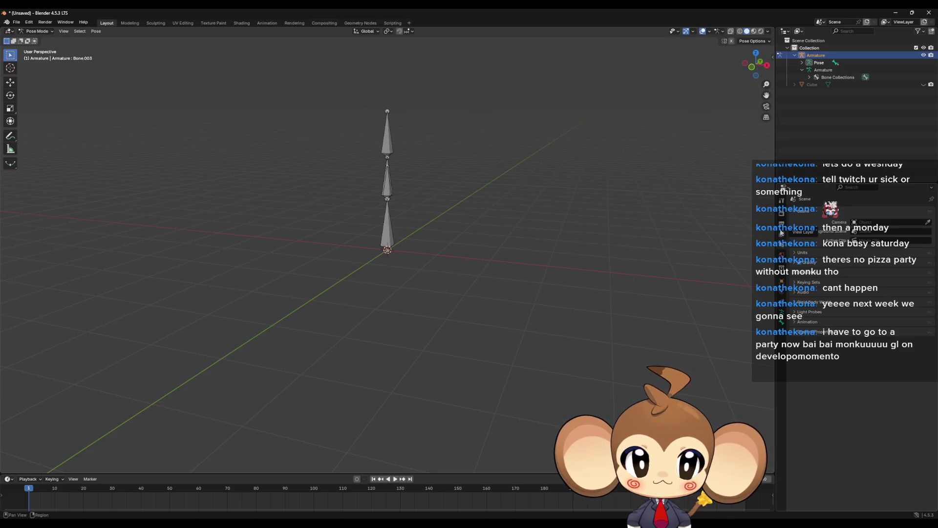
left_click(780, 221)
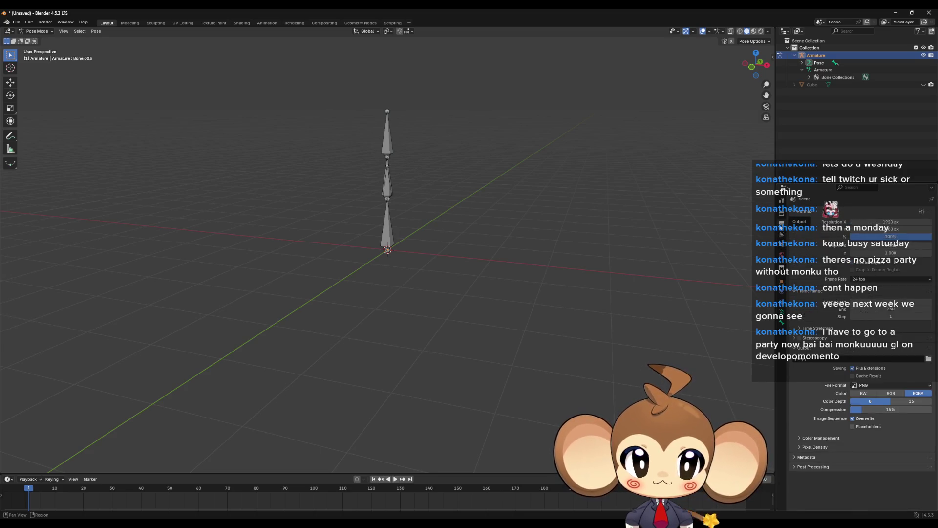
left_click(782, 199)
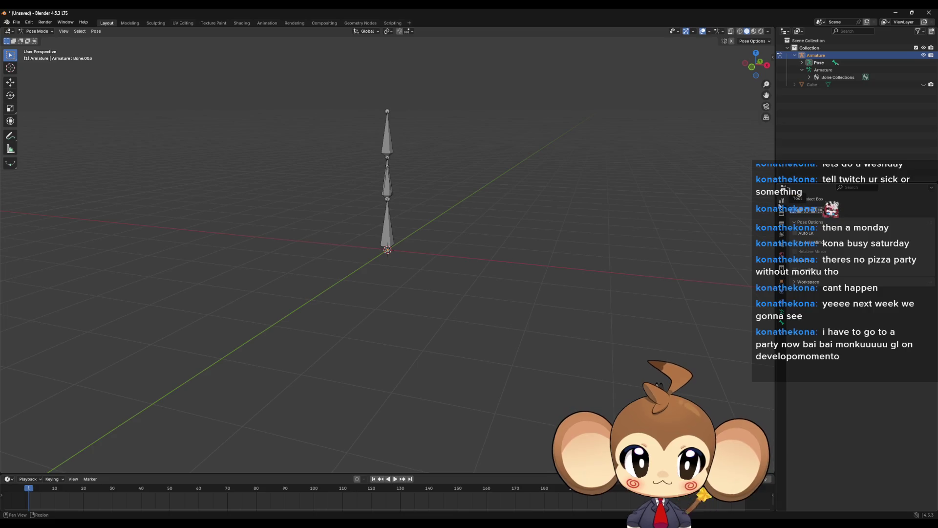
left_click(782, 223)
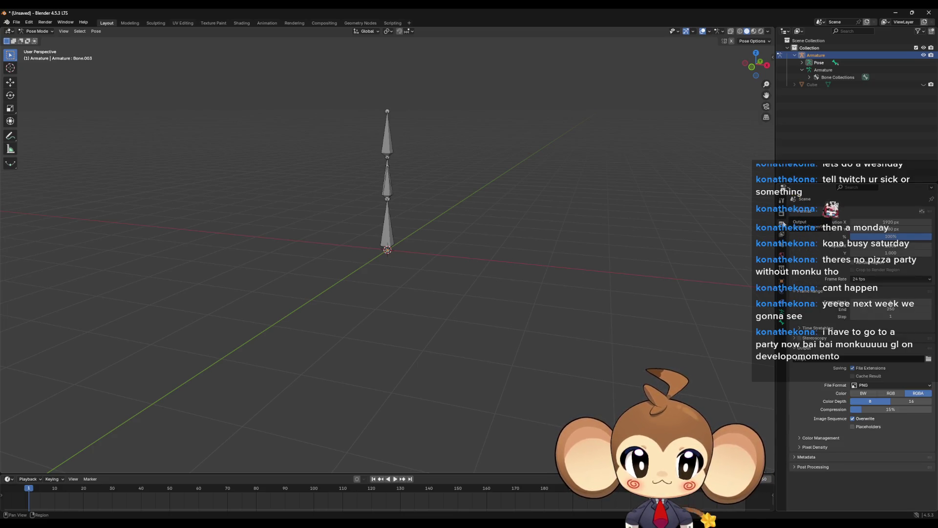
Set the output frame rate to 60 fps
left_click(895, 301)
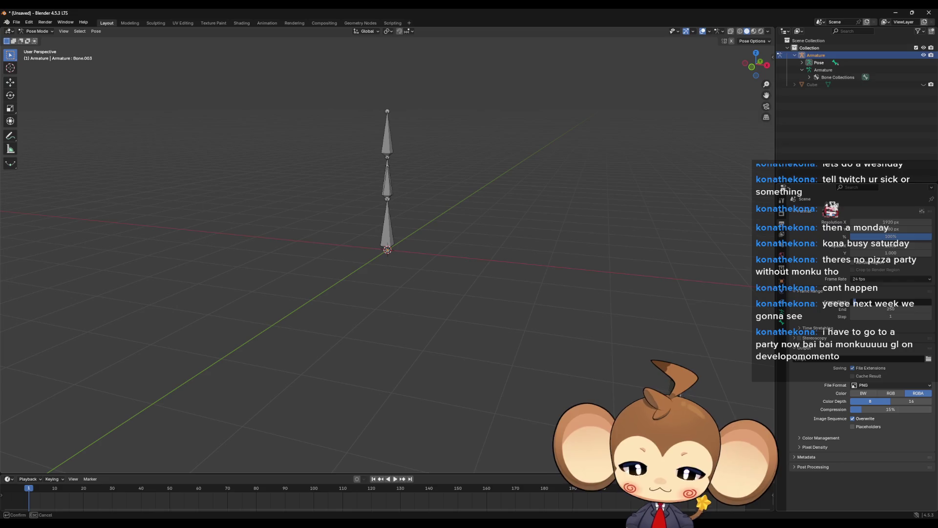
key("Return")
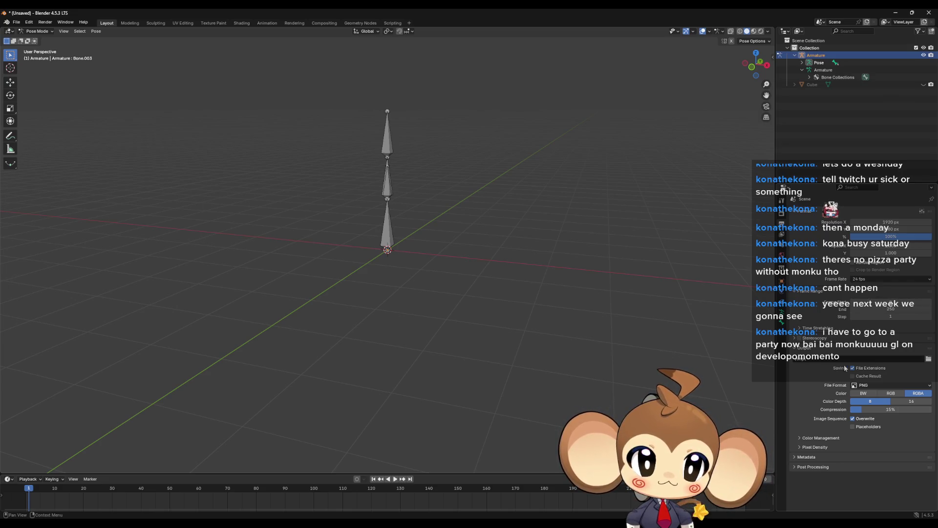
left_click(891, 278)
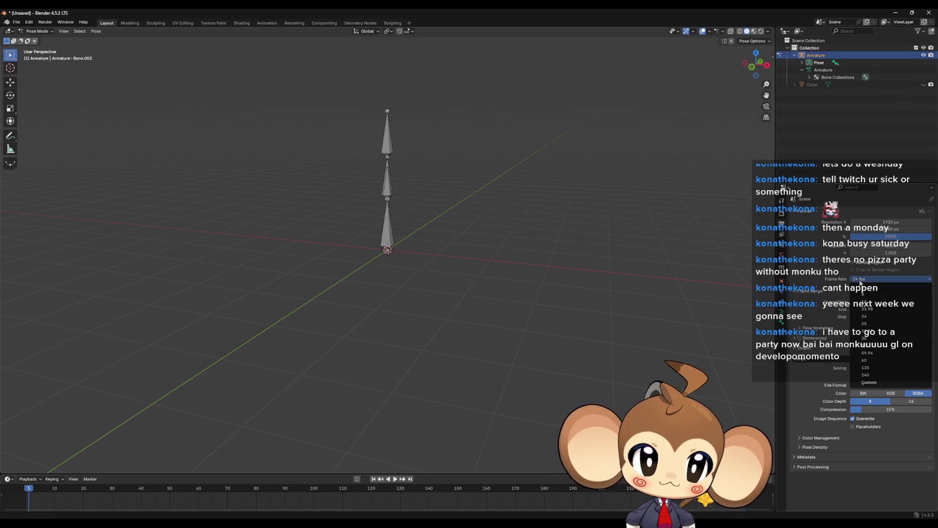
left_click(891, 360)
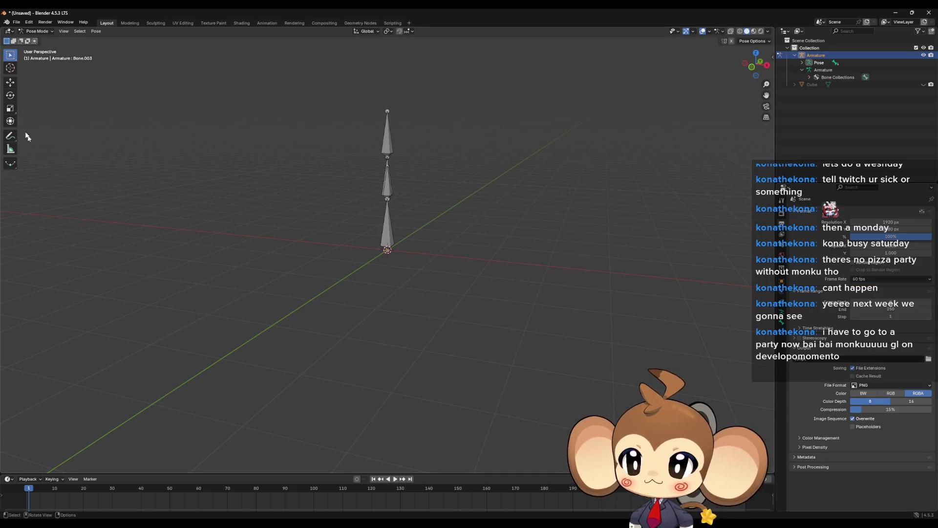
left_click(9, 31)
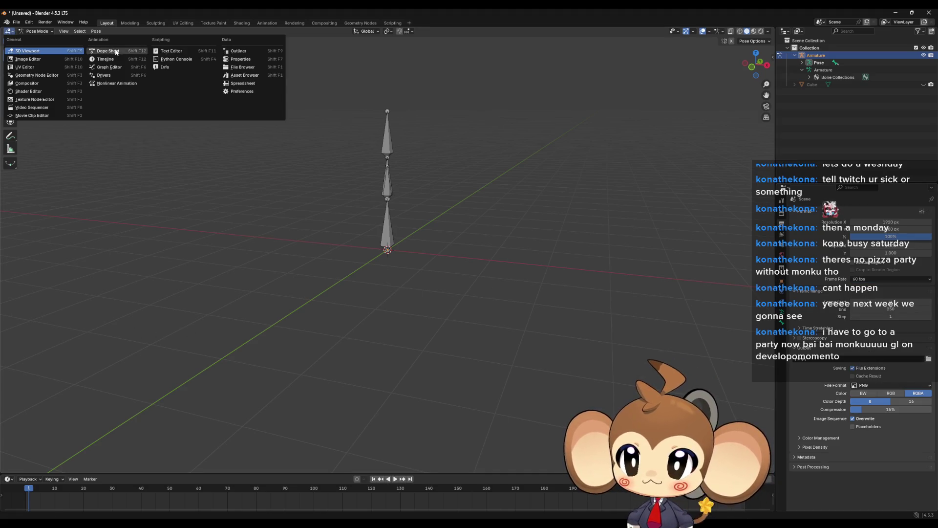
Make the area a Dope Sheet Action Editor and create a new action named Idle
left_click(116, 51)
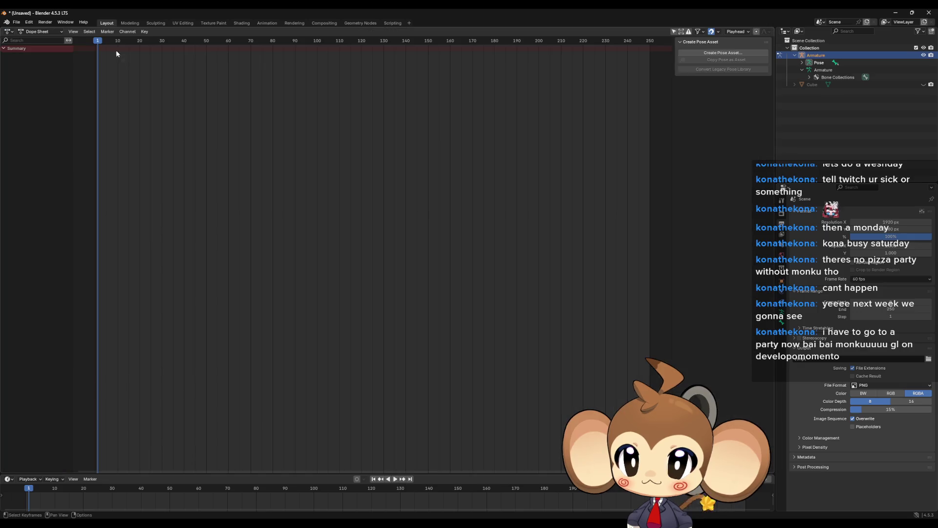
left_click(33, 32)
left_click(42, 59)
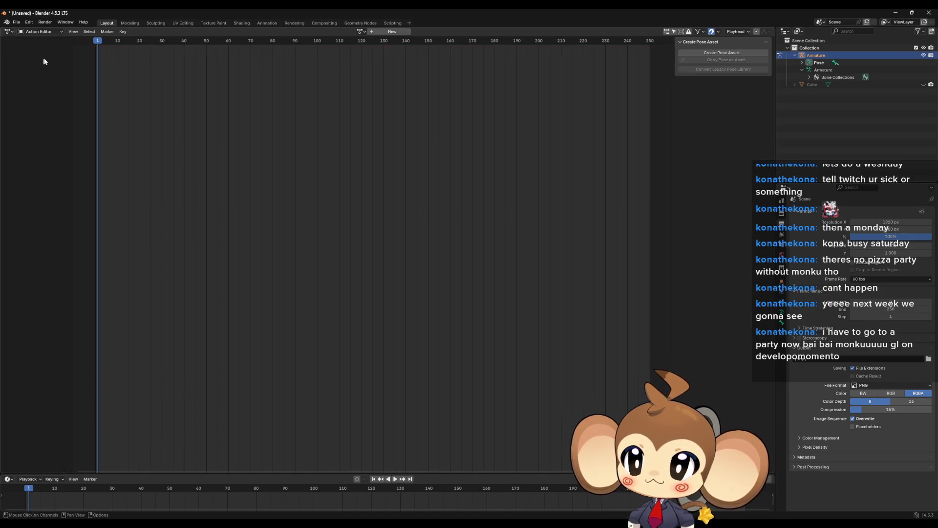
left_click(385, 32)
double_click(350, 32)
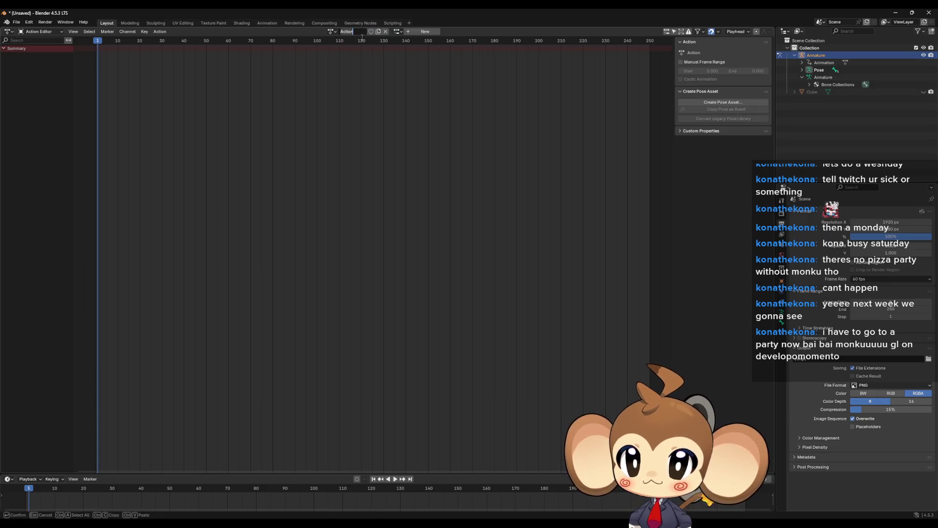
type("Idle")
key("Return")
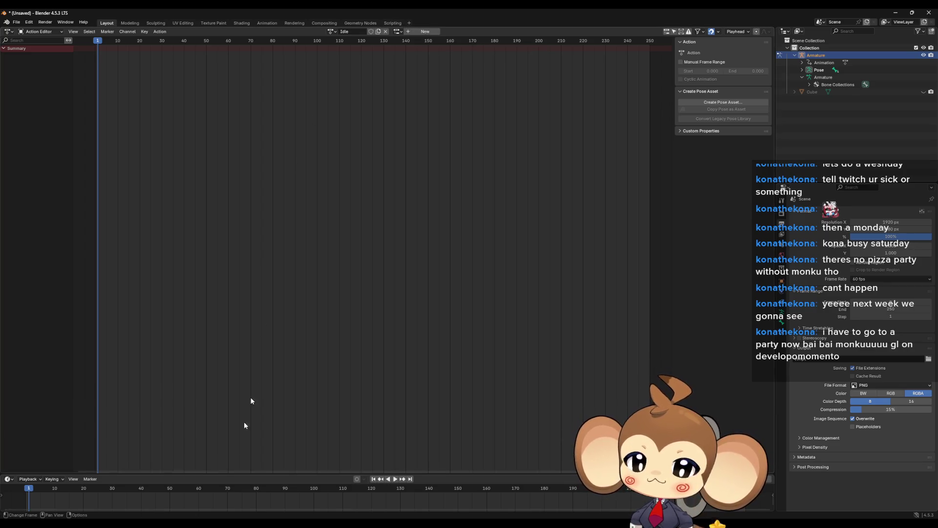
Open Abstract_Character_AnimBP in Unreal and drag its window down to expose the level editor
mouse_move(425, 503)
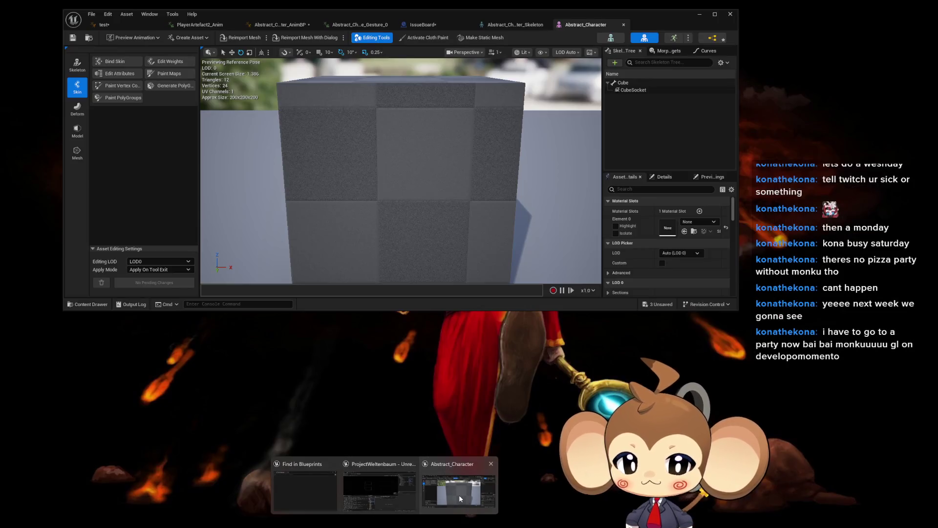
left_click(459, 495)
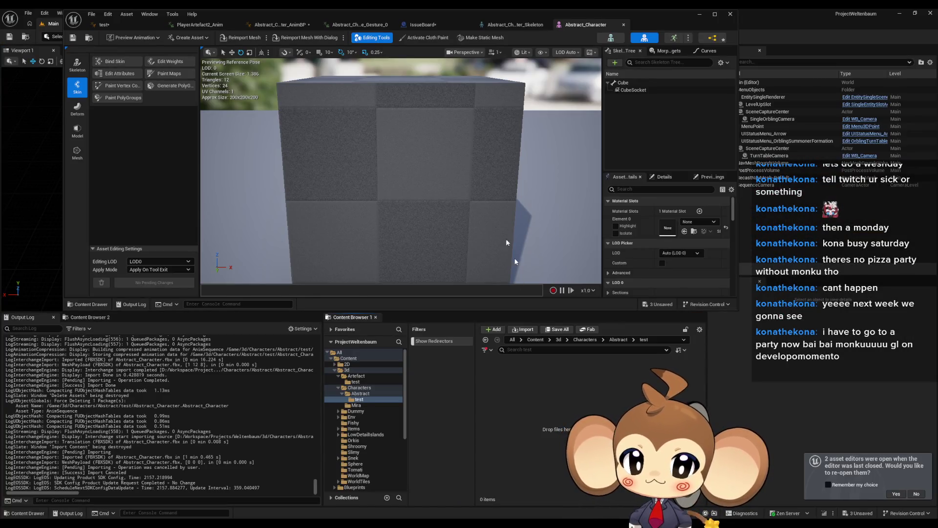
left_click(712, 38)
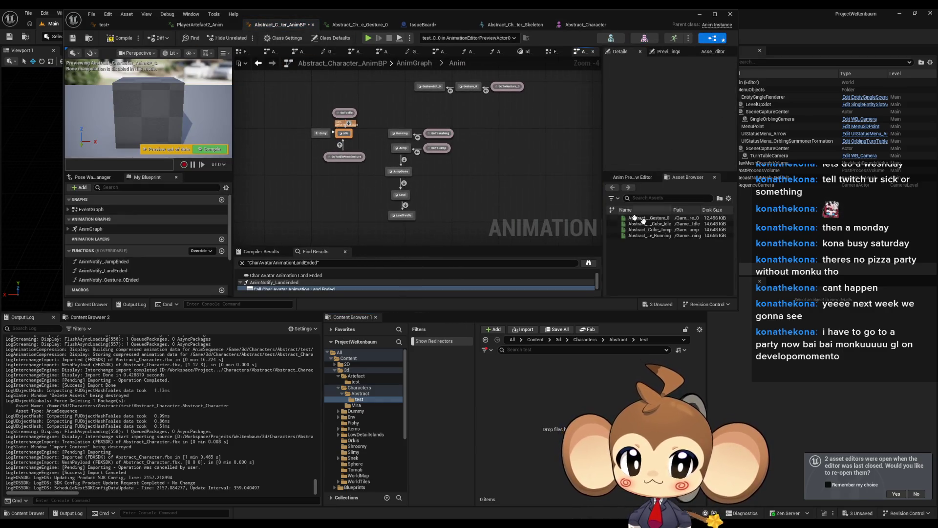
mouse_move(665, 218)
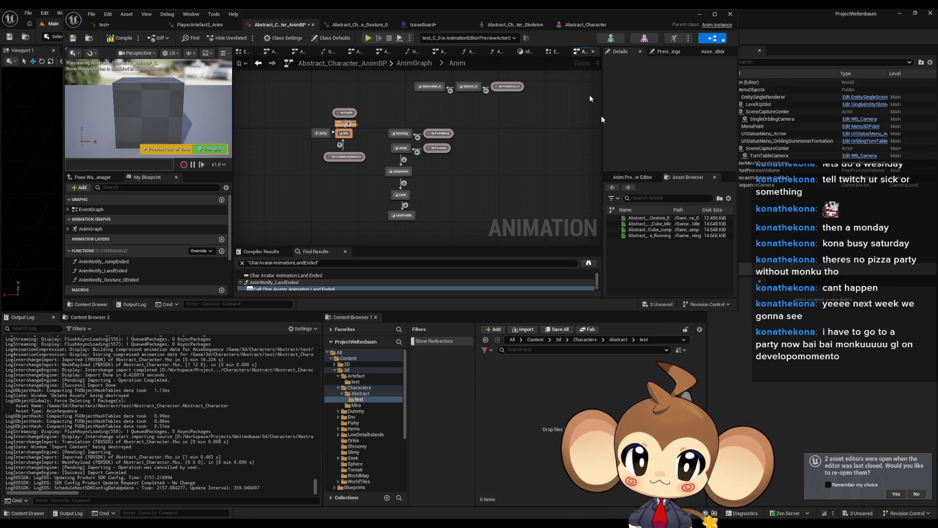
mouse_move(513, 18)
left_mouse_down()
mouse_move(513, 157)
mouse_move(476, 104)
mouse_move(703, 119)
mouse_move(937, 154)
mouse_move(937, 164)
mouse_move(904, 165)
mouse_move(837, 134)
mouse_move(789, 133)
left_mouse_up()
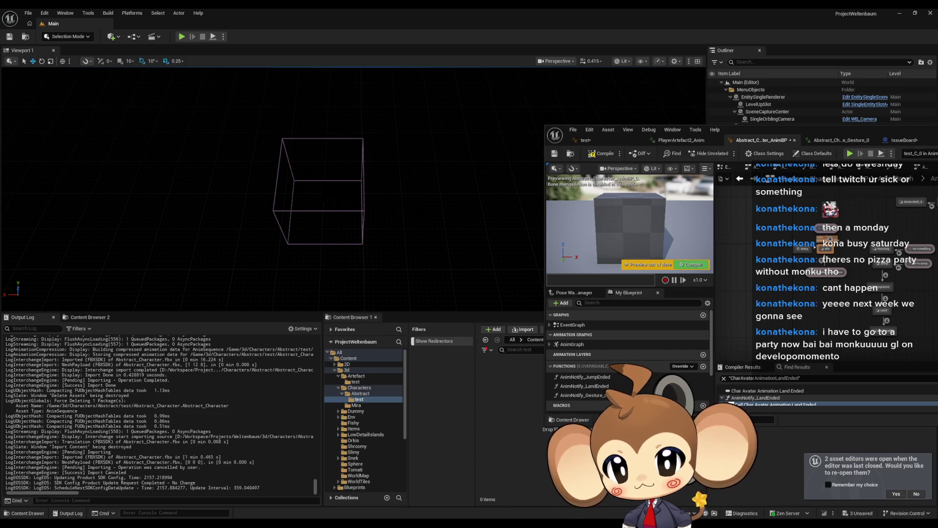
Back in Blender, assign the Idle action to the armature and confirm its name
mouse_move(207, 523)
left_click(254, 497)
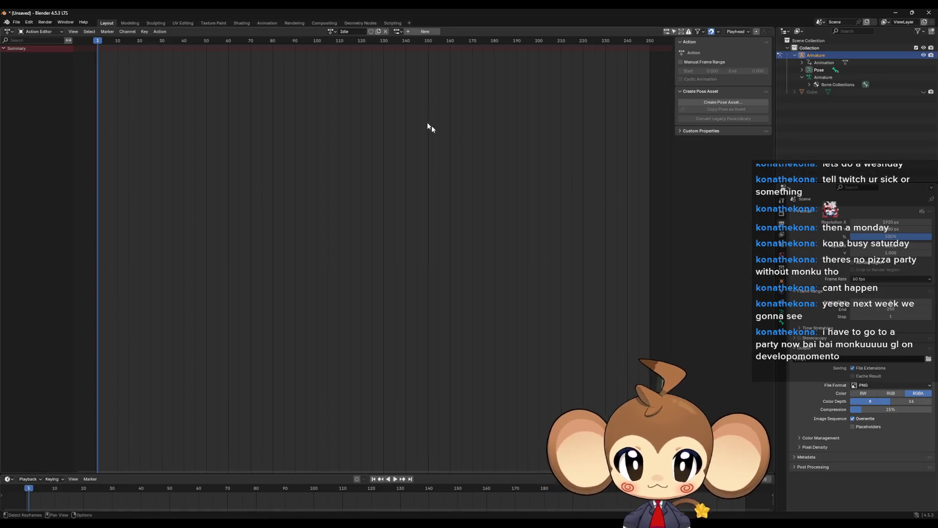
left_click(421, 33)
left_click(347, 32)
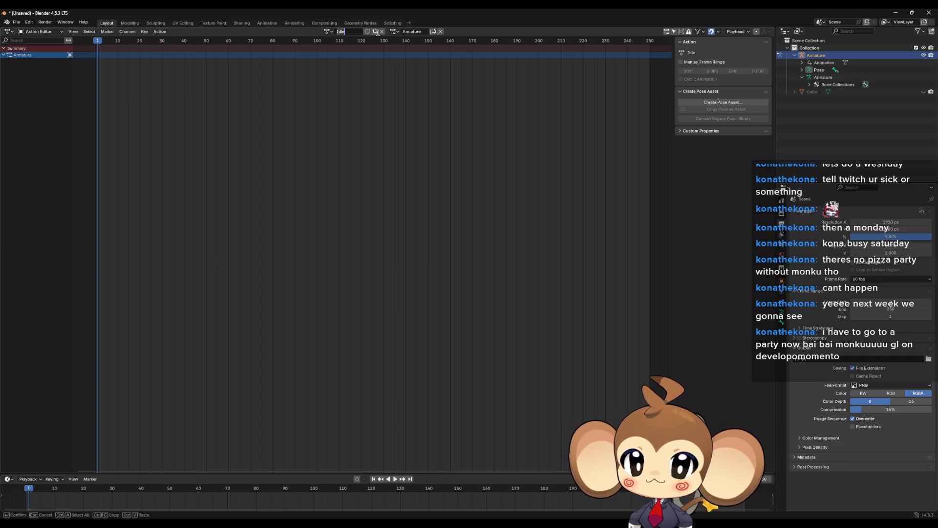
left_click(327, 33)
left_click(327, 32)
key("Escape")
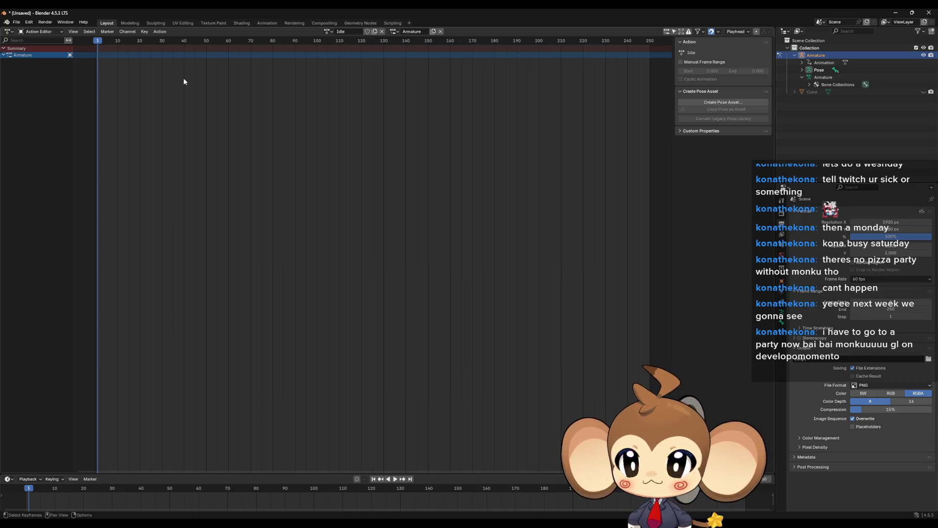
Switch the area to the Nonlinear Animation editor showing the Idle track
left_click(9, 32)
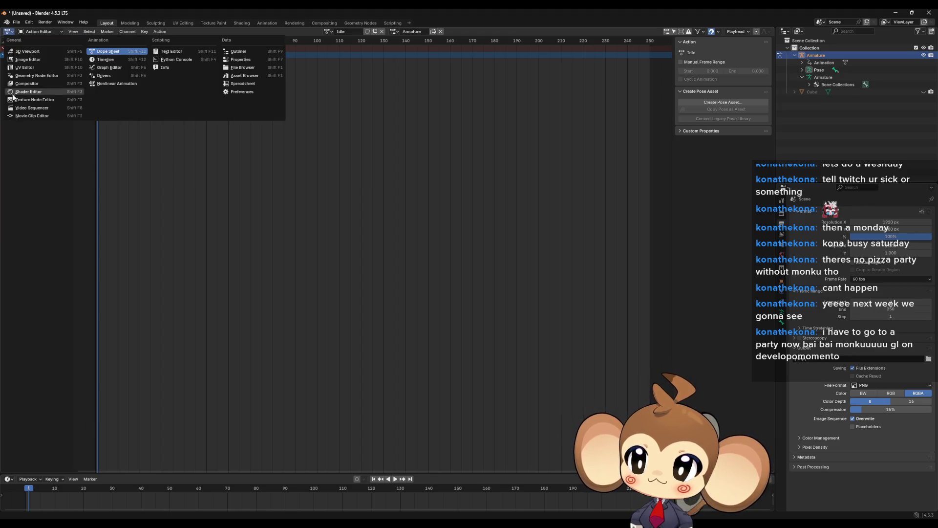
left_click(110, 85)
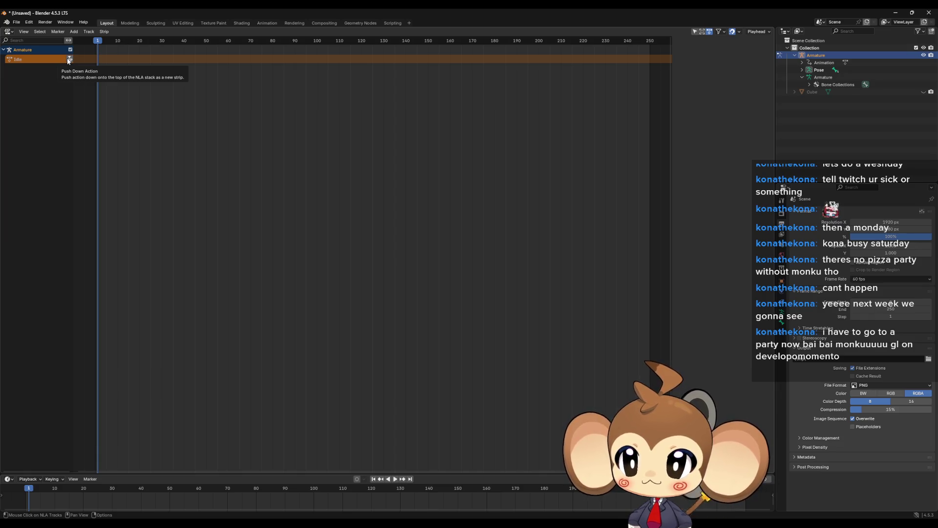
right_click(45, 115)
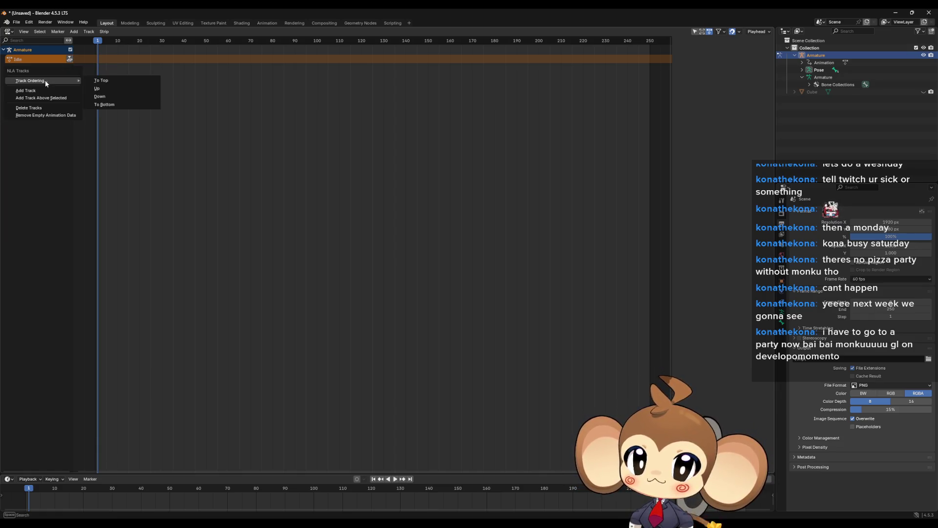
right_click(41, 87)
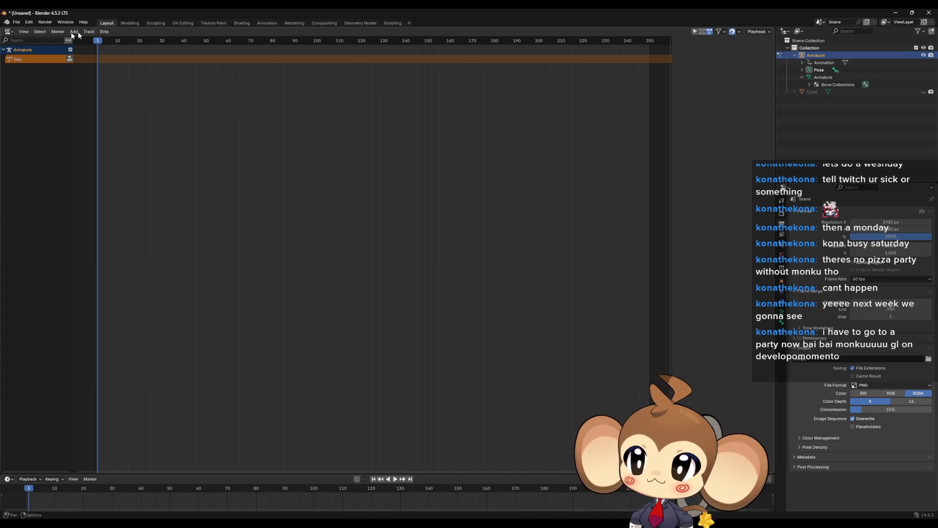
left_click(9, 31)
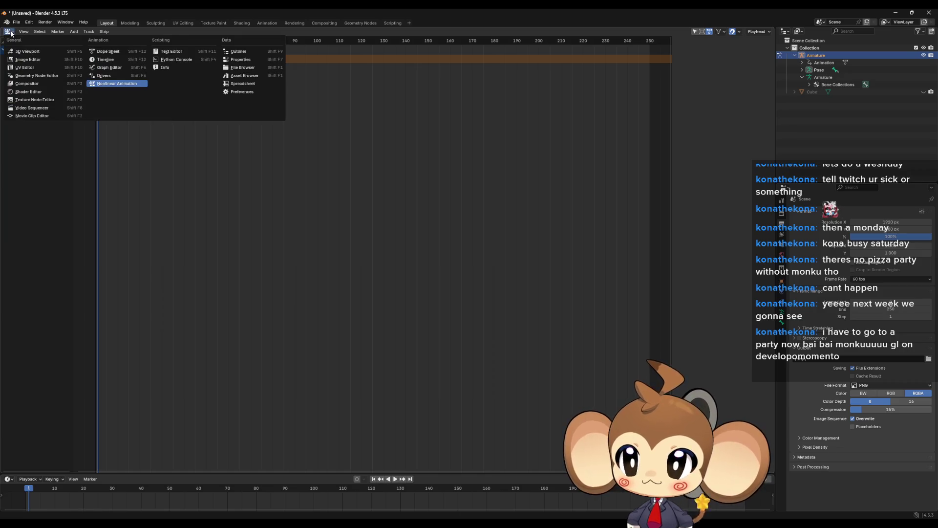
Enable Fake User on the Idle action in the Action Editor
left_click(111, 61)
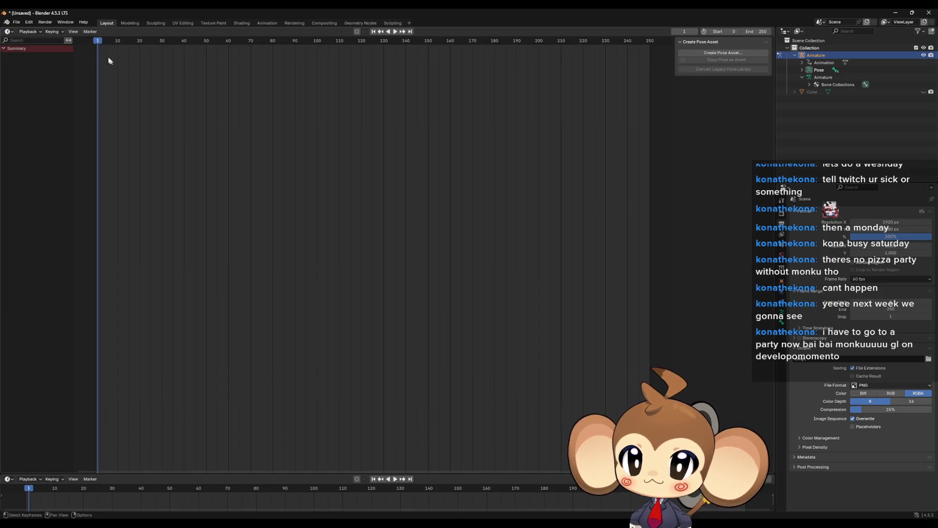
left_click(9, 32)
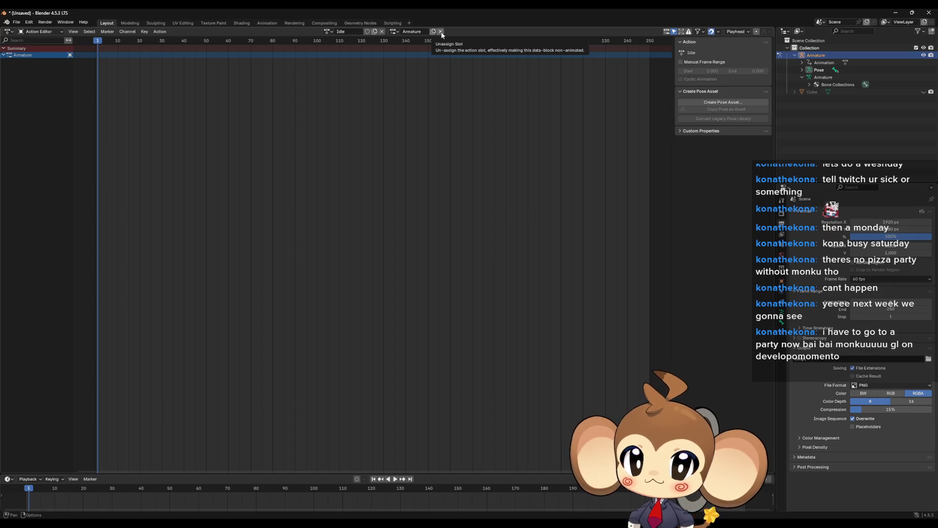
left_click(367, 33)
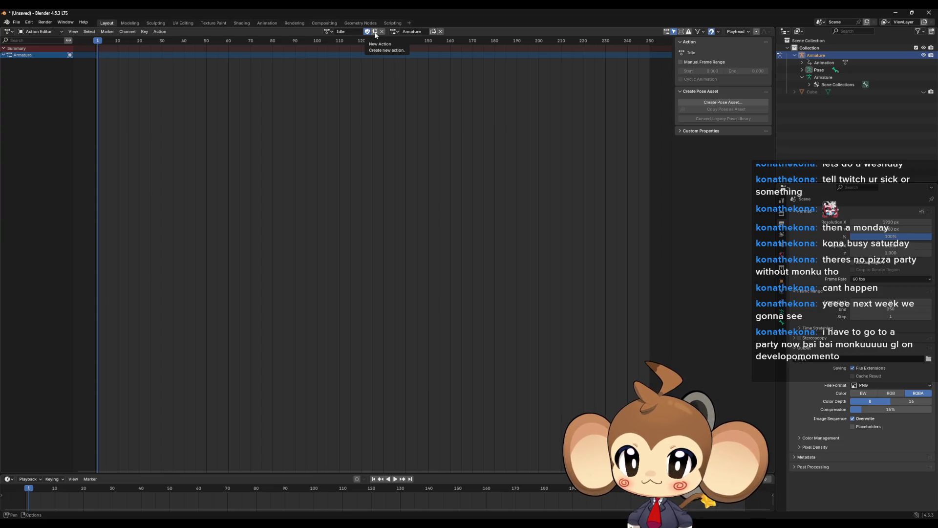
Create three new actions named Jump, Running and Gesture_0
left_click(376, 32)
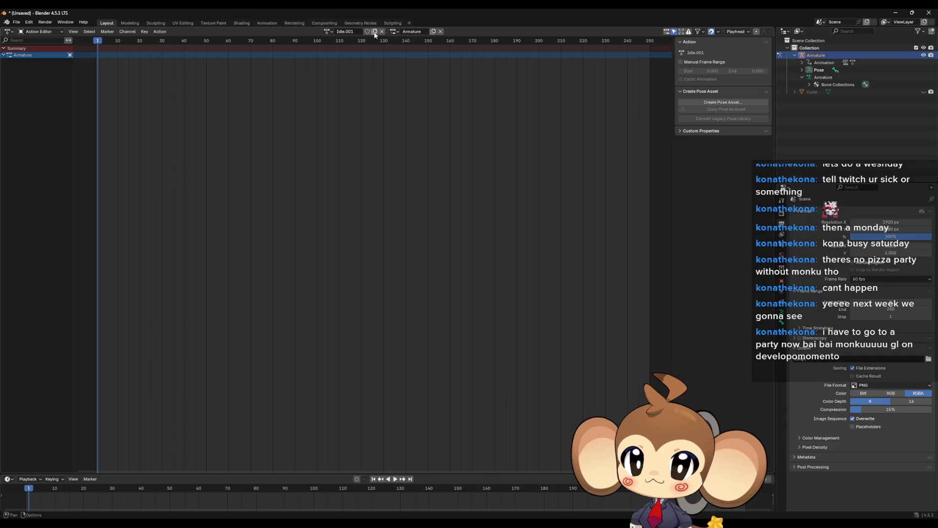
left_click(352, 31)
type("Jump")
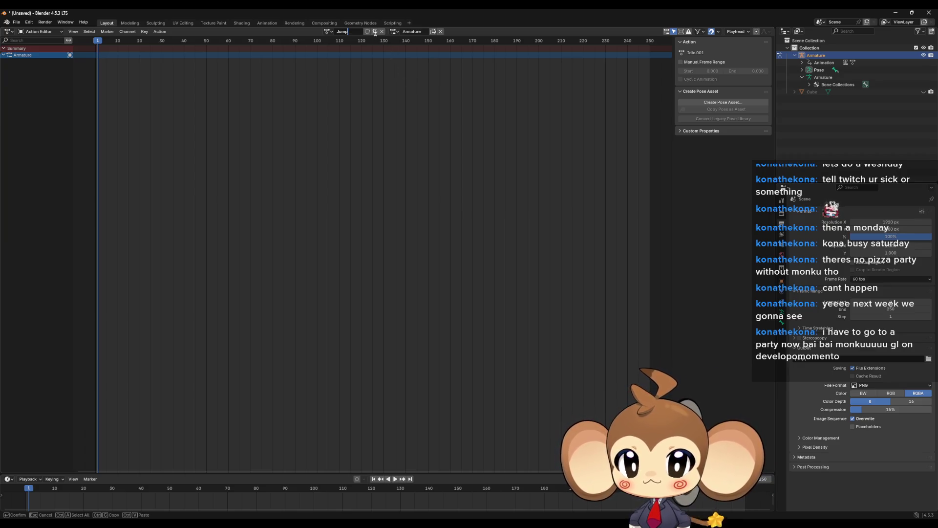
key("Return")
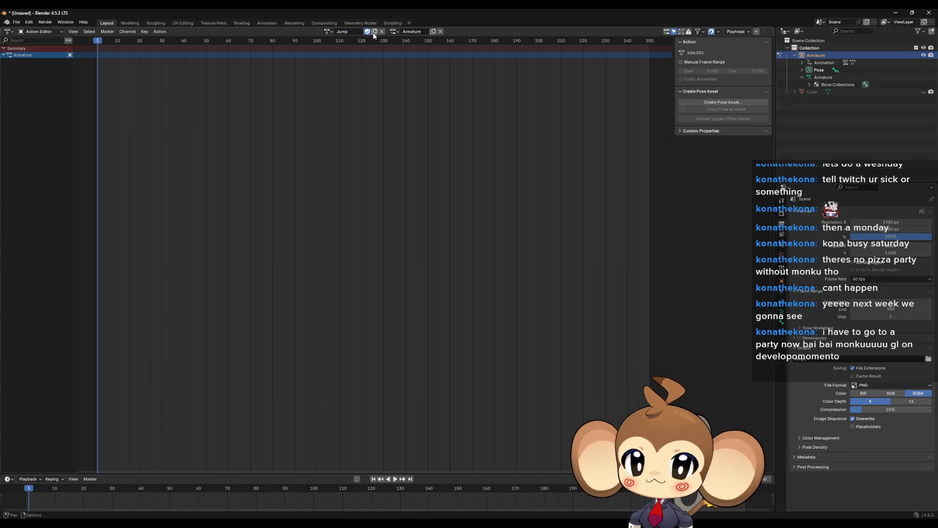
left_click(355, 32)
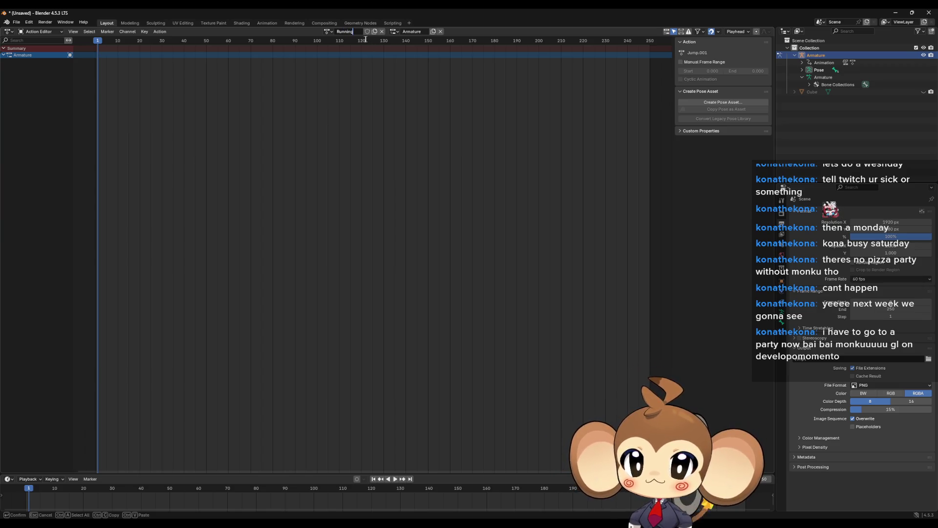
key("Return")
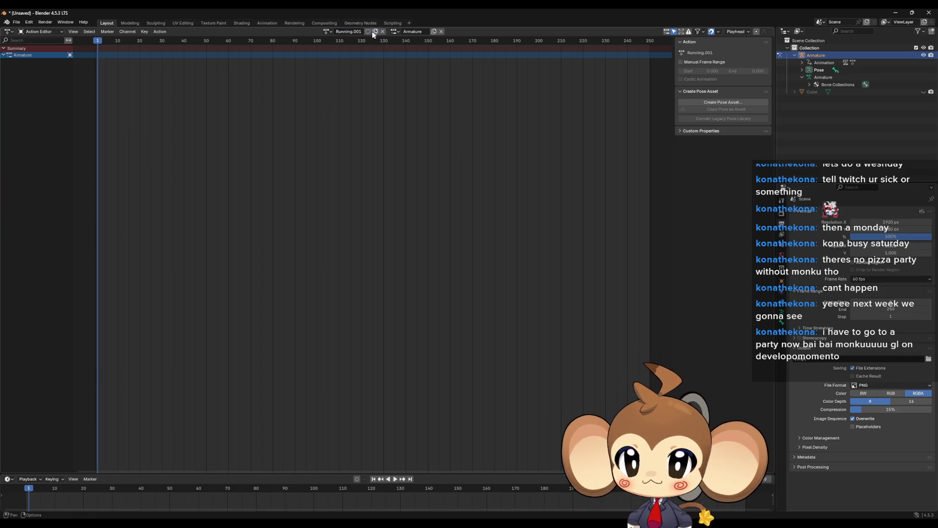
left_click(355, 33)
type("Gesture_0")
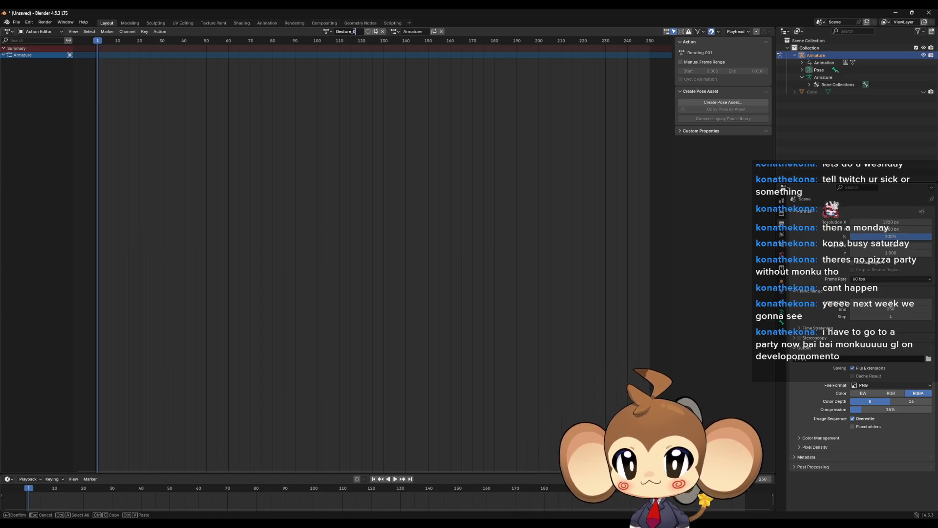
key("Return")
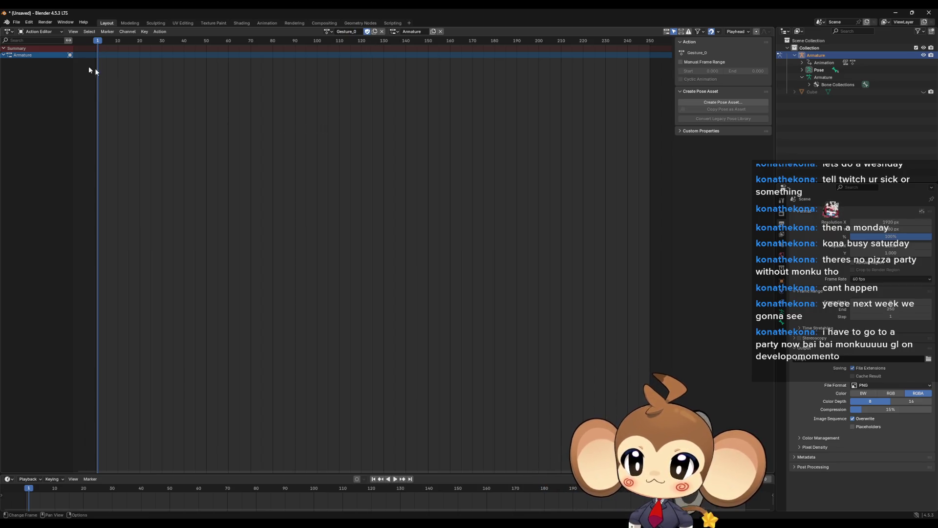
left_click(9, 32)
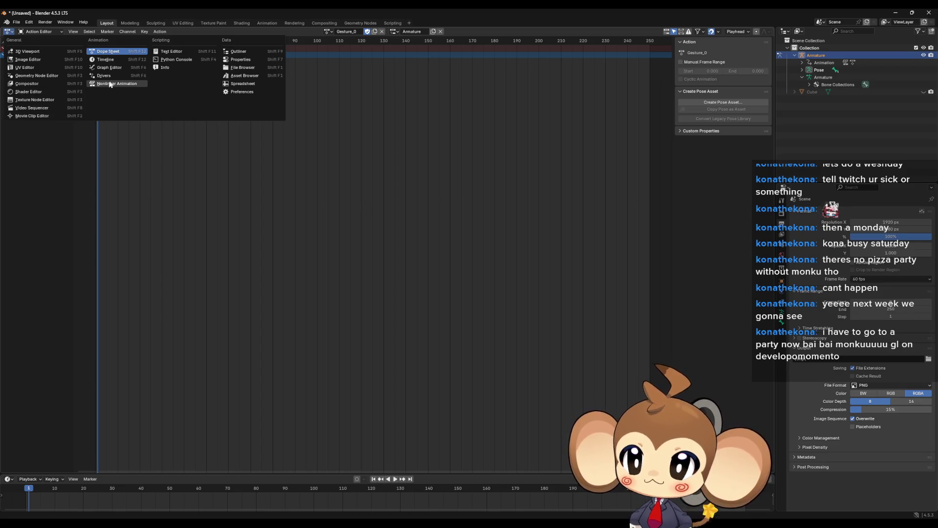
Push Gesture_0 down into an NLA strip, then return the area to the 3D Viewport
left_click(110, 84)
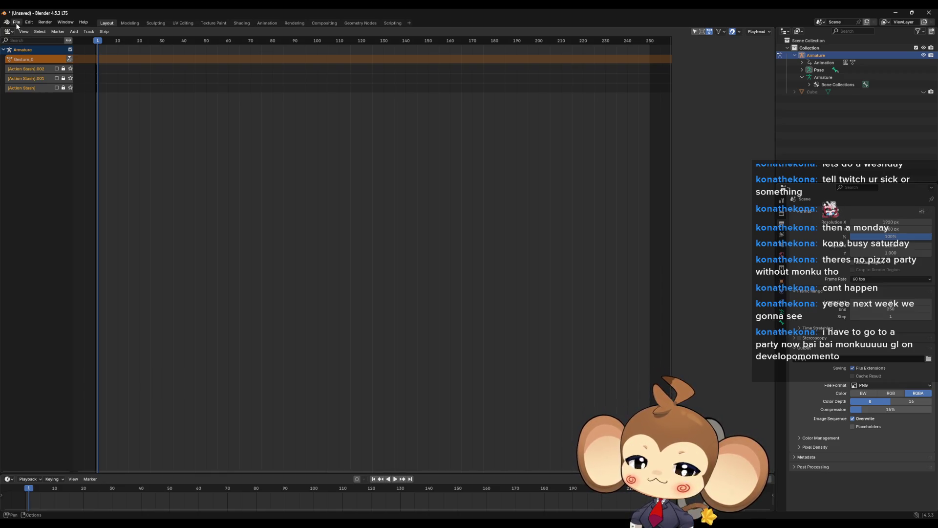
left_click(70, 59)
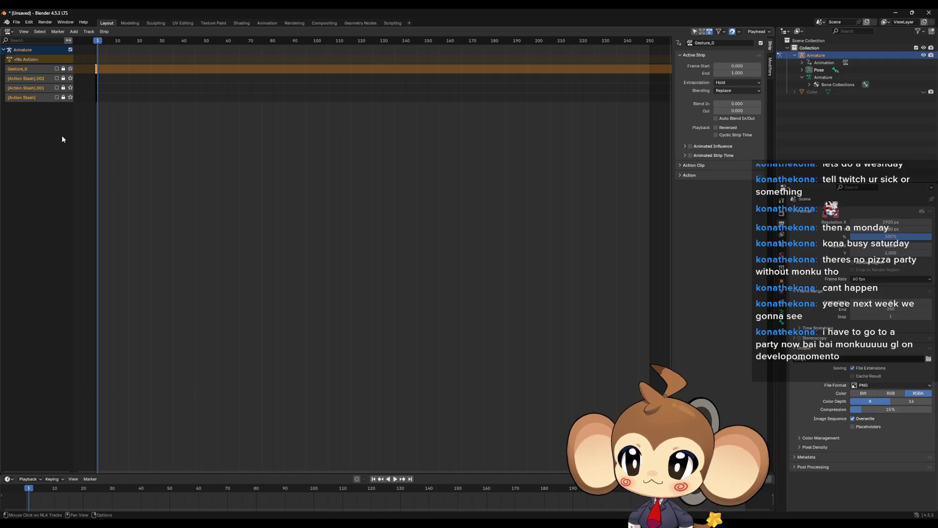
left_click(35, 81)
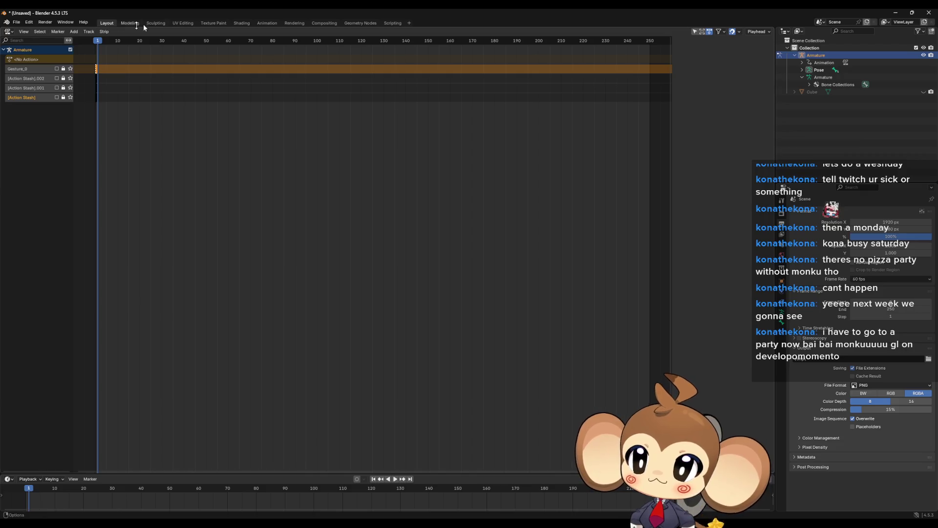
left_click(8, 32)
left_click(29, 51)
Reveal the hidden Cube, select it and return to Object Mode
left_click_drag(393, 201, 415, 209)
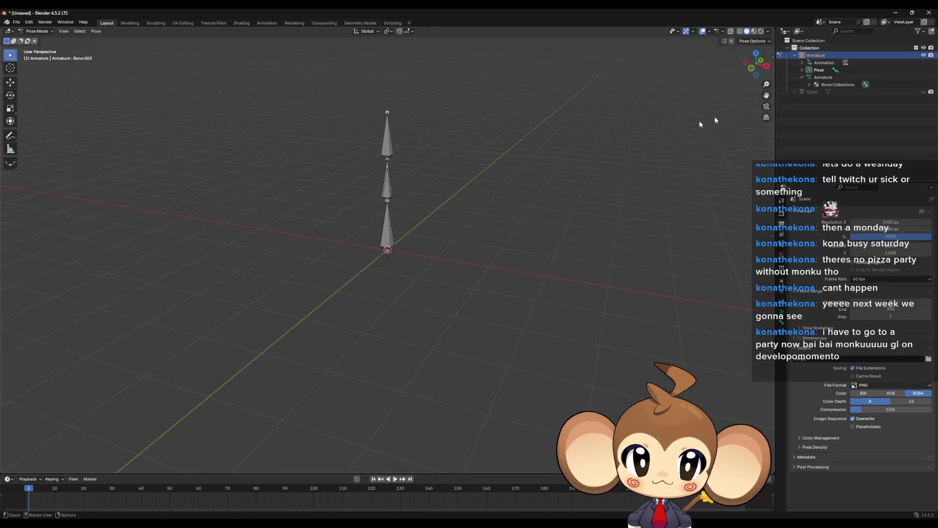
key("alt+h")
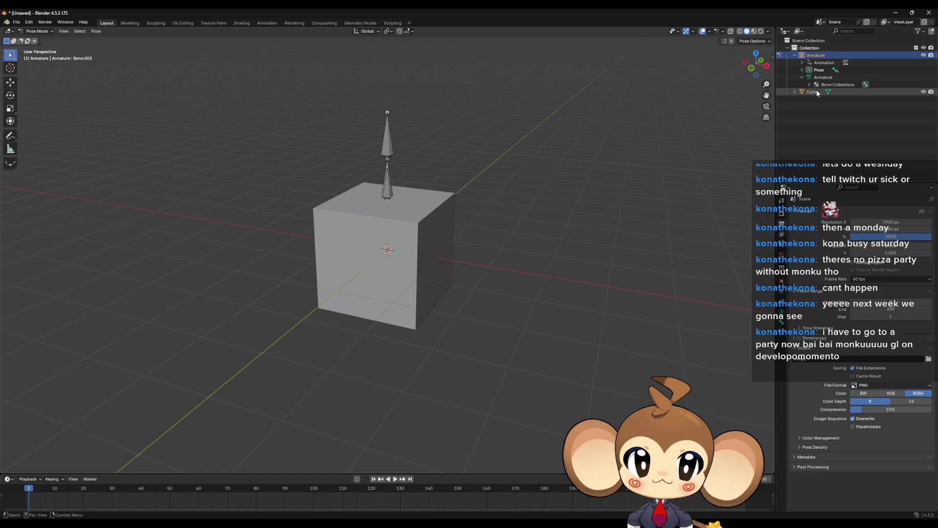
left_click(818, 93)
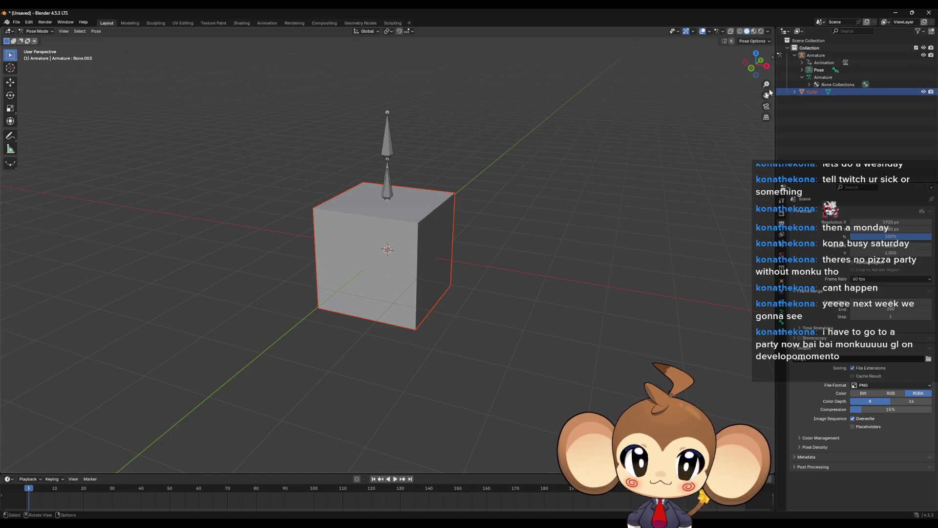
key("Tab")
left_click(35, 31)
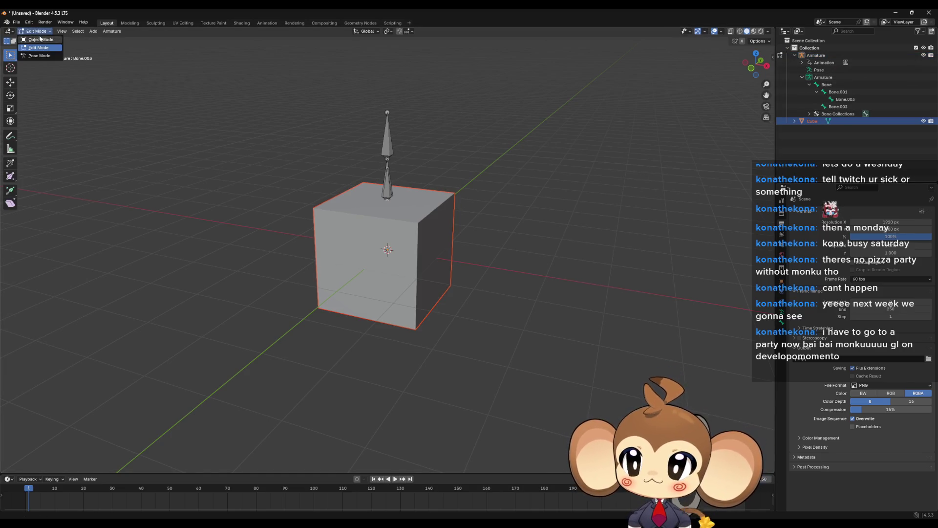
left_click(40, 39)
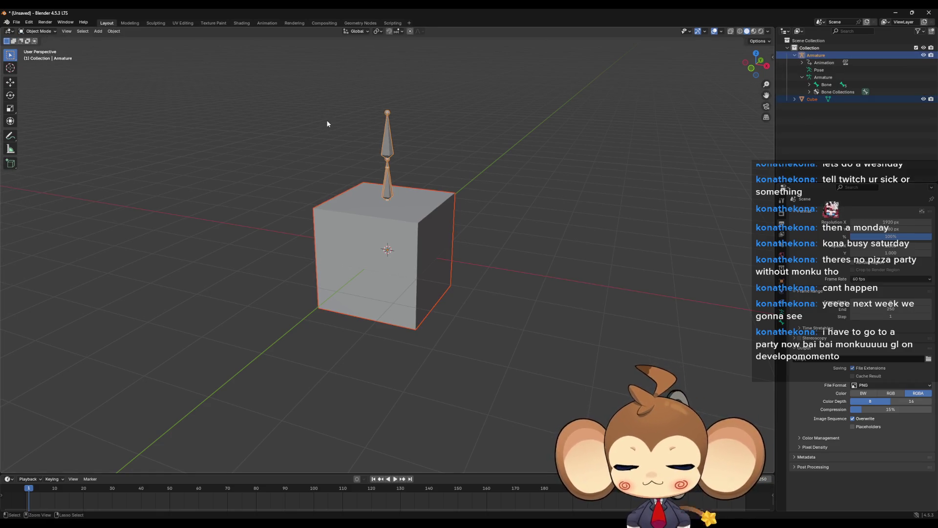
Parent the cube to the armature with automatic weights, then select cube and armature for export
key("ctrl+p")
left_click(321, 172)
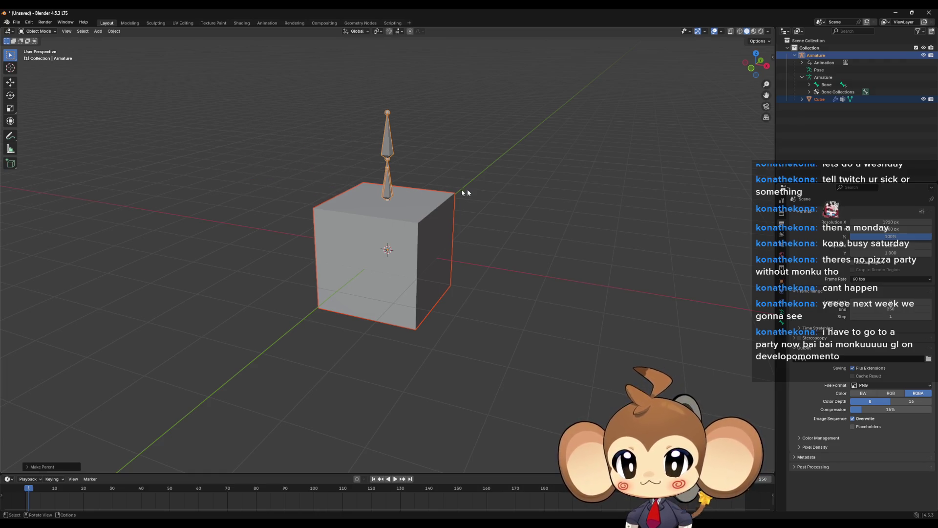
left_click(821, 99)
left_click(816, 55, "ctrl")
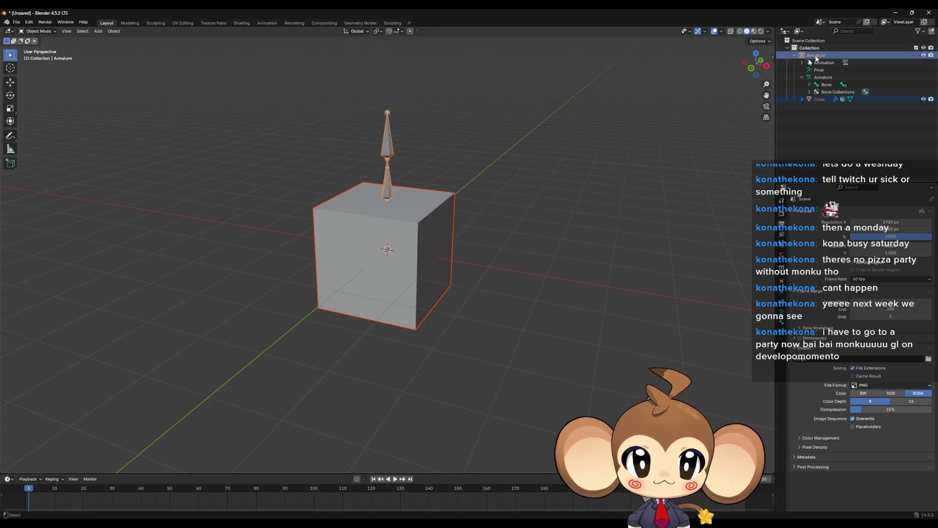
left_click(16, 23)
Start an FBX export and browse to Weltenbaum\3d\Characters\Abstract\test
mouse_move(38, 134)
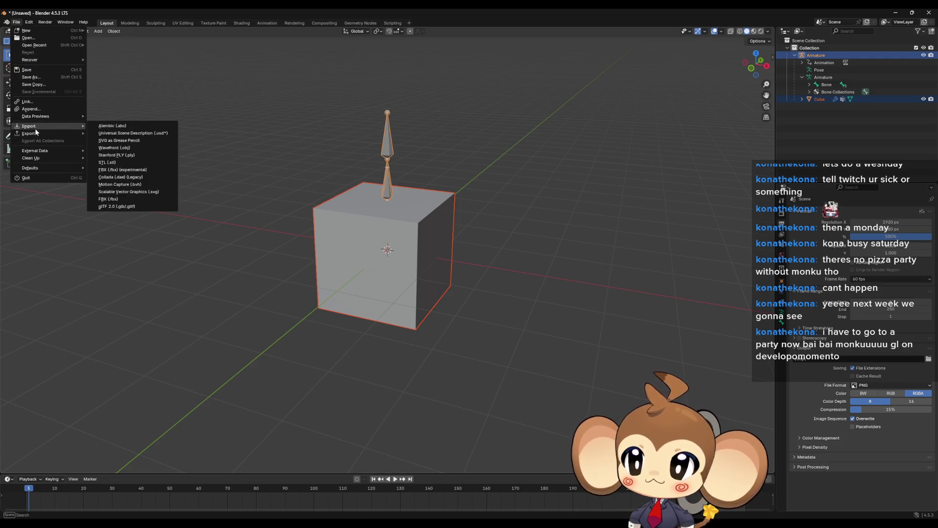
left_click(110, 199)
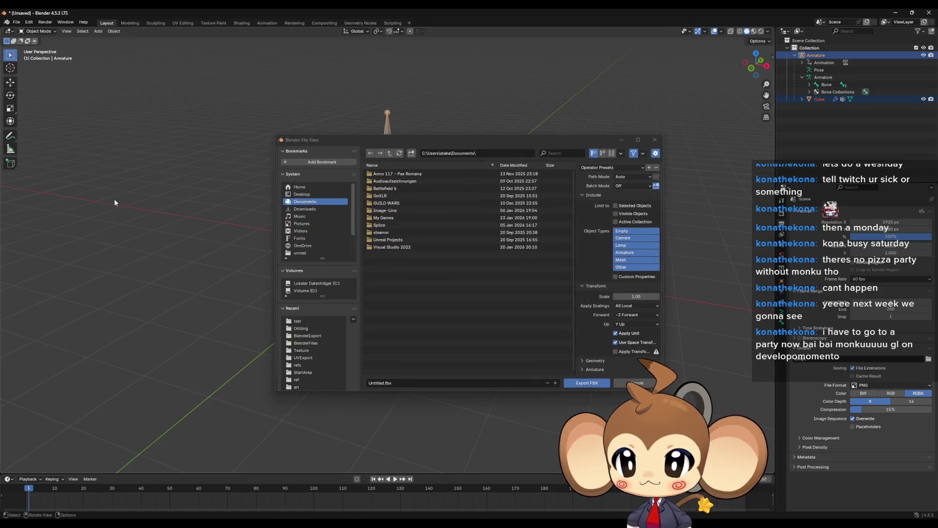
left_click(306, 387)
left_click(389, 153)
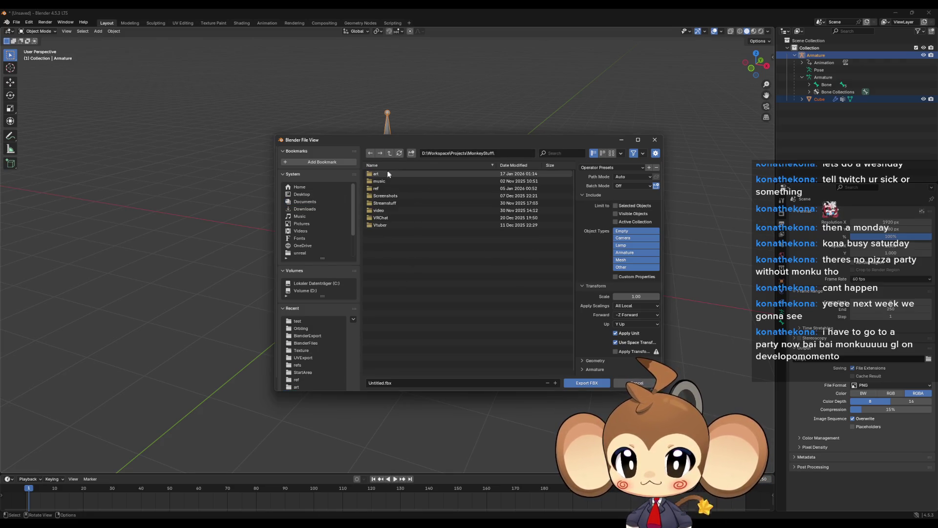
left_click(389, 153)
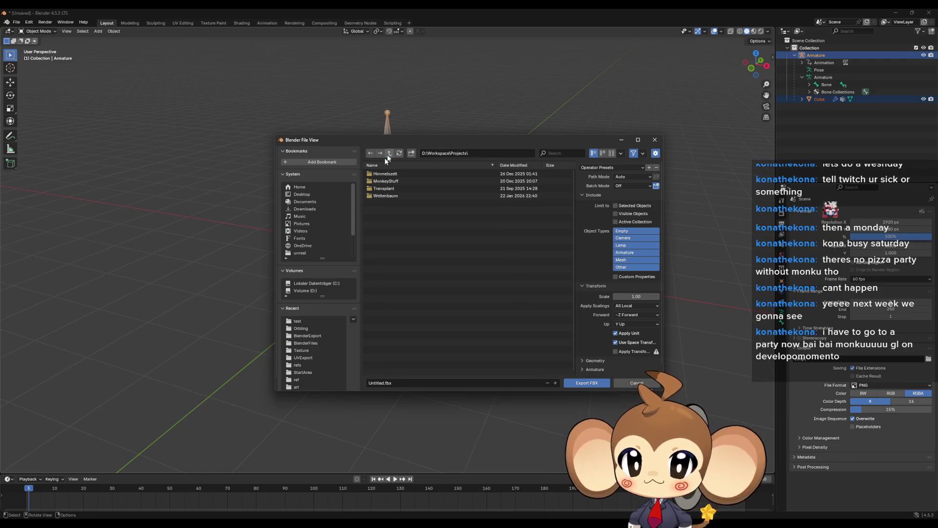
left_click(386, 197)
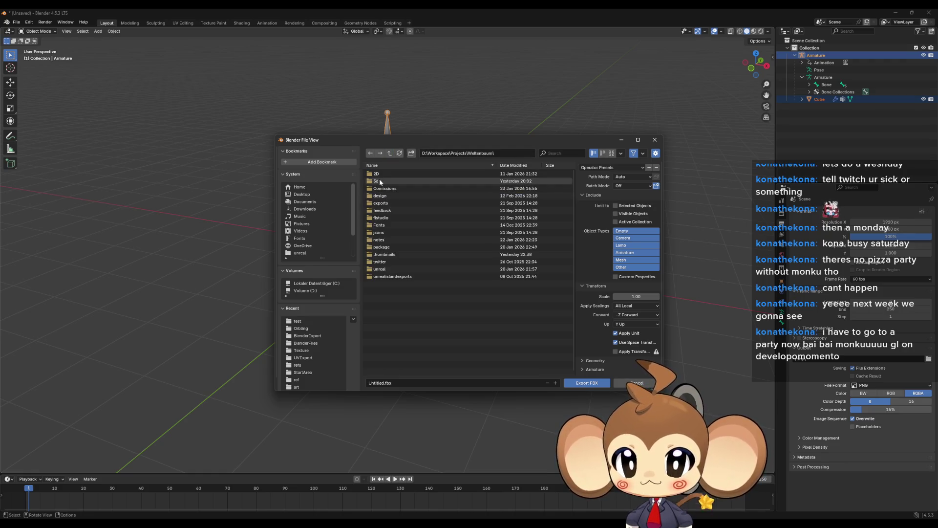
left_click(379, 180)
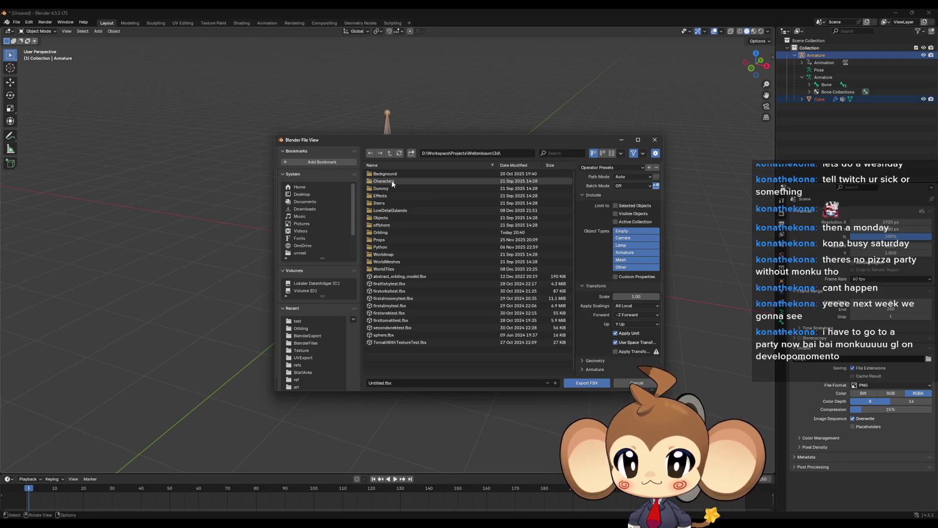
left_click(393, 182)
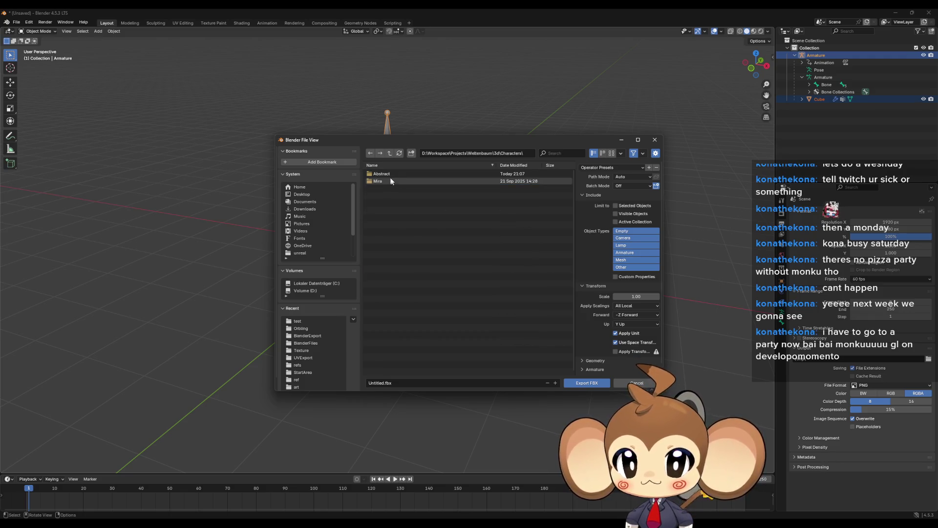
left_click(386, 174)
left_click(386, 174)
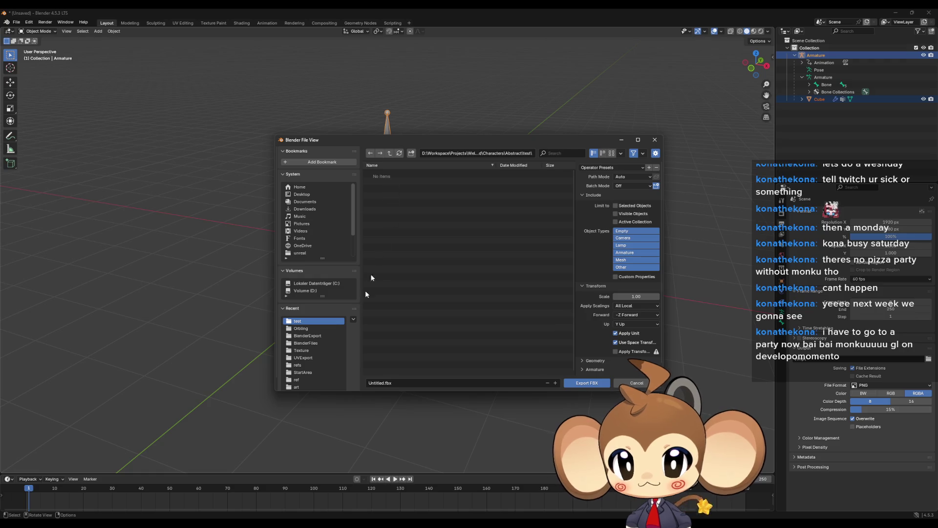
Name the file Abstract_test, apply the unreal preset and export the FBX
left_click(425, 383)
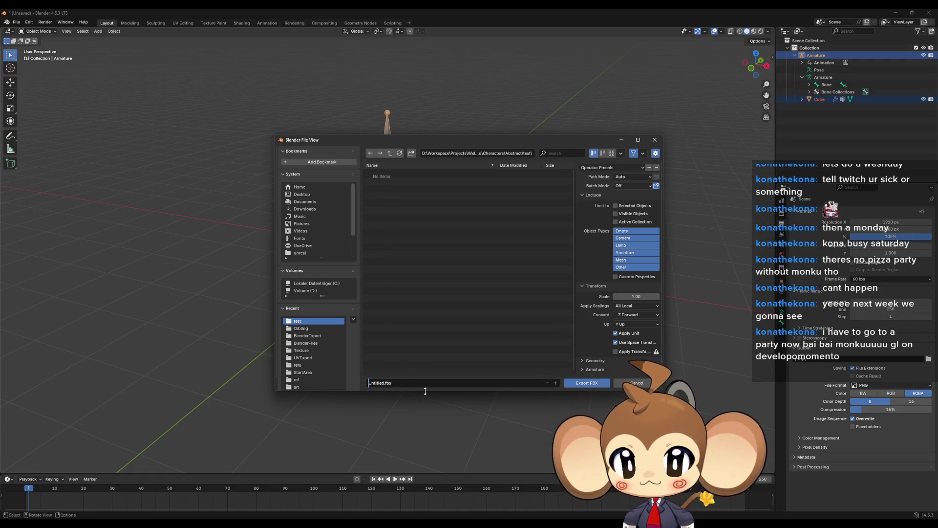
key("BackSpace")
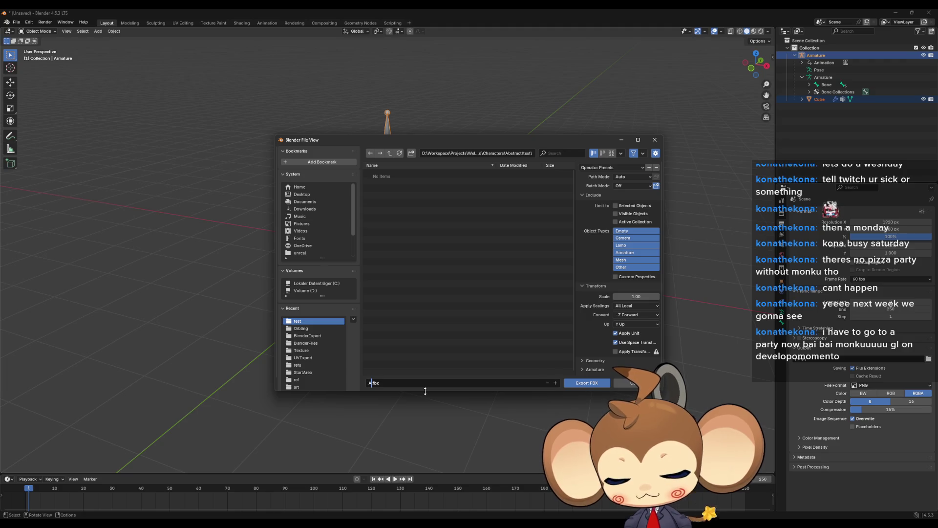
type("Abstract_test")
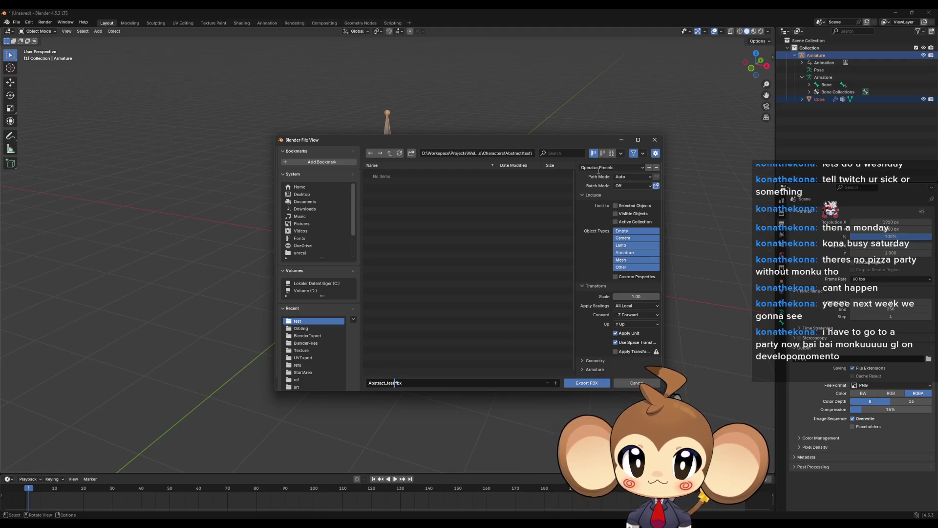
left_click(609, 167)
left_click(604, 187)
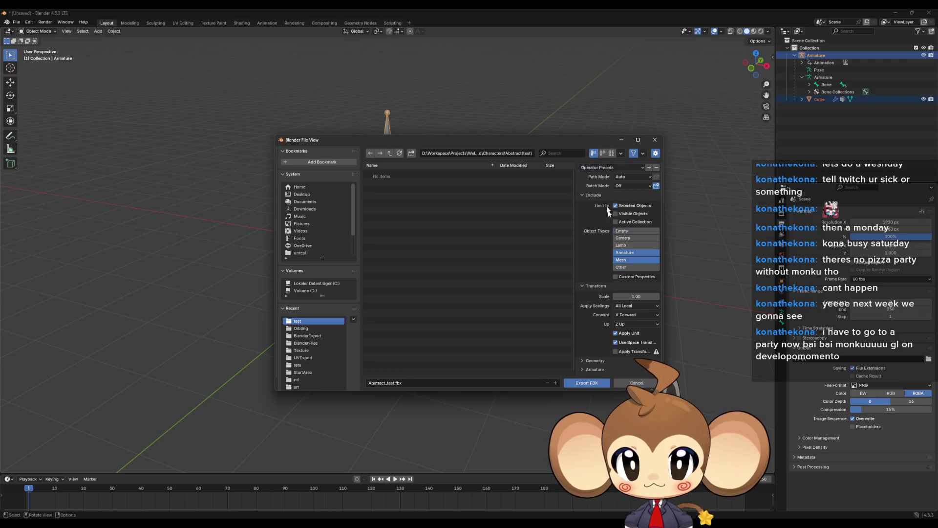
left_click(580, 385)
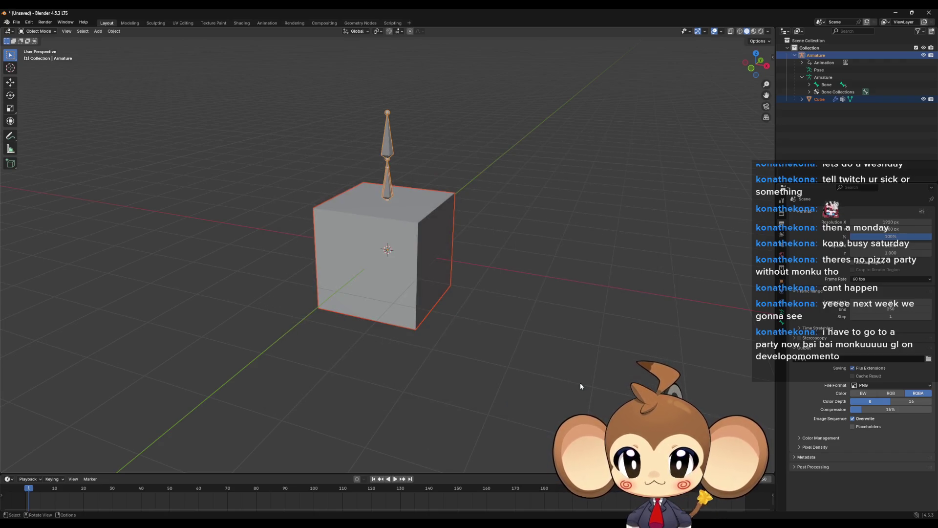
Drag Abstract_test.fbx into Unreal's test content folder and import it
left_click(896, 12)
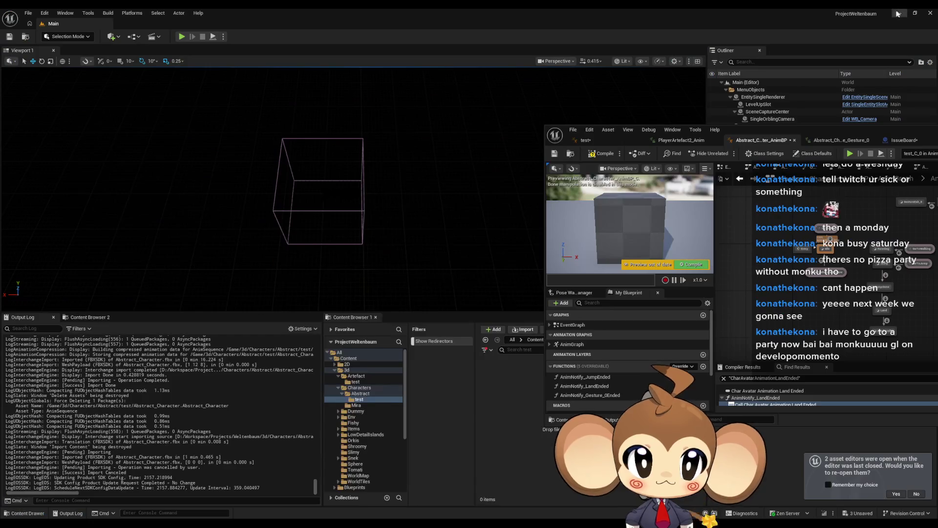
left_click_drag(758, 128, 199, 78)
left_click_drag(543, 430, 541, 430)
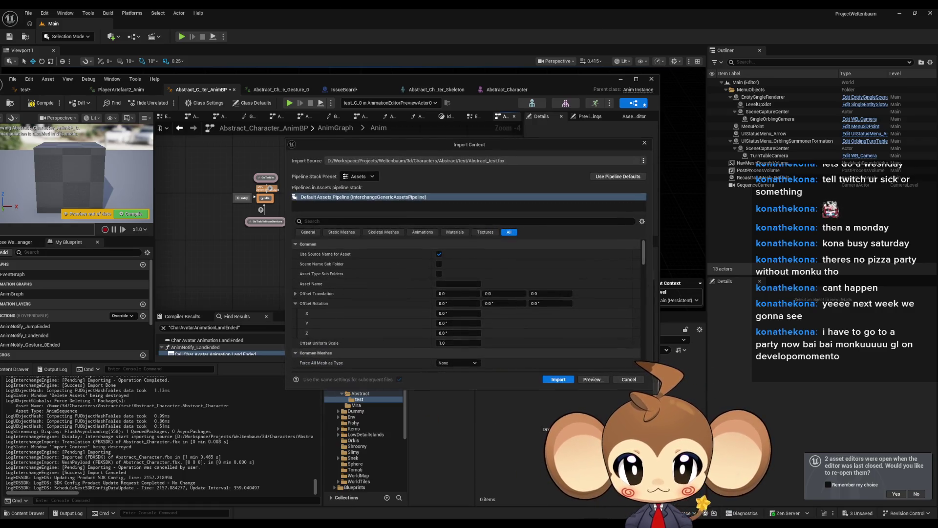
left_click(556, 379)
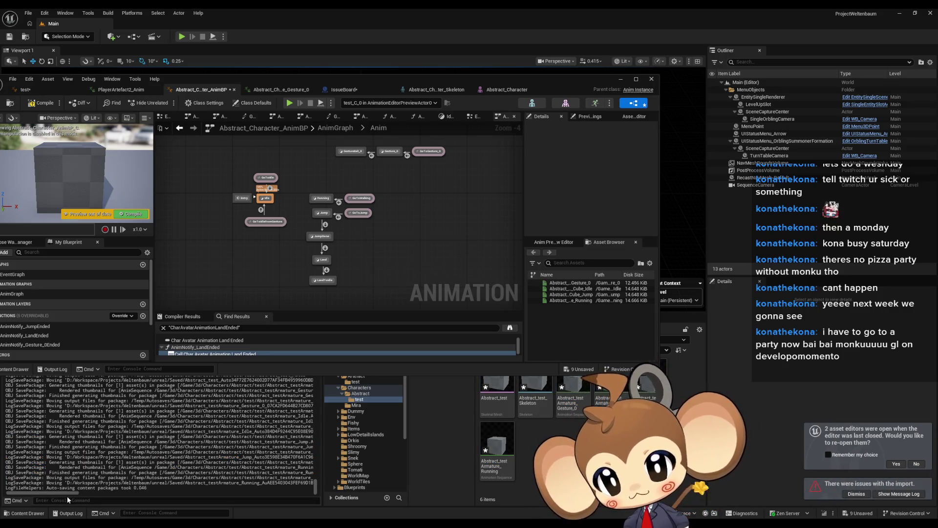
Review the import output log and reposition the animation blueprint editor
scroll(141, 478, "up", 10)
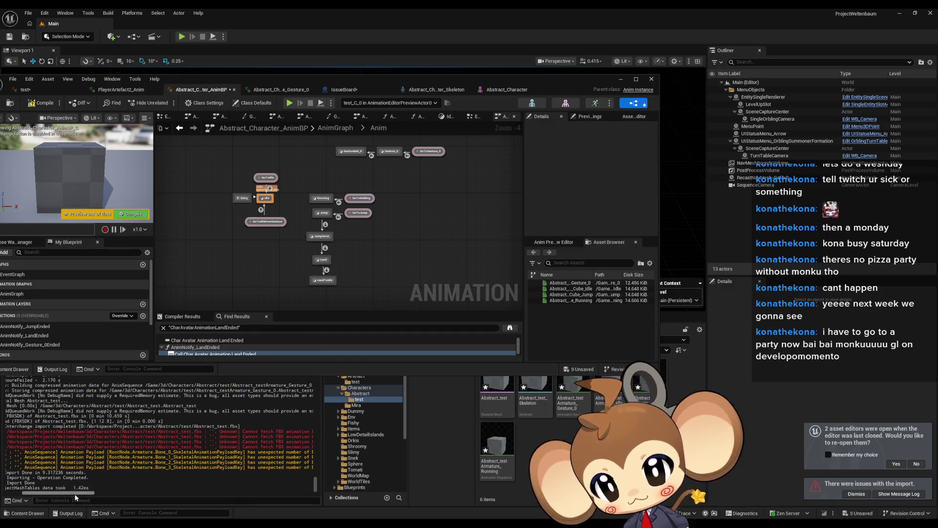
scroll(82, 494, "right", 3)
left_click_drag(90, 493, 95, 497)
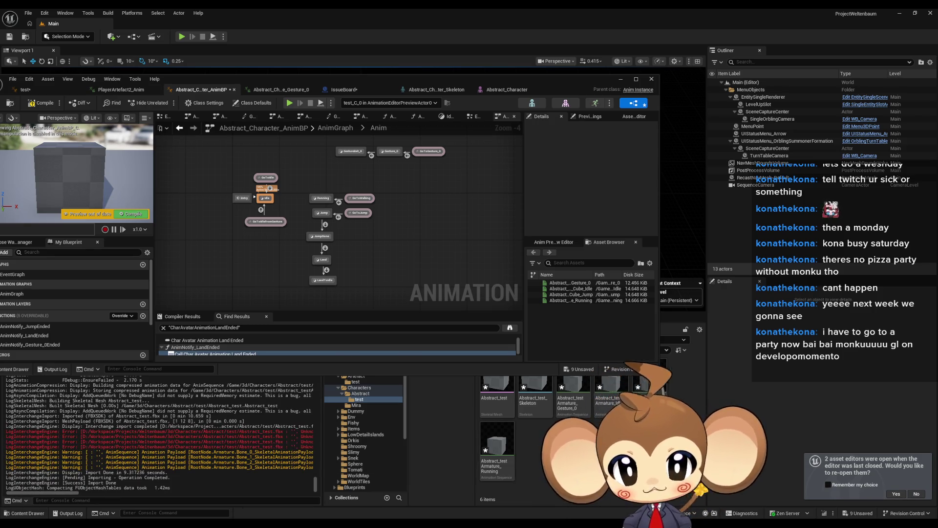
left_click_drag(384, 85, 439, 34)
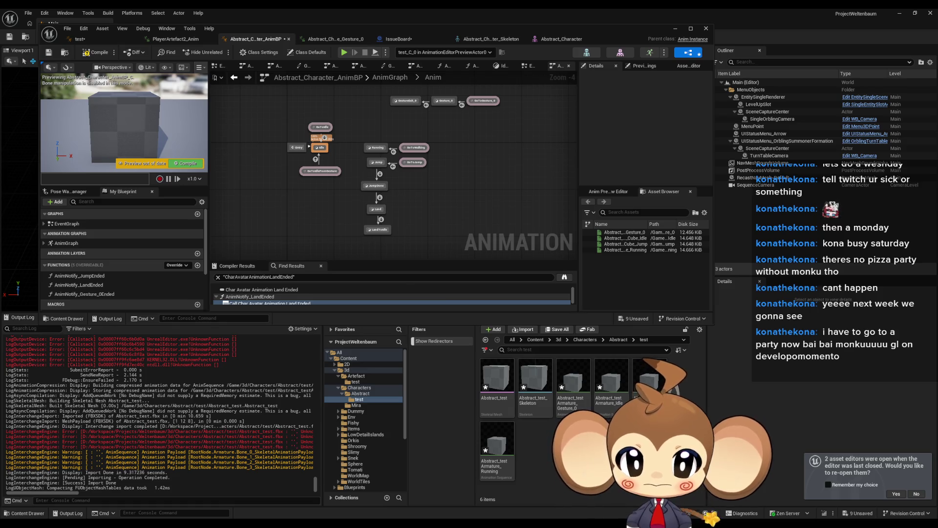
right_click(496, 387)
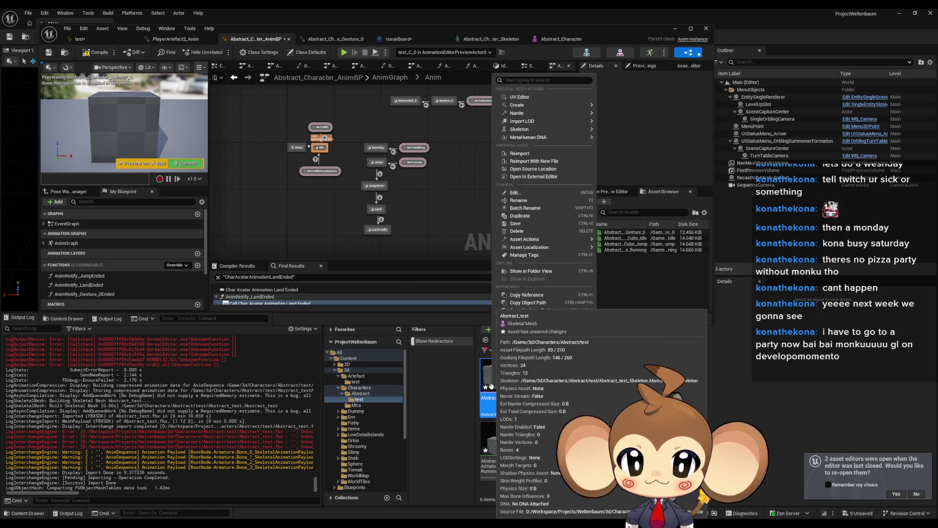
Create an Anim Blueprint from the Abstract_test skeletal mesh and name it hahaha
mouse_move(582, 105)
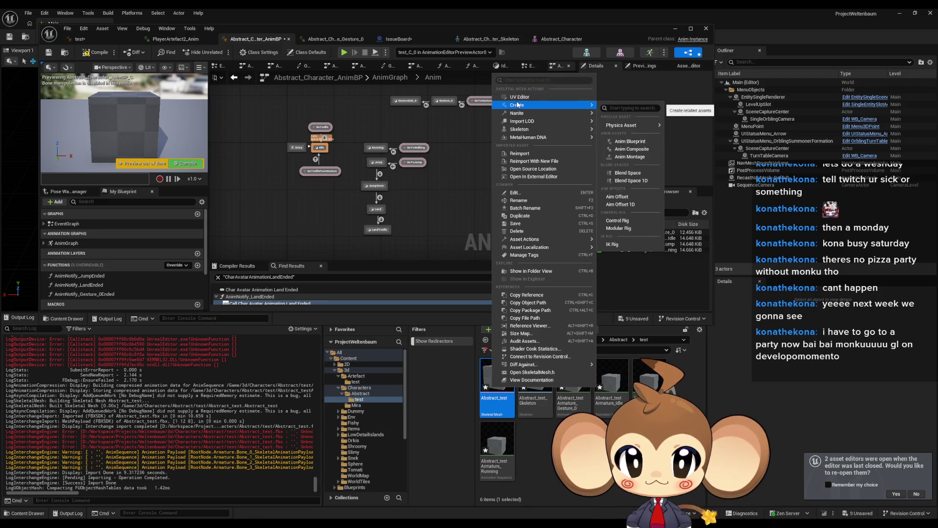
left_click(635, 142)
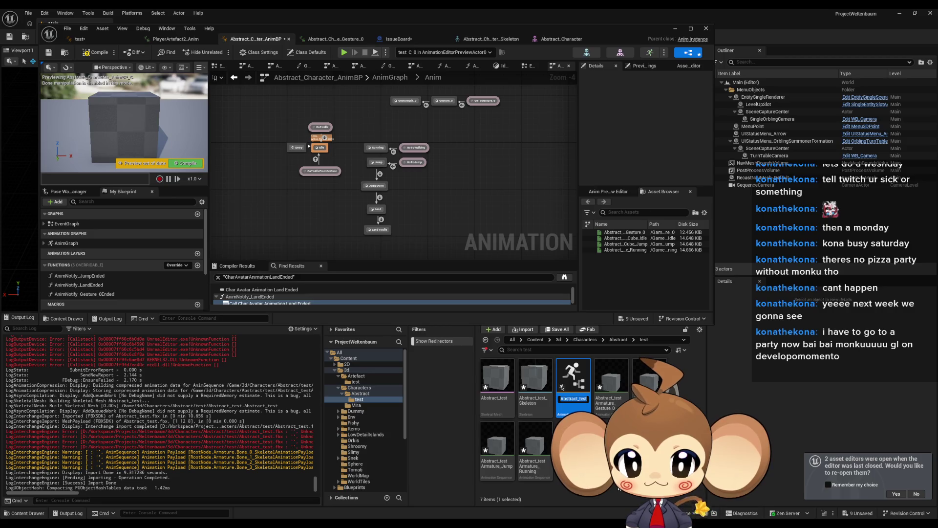
type("hahaha")
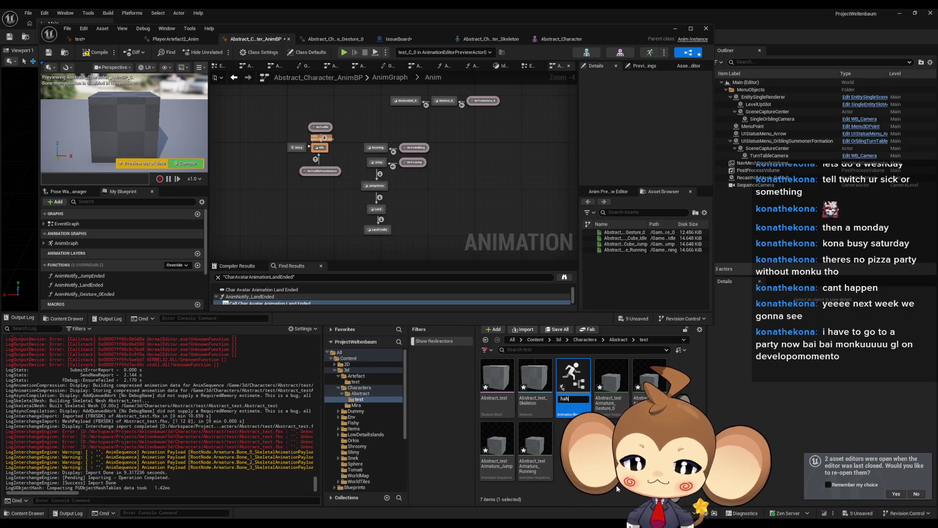
key("Return")
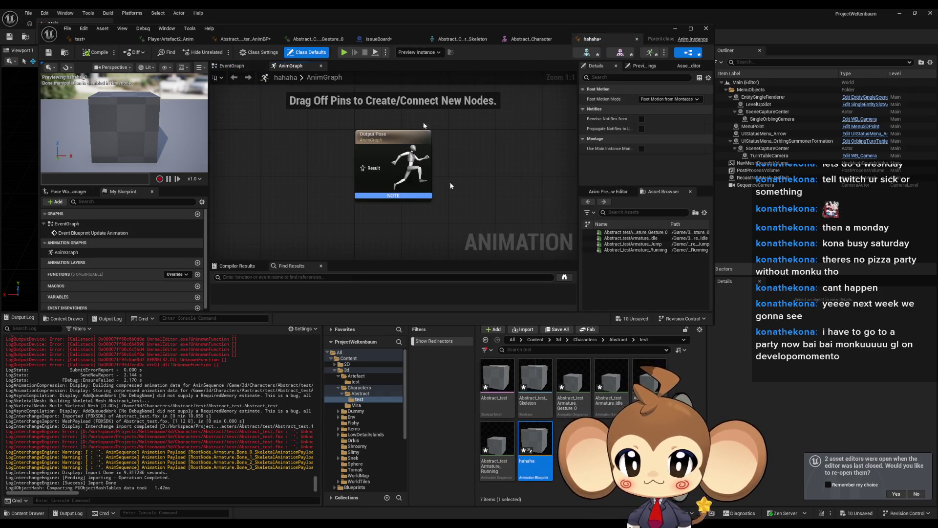
Add a Transform (Modify) Bone node set to modify Bone_001
right_click(311, 191)
type("bone modi")
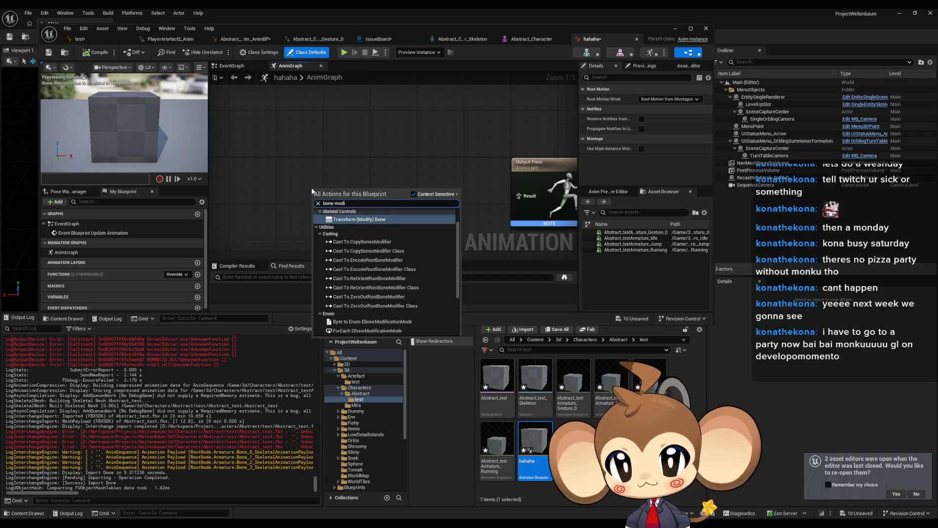
key("Return")
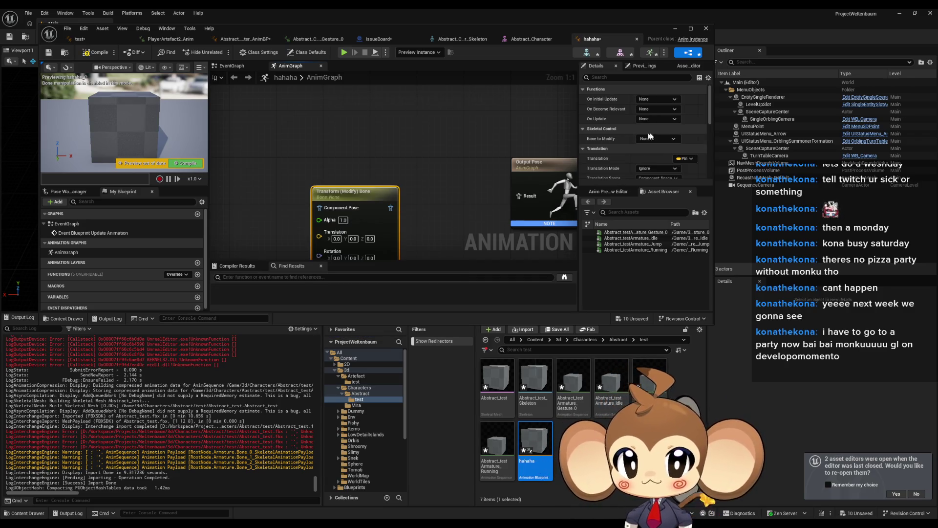
left_click(660, 138)
left_click(670, 183)
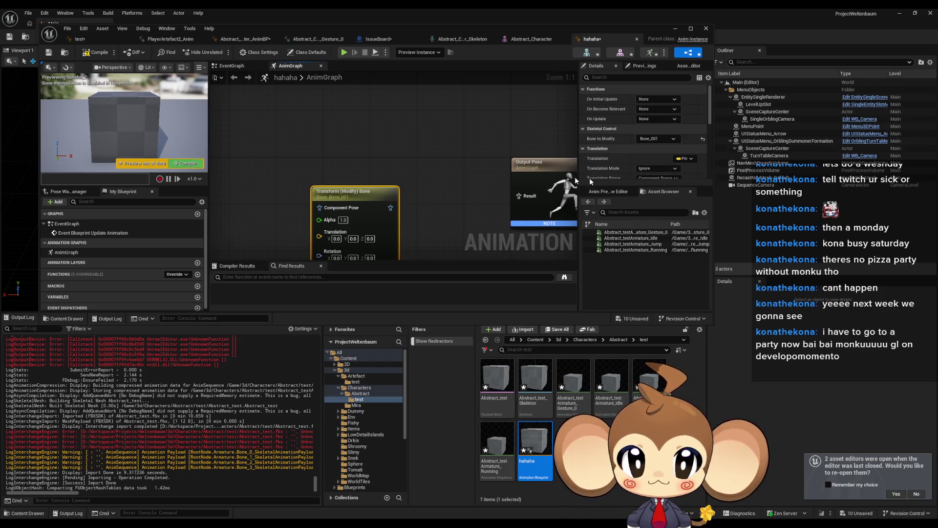
Wire the bone node's pose into Output Pose and tidy the graph layout
left_click_drag(398, 144, 403, 101)
mouse_move(524, 152)
left_mouse_down()
mouse_move(396, 164)
mouse_move(362, 131)
left_mouse_up()
left_click_drag(455, 135, 455, 146)
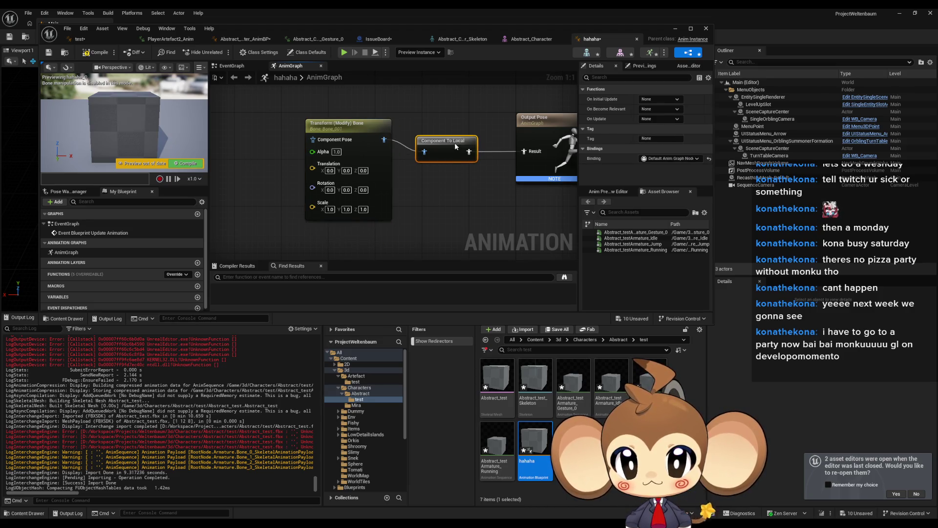
left_click(333, 126)
left_click_drag(237, 203, 282, 205)
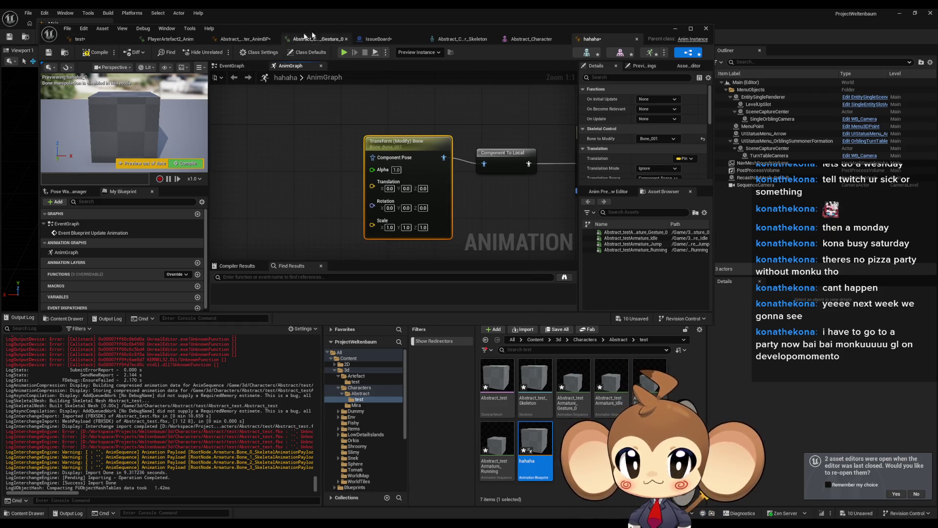
left_click(90, 40)
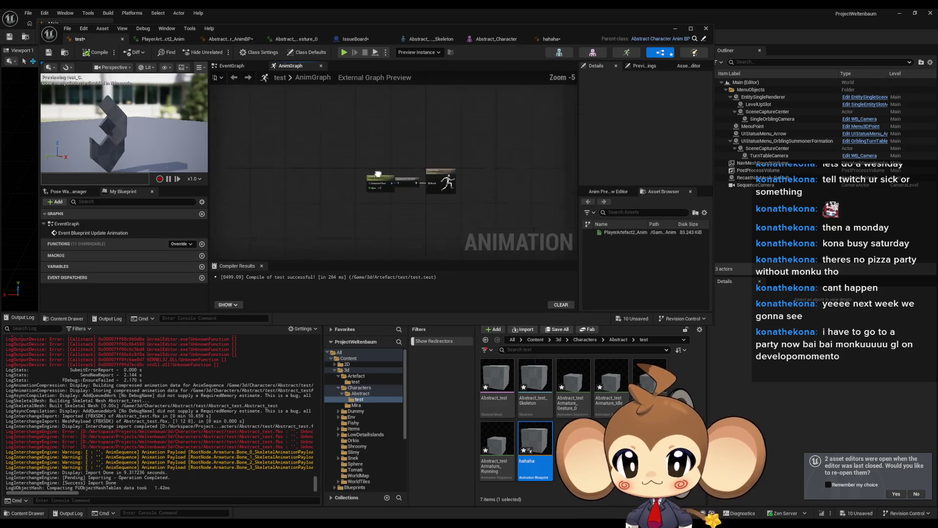
Compare against Abstract_Character_AnimBP, then set the bone node's Rotation Mode to Replace Existing
scroll(378, 174, "up", 5)
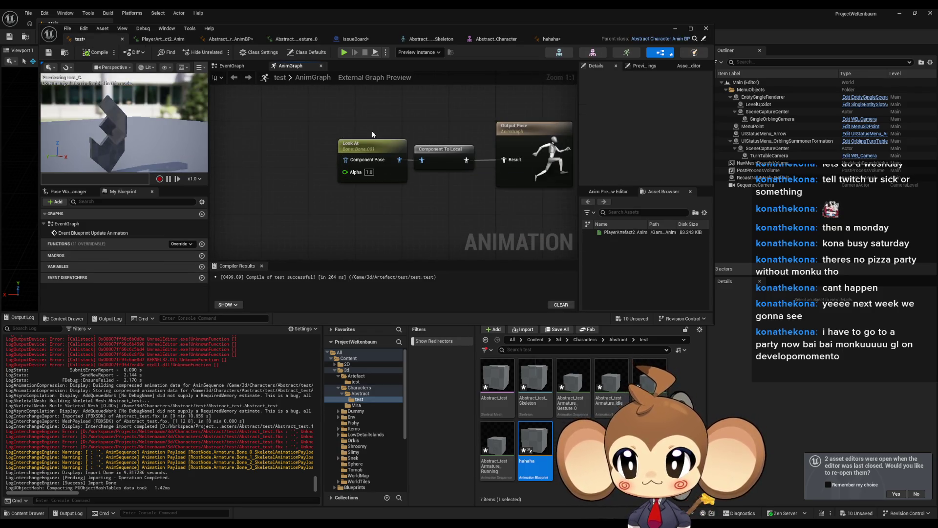
left_click(234, 41)
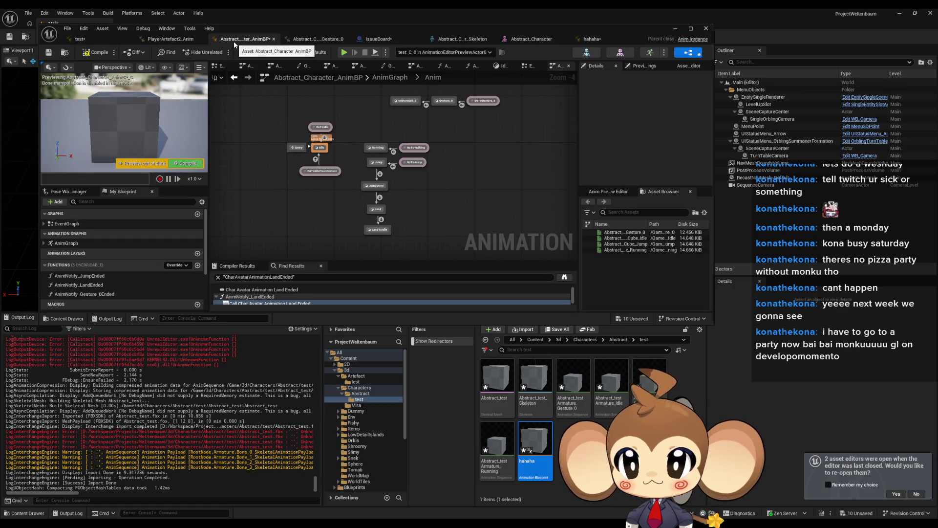
left_click(593, 39)
left_click_drag(425, 135, 407, 141)
scroll(674, 167, "down", 5)
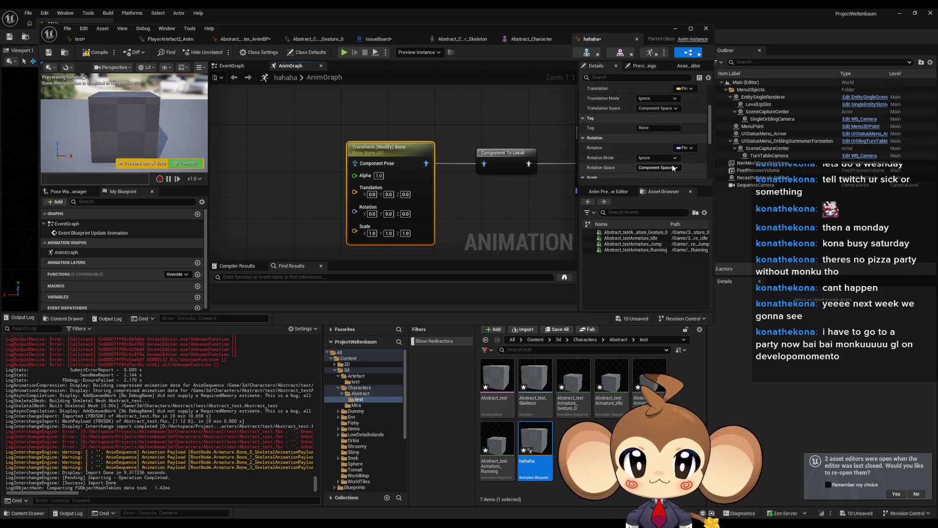
left_click(656, 156)
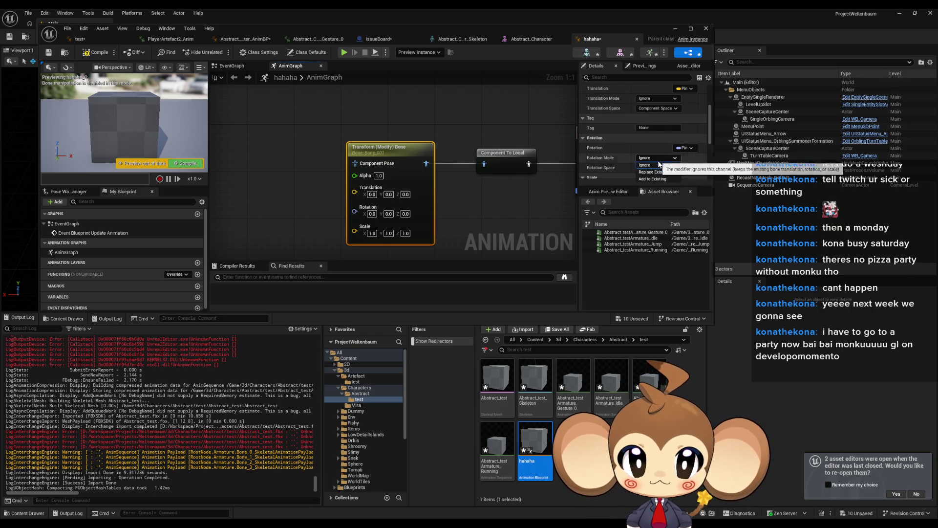
left_click(651, 172)
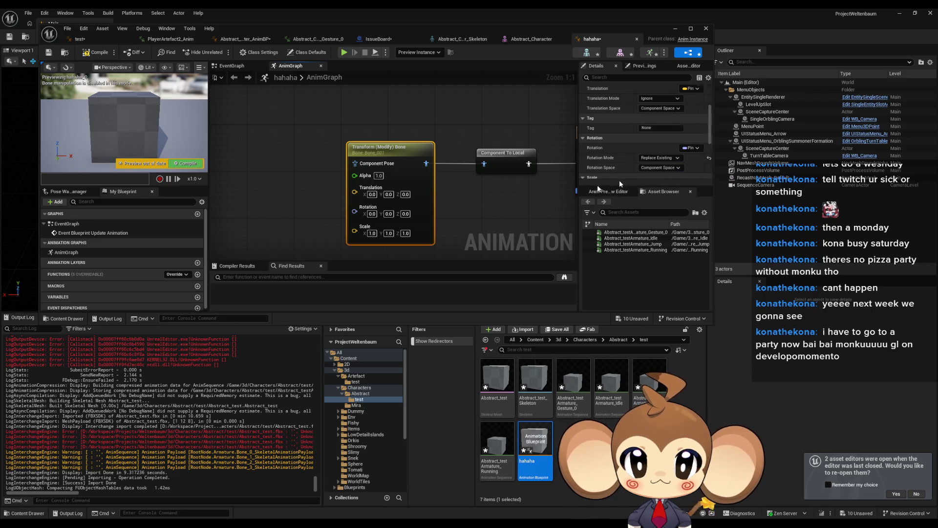
Set the bone node's Rotation Z to 30 and compile hahaha
left_click(474, 239)
left_click(406, 214)
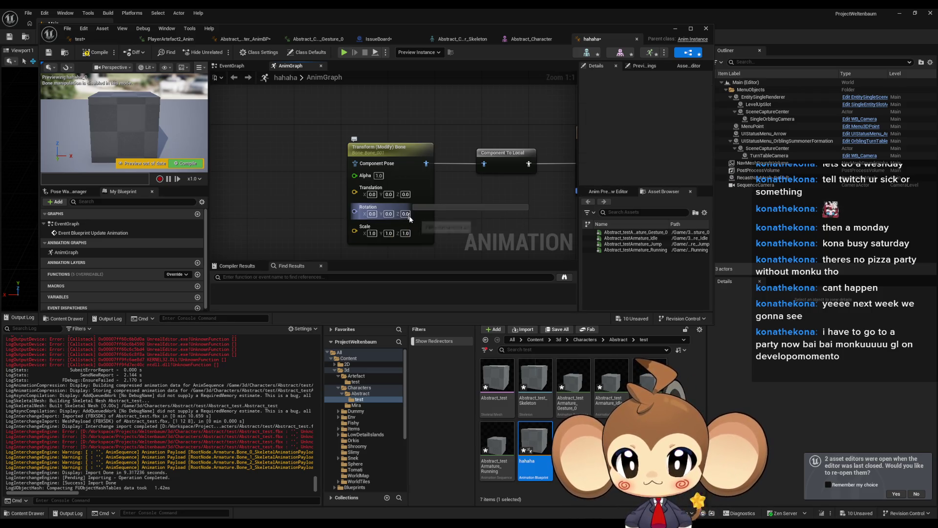
type("30")
key("Return")
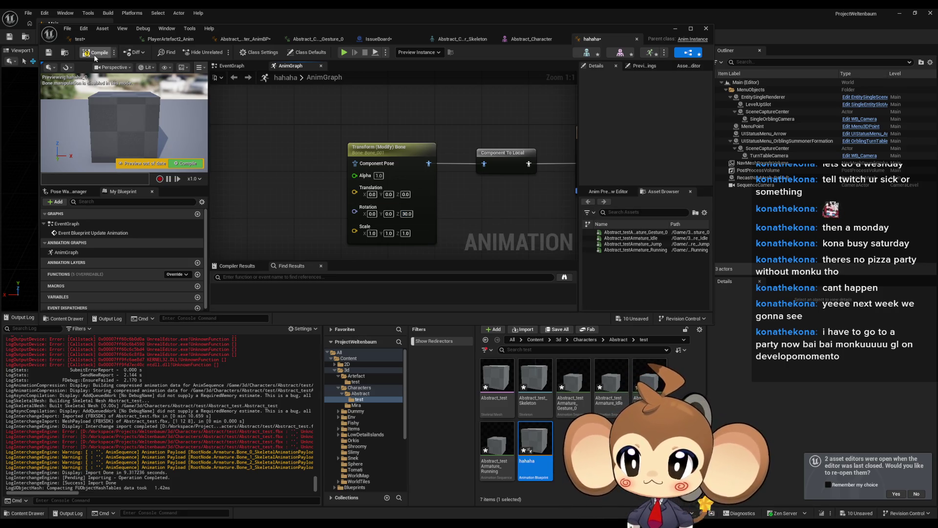
left_click(95, 58)
scroll(474, 196, "down", 1)
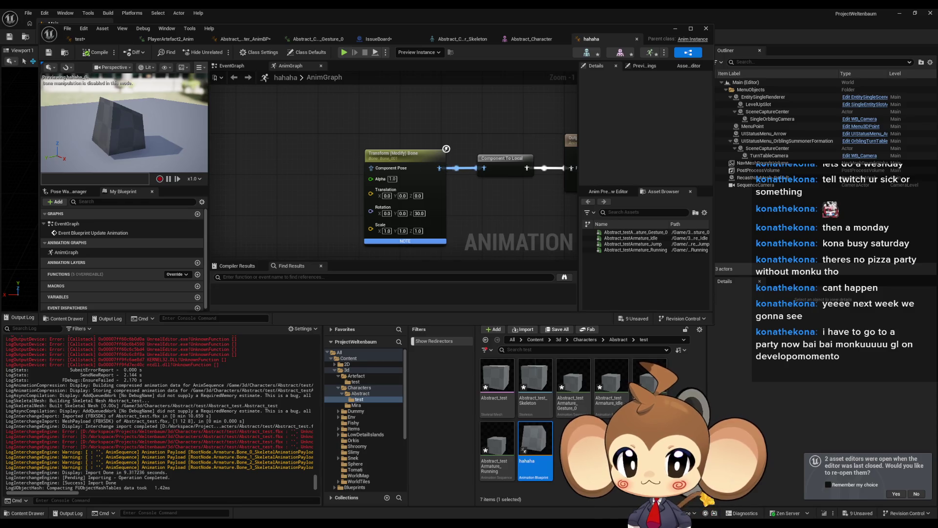
left_click(577, 484)
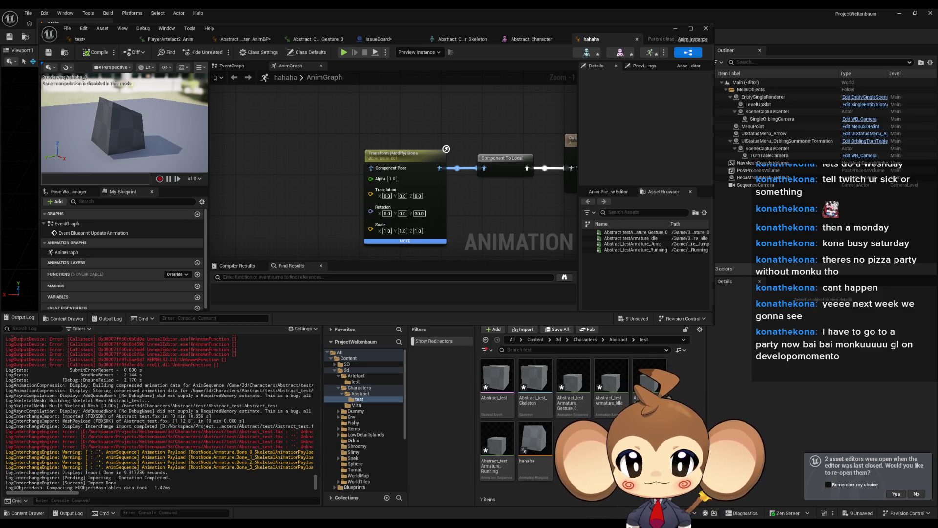
Open the test Anim Blueprint from 3d > Artefact > test and delete Look At and Component To Local
left_click(534, 341)
double_click(542, 383)
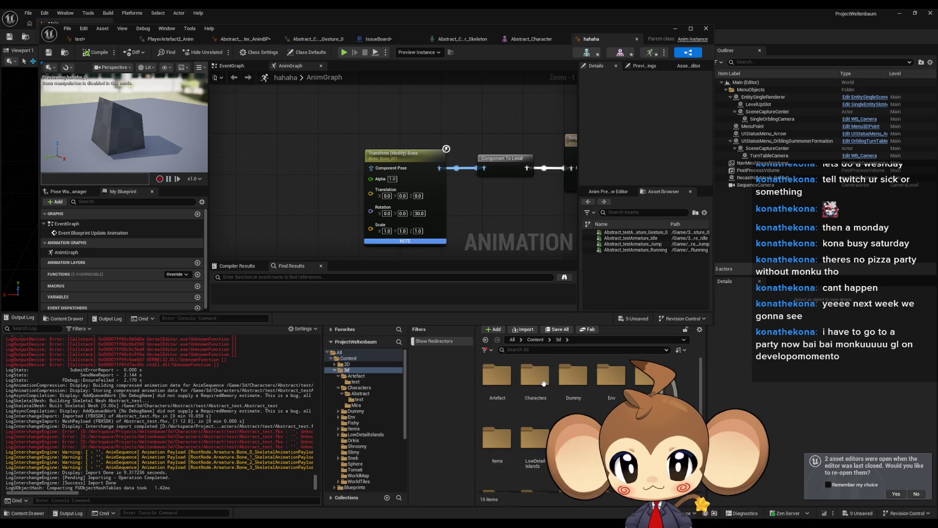
double_click(501, 384)
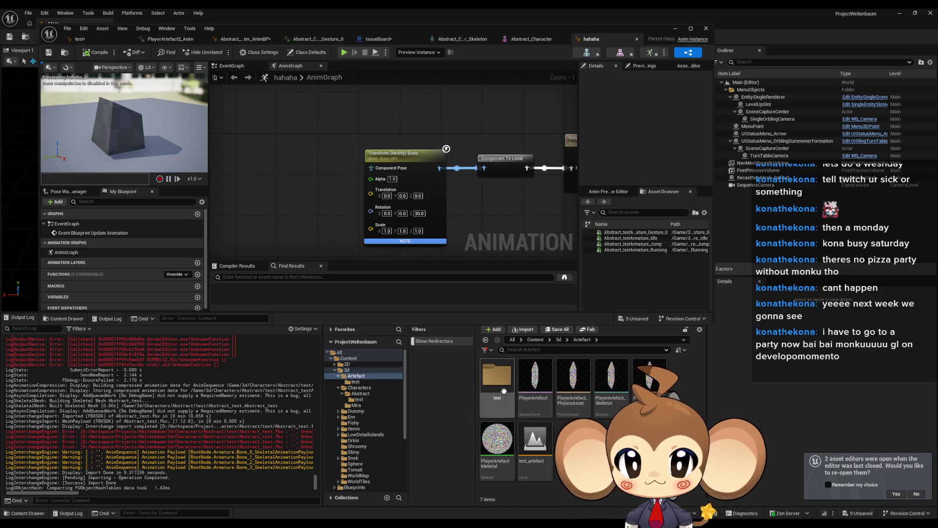
double_click(504, 391)
left_click(651, 384)
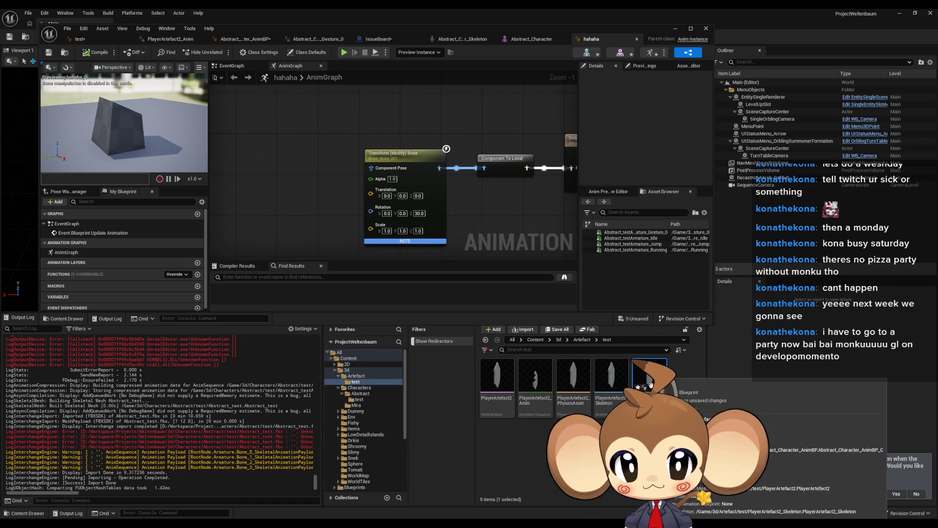
double_click(651, 384)
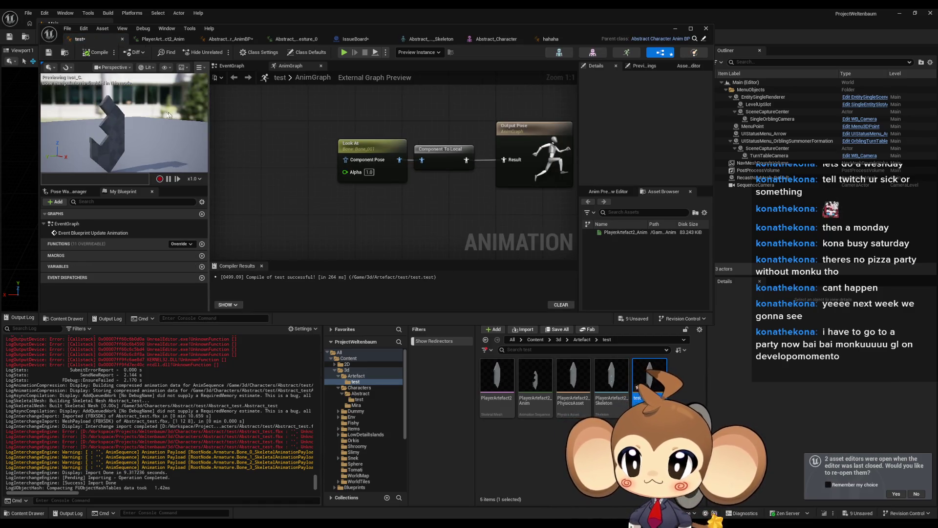
left_click_drag(314, 119, 459, 204)
key("Delete")
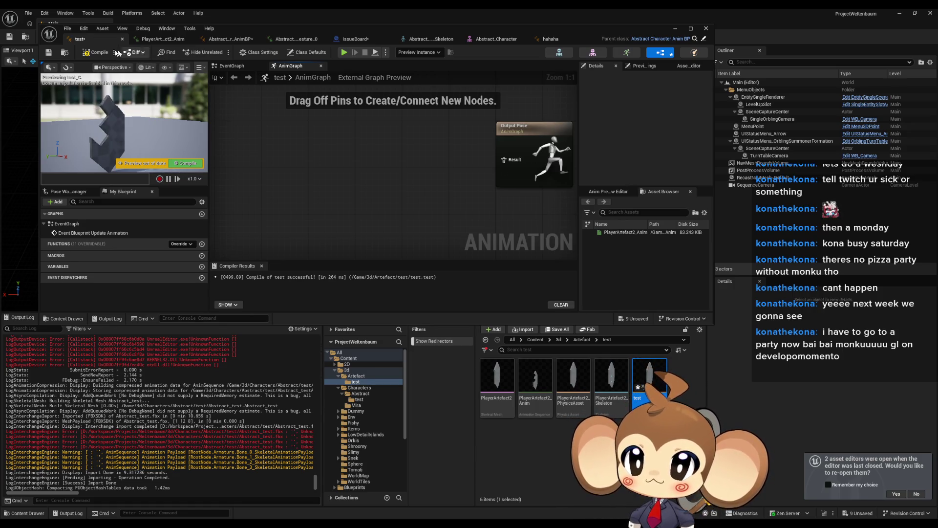
Reparent the test blueprint to hahaha via Reparent Blueprint, then undock hahaha's editor window
left_click(69, 29)
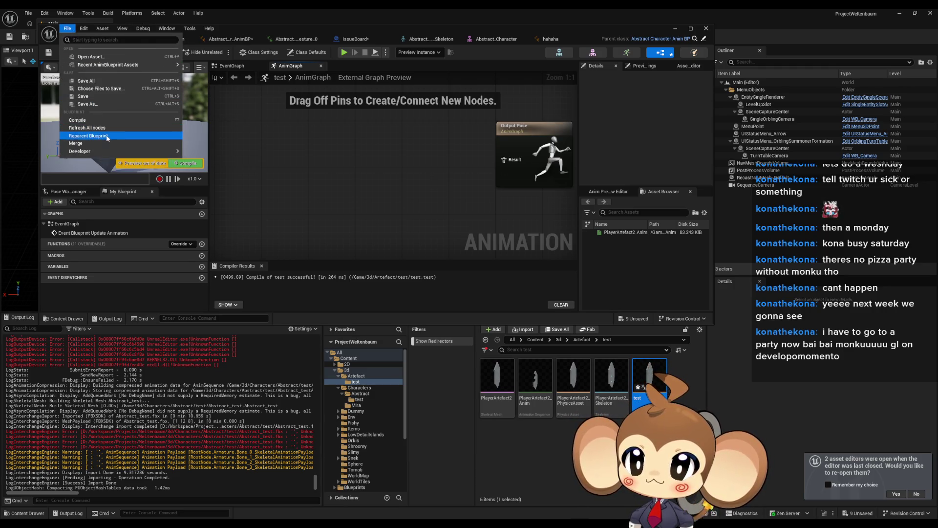
left_click(108, 136)
type("a")
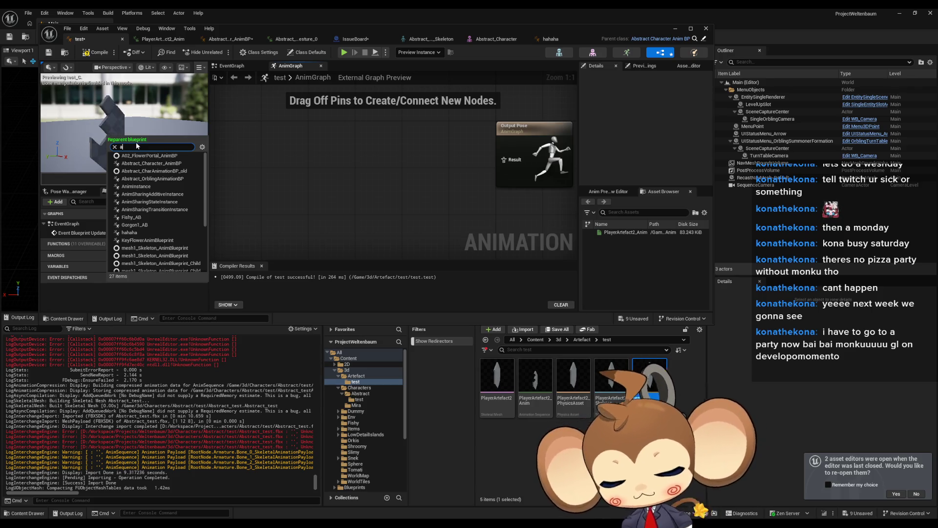
type("bst test")
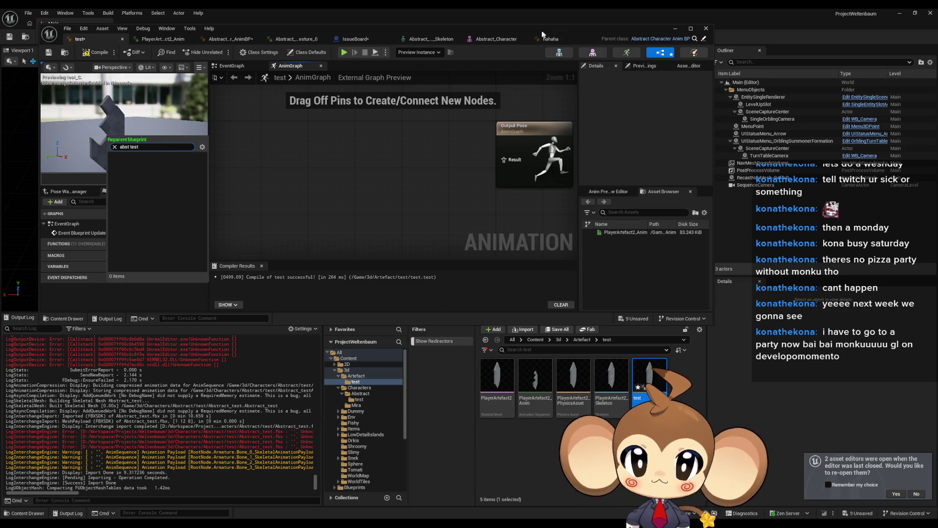
key("ctrl+a")
type("hahah")
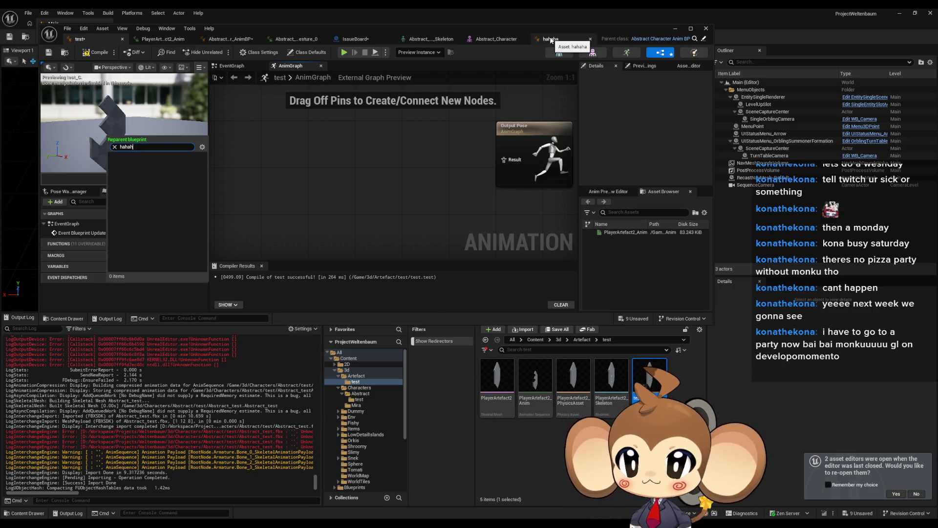
left_click(128, 155)
left_click(513, 279)
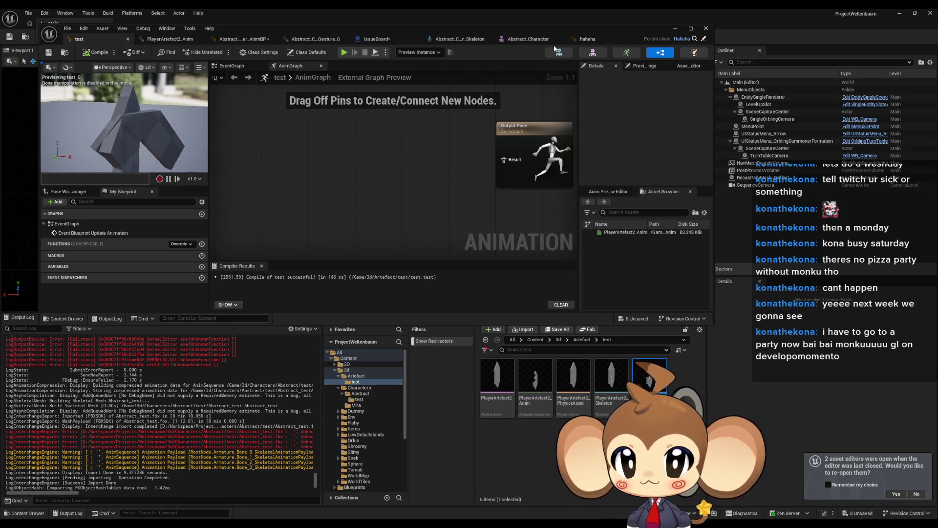
mouse_move(605, 37)
left_mouse_down()
mouse_move(639, 47)
mouse_move(651, 167)
left_mouse_up()
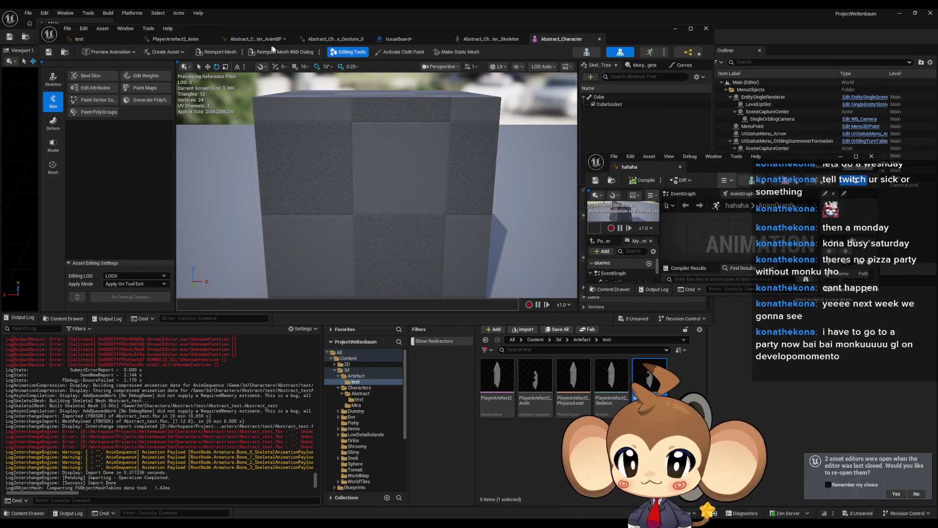
Arrange the hahaha editor window beside the test blueprint and bring its bone node into view
mouse_move(783, 158)
left_mouse_down()
mouse_move(192, 261)
mouse_move(219, 101)
left_mouse_up()
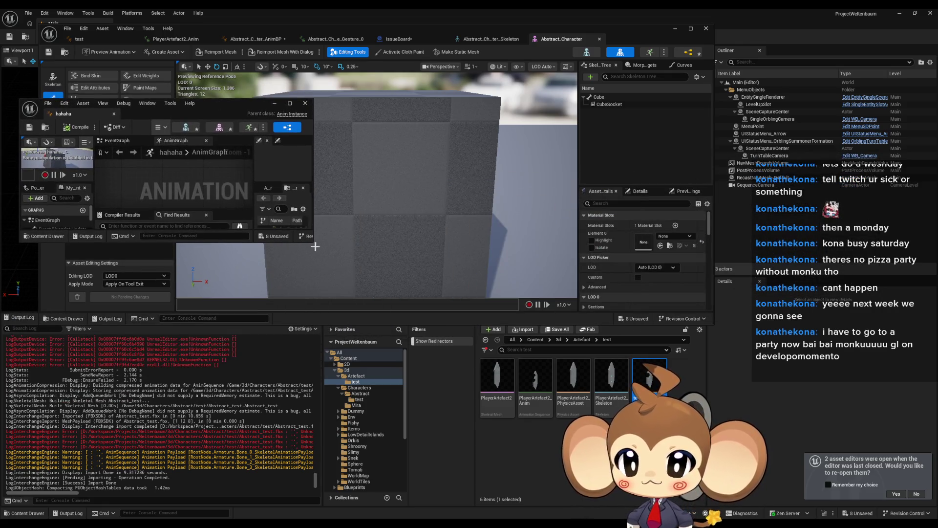
left_click_drag(310, 241, 482, 436)
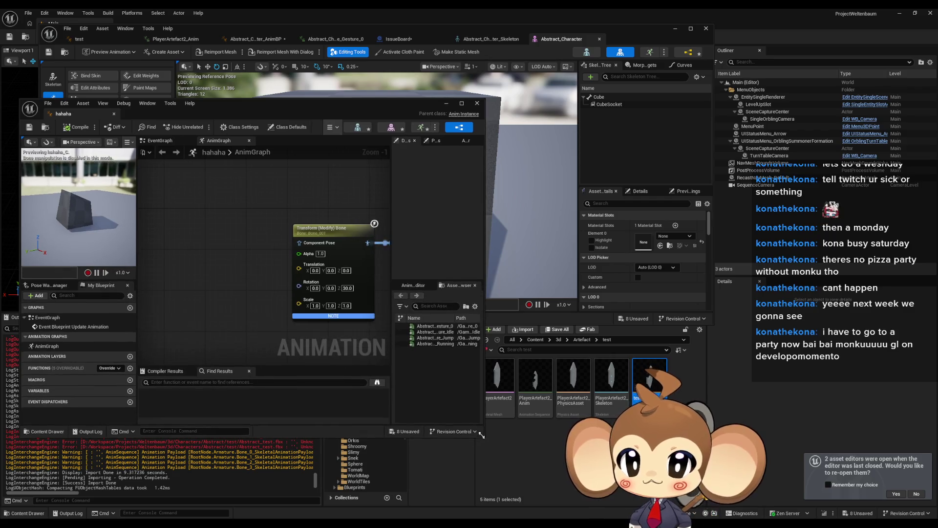
left_click_drag(234, 99, 660, 193)
left_click(250, 39)
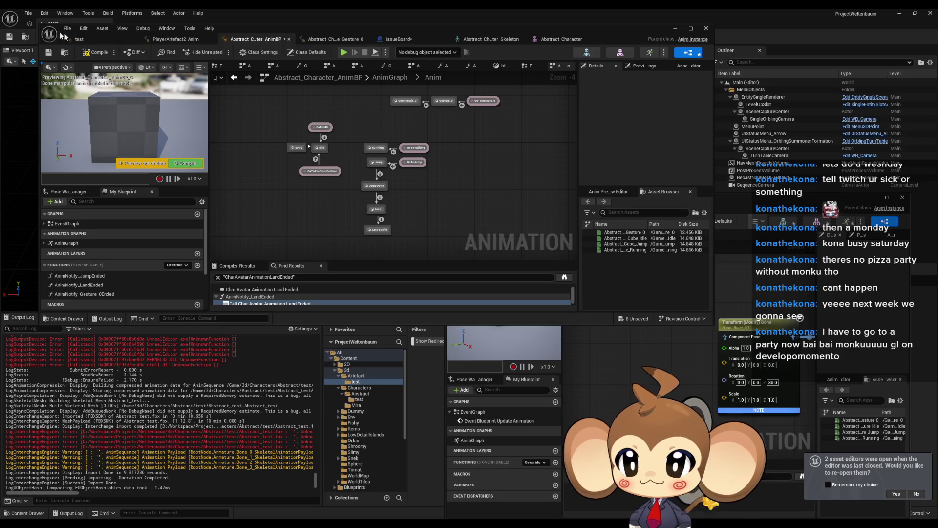
left_click(79, 39)
left_click(777, 389)
left_click_drag(777, 390, 690, 368)
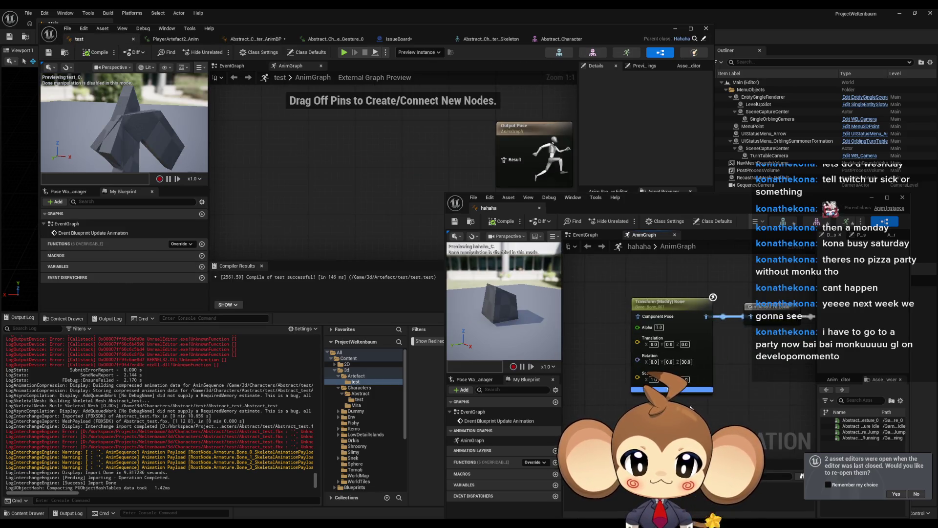
Set the bone node's Rotation Z to 100 and recompile hahaha
left_click(686, 362)
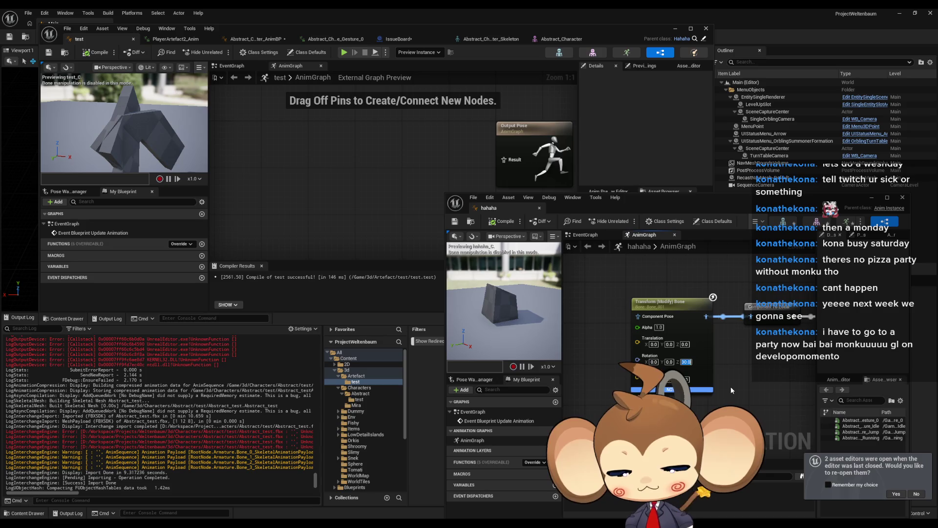
type("100")
key("Return")
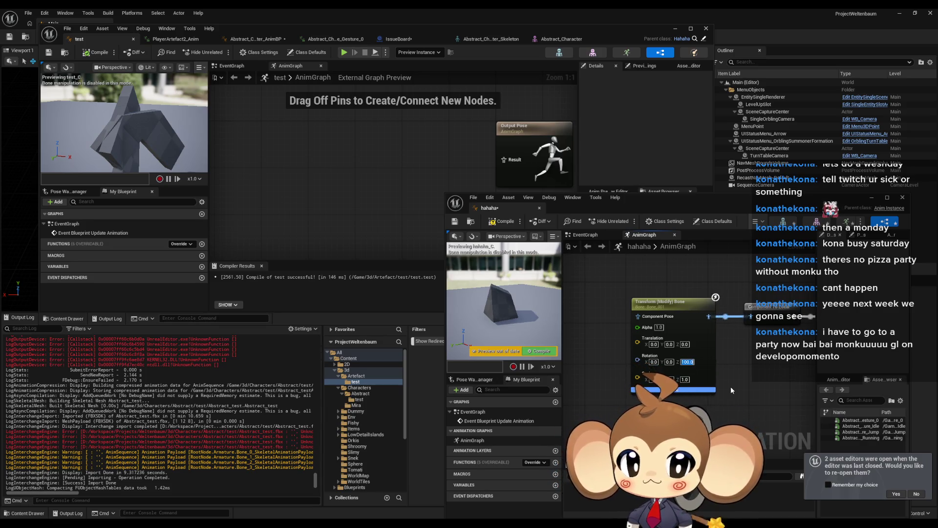
left_click(500, 223)
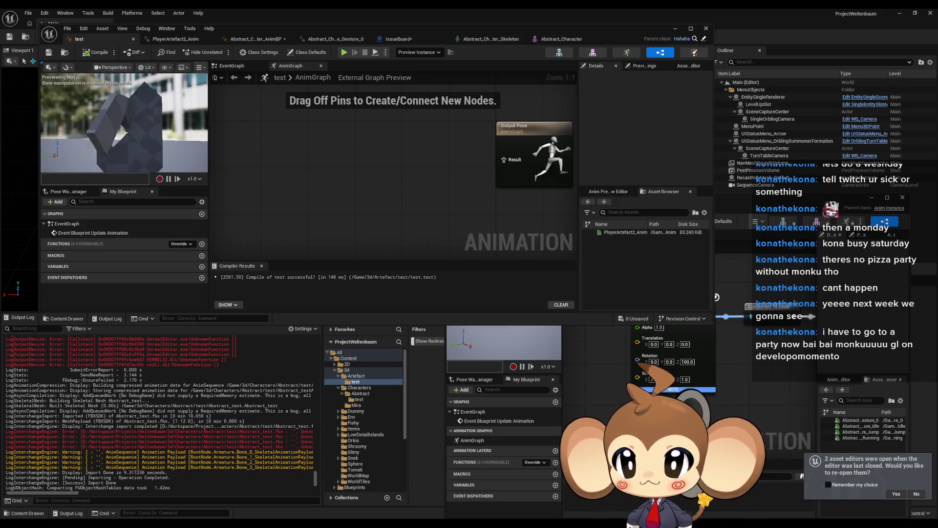
Change Rotation Z to 10, recompile hahaha, and bring the test editor forward
left_click(687, 362)
type("10")
key("Return")
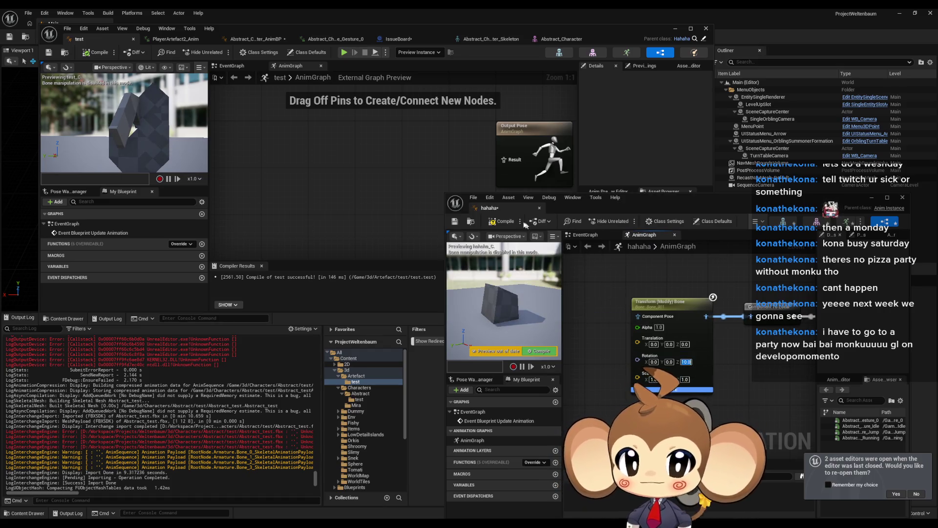
left_click(502, 224)
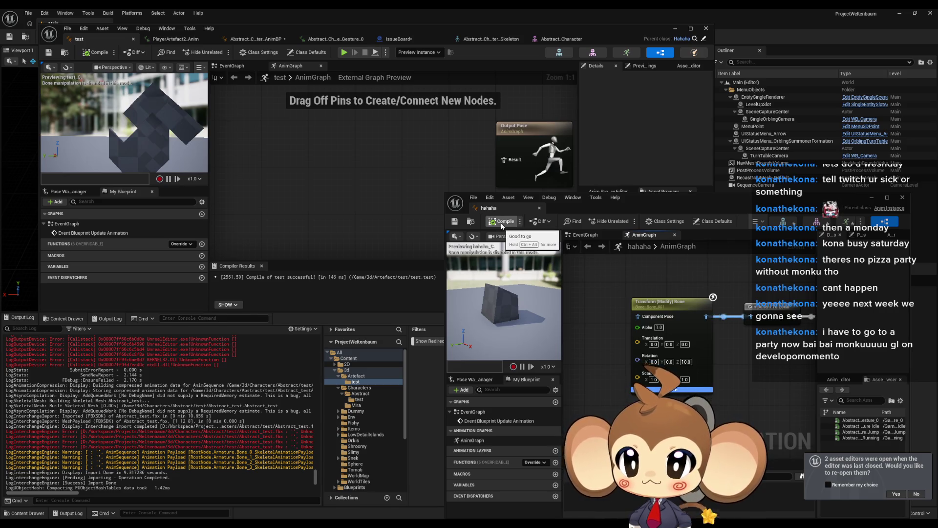
left_click(420, 198)
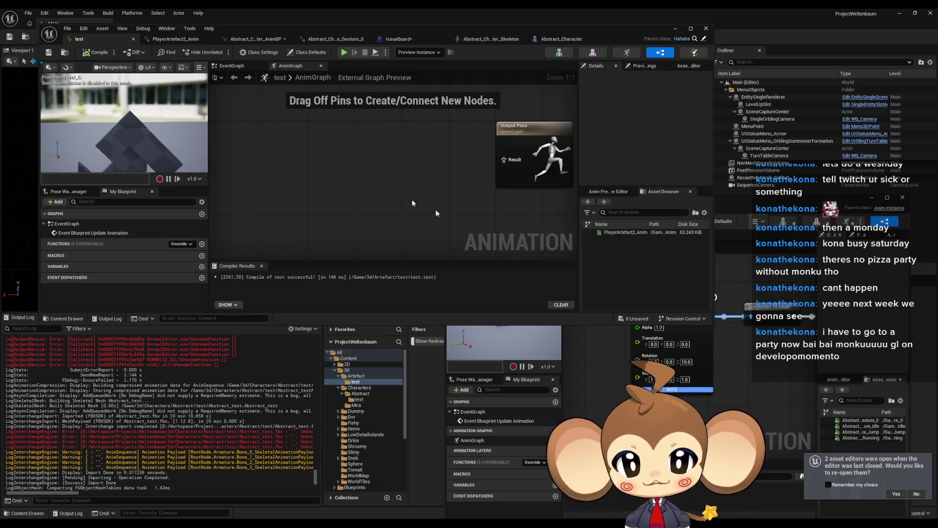
Switch the bone node's Rotation Mode to Add to Existing, recompile, and inspect the test preview
left_click(704, 343)
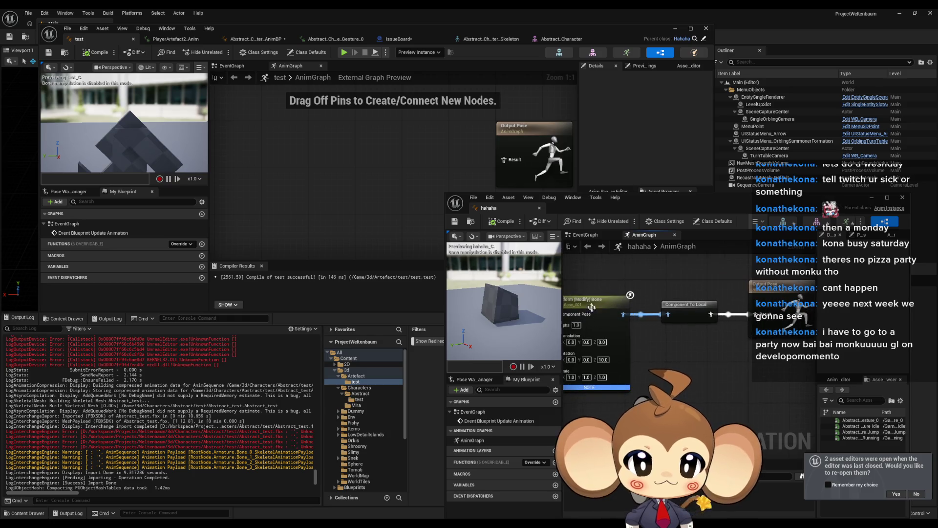
left_click(570, 308)
left_click_drag(599, 308, 703, 303)
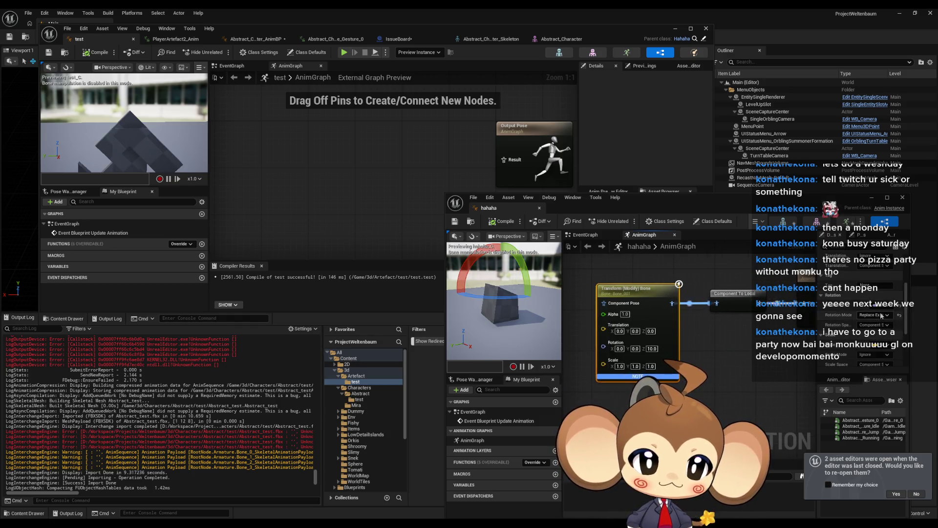
left_click(876, 314)
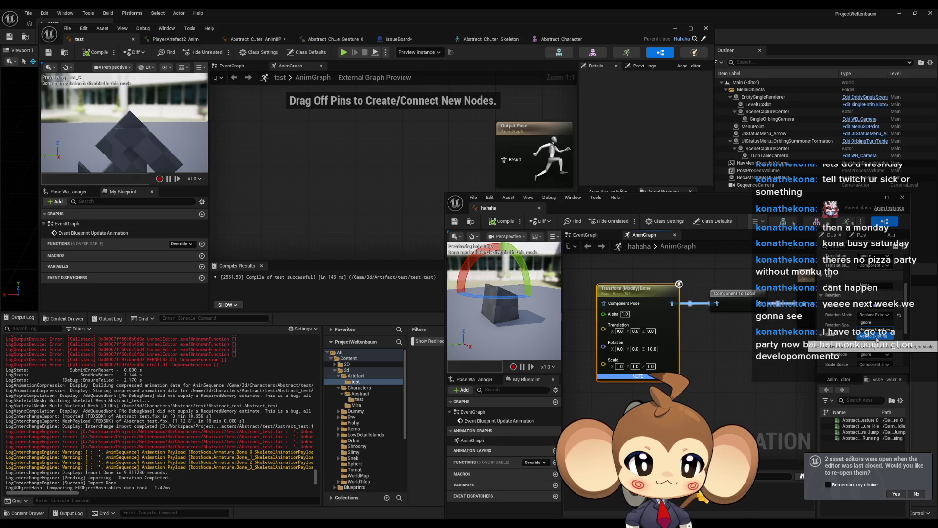
left_click(875, 337)
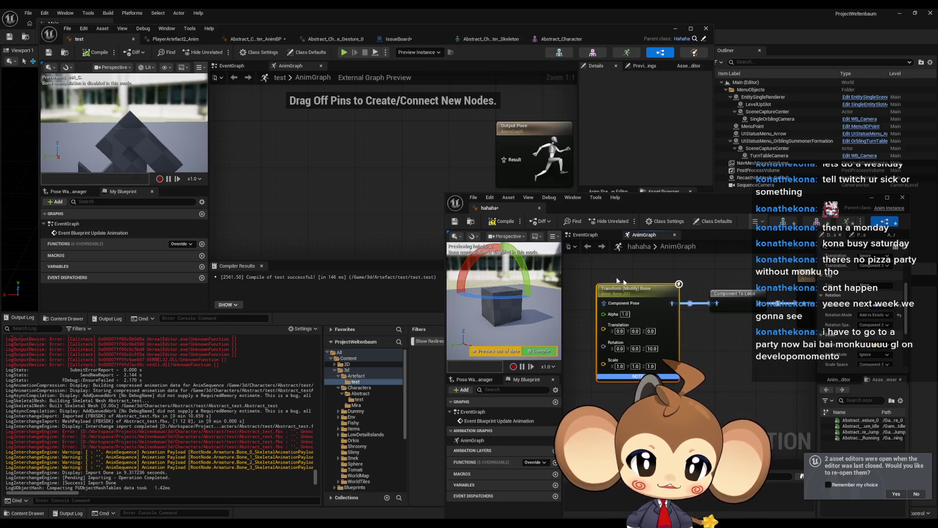
left_click(504, 222)
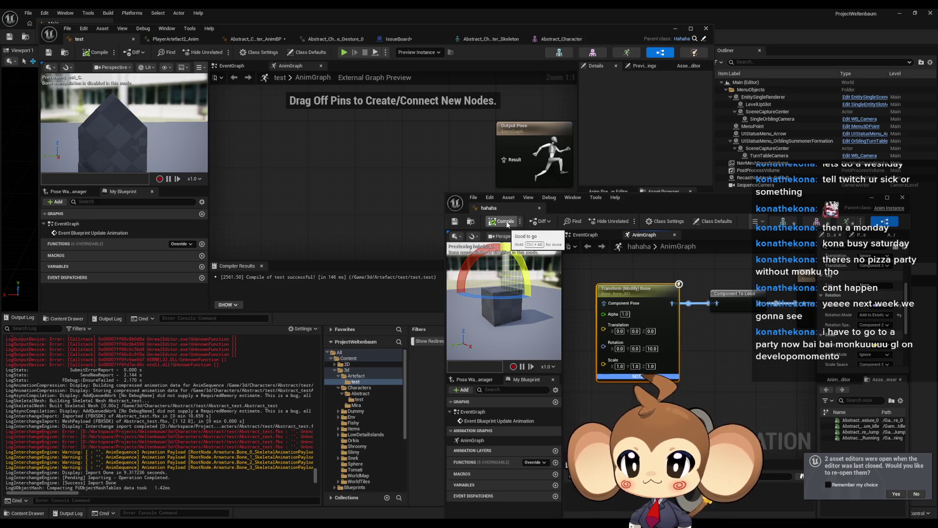
key("alt+Tab")
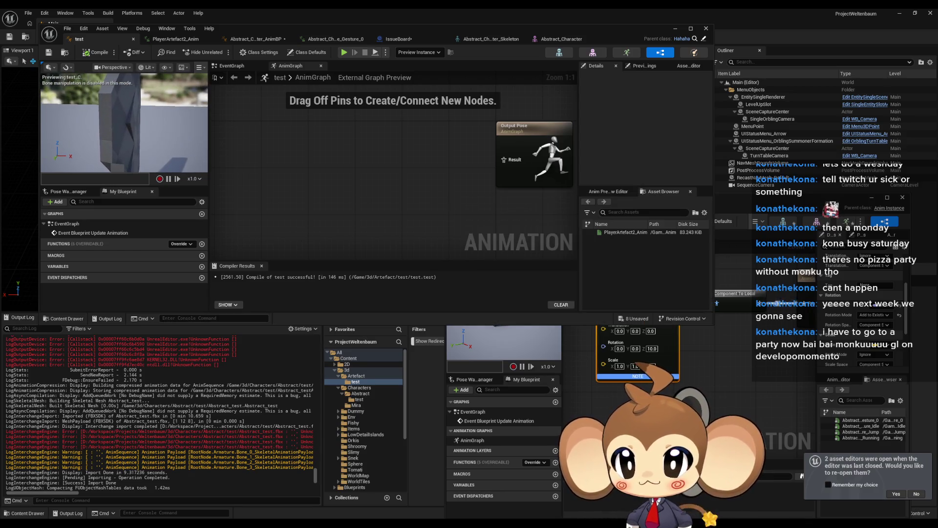
left_click_drag(111, 133, 111, 133)
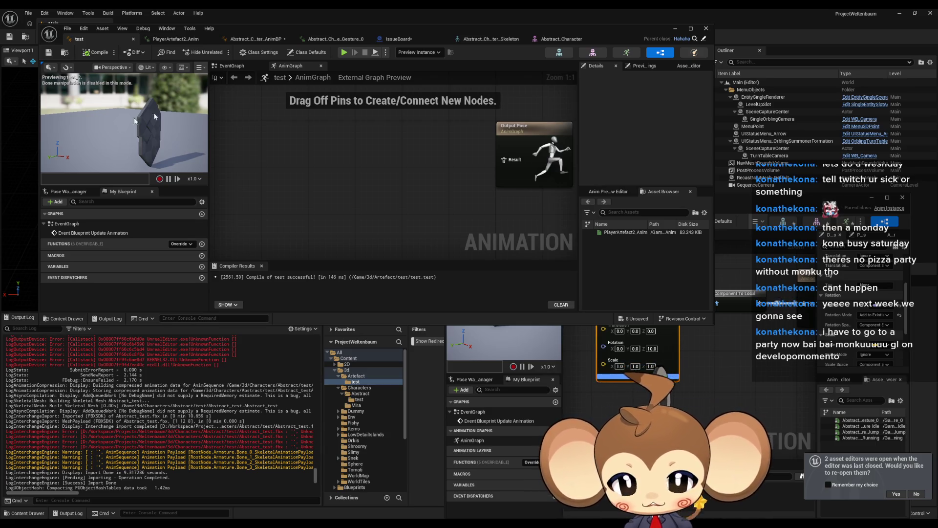
Point the hahaha bone transform at Bone_003, then return to the test AnimBP editor
left_click(721, 362)
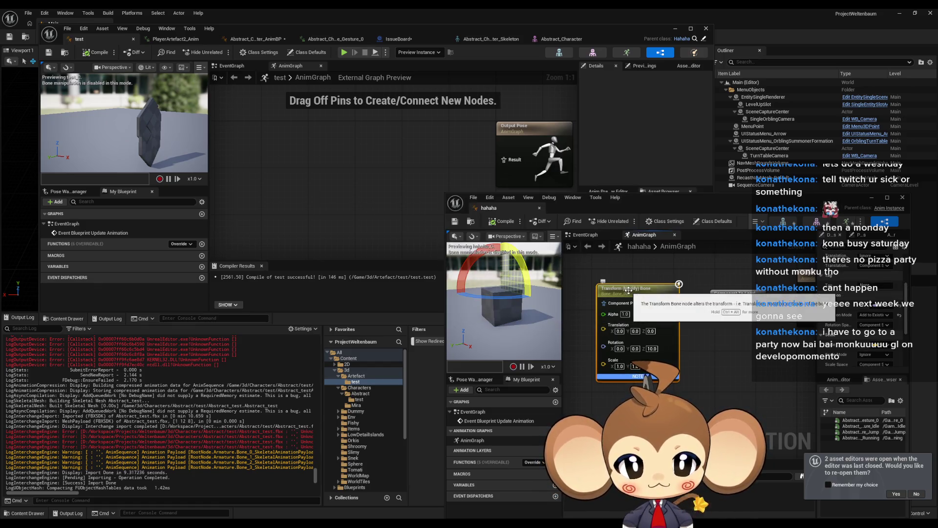
scroll(875, 303, "up", 5)
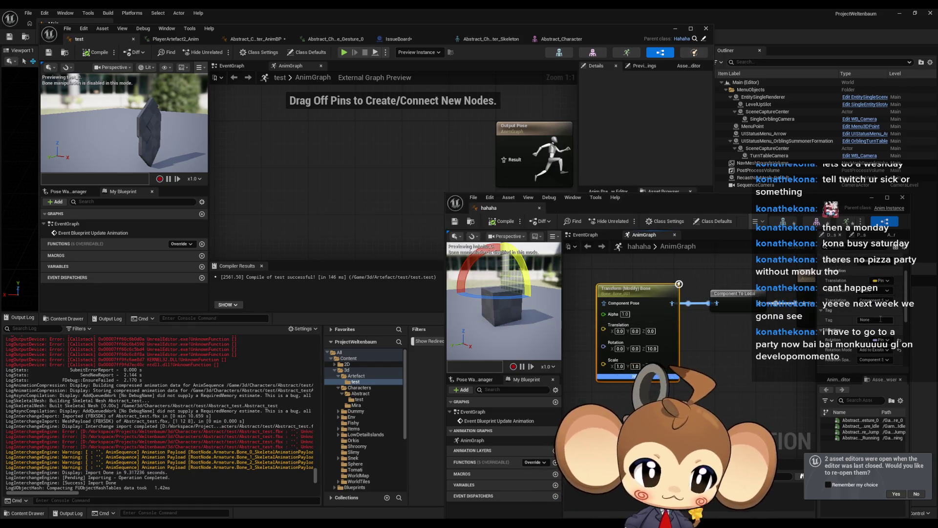
left_click(873, 295)
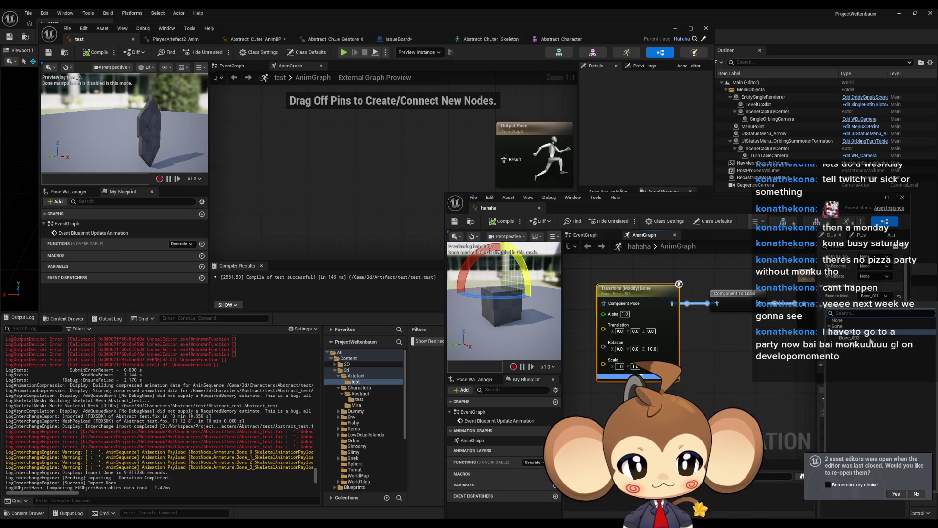
left_click(854, 338)
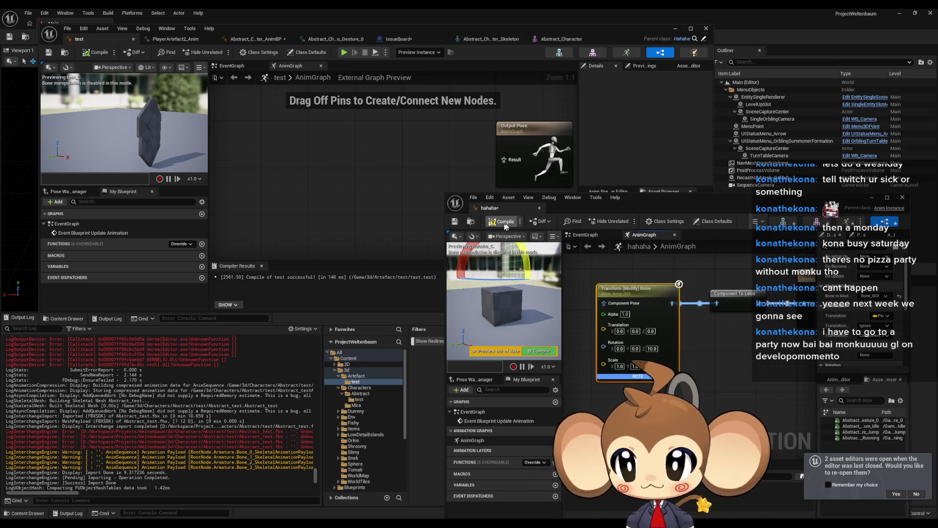
left_click(333, 235)
scroll(163, 130, "up", 8)
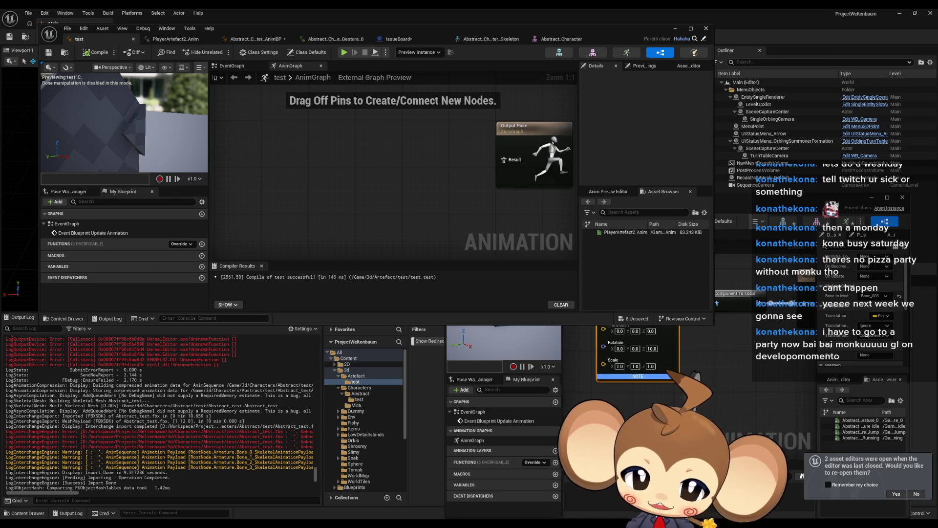
Move the hahaha editor window left, maximize it, and open the AnimGraph's add-node menu
left_click(744, 384)
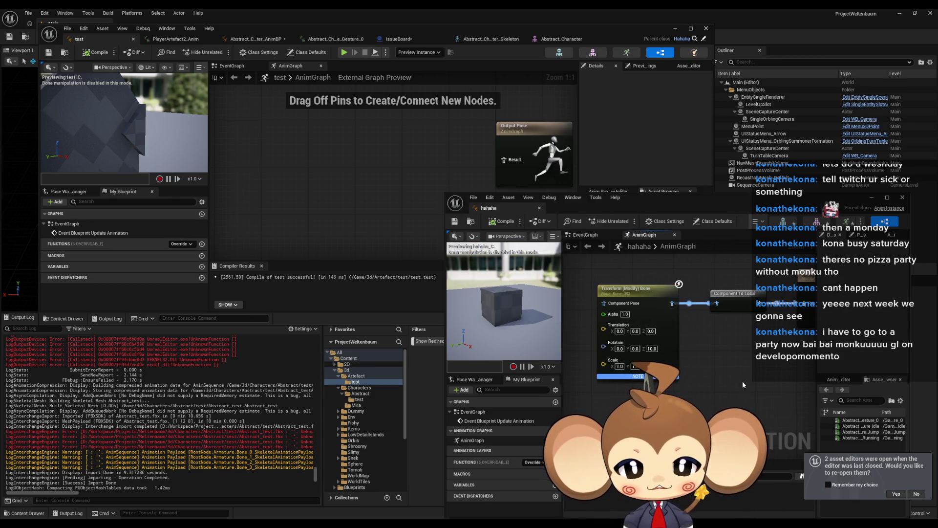
left_click_drag(738, 207, 606, 207)
double_click(606, 208)
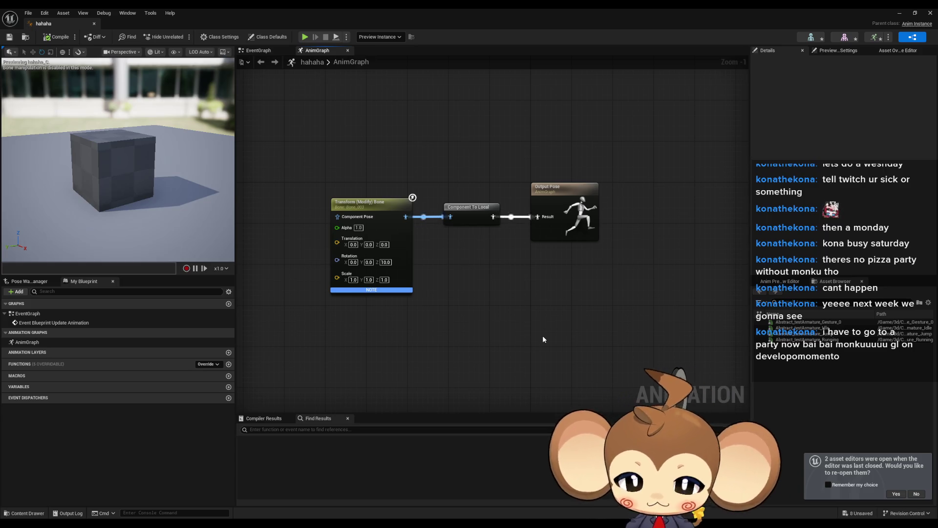
right_click(477, 357)
type("gate")
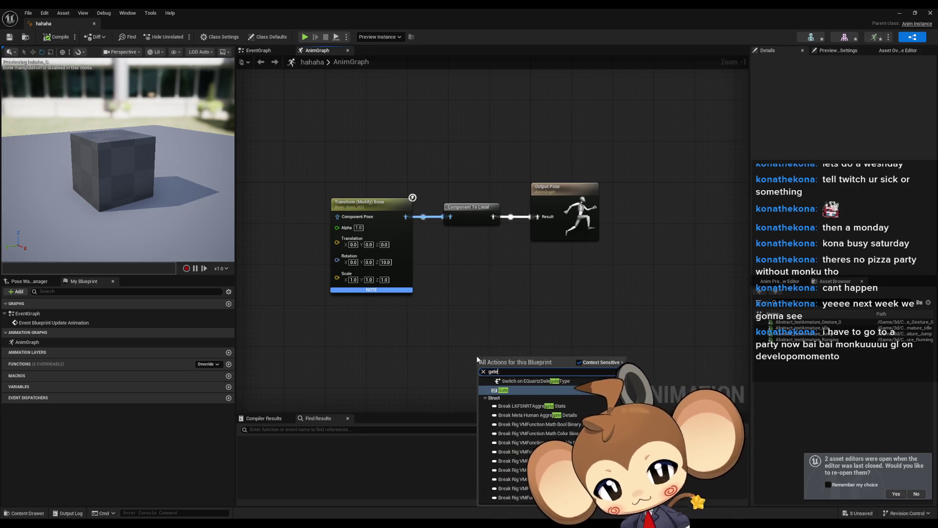
key("Return")
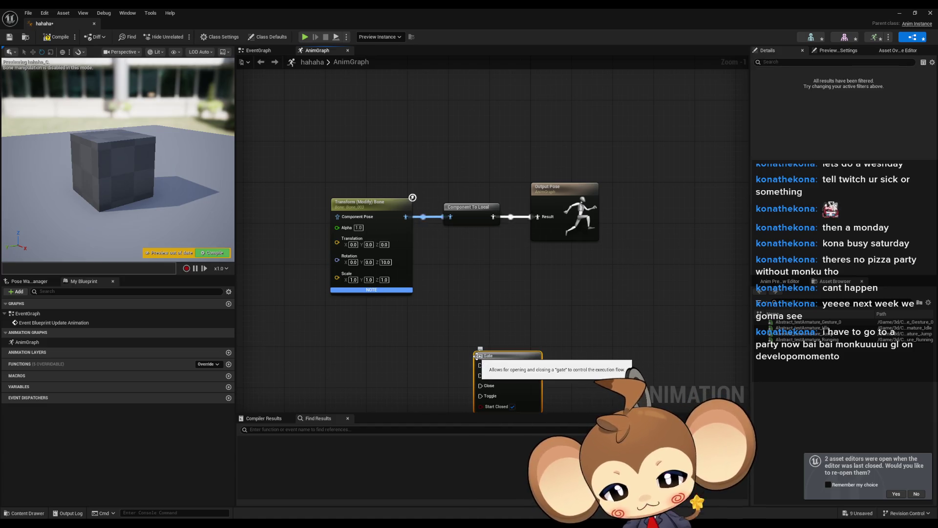
left_click_drag(477, 356, 458, 285)
left_click(589, 305)
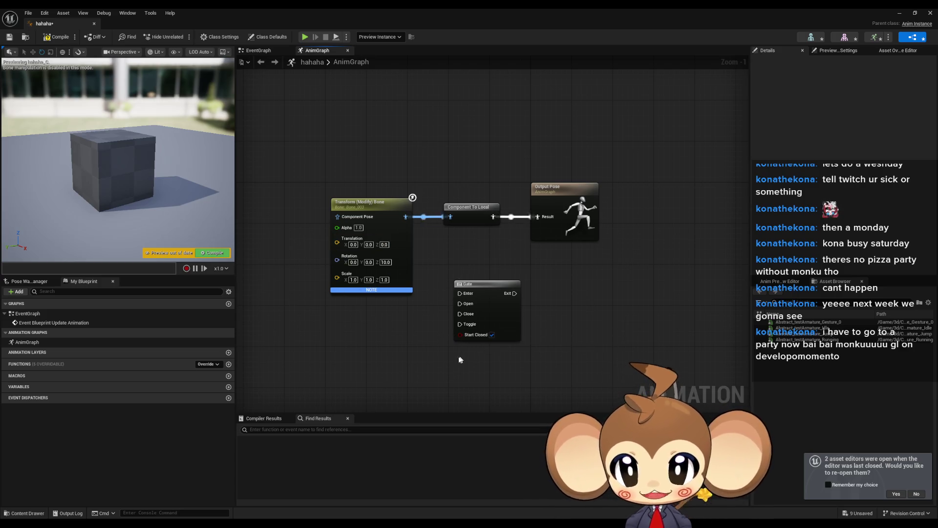
mouse_move(493, 216)
left_mouse_down()
mouse_move(470, 298)
mouse_move(477, 293)
left_mouse_up()
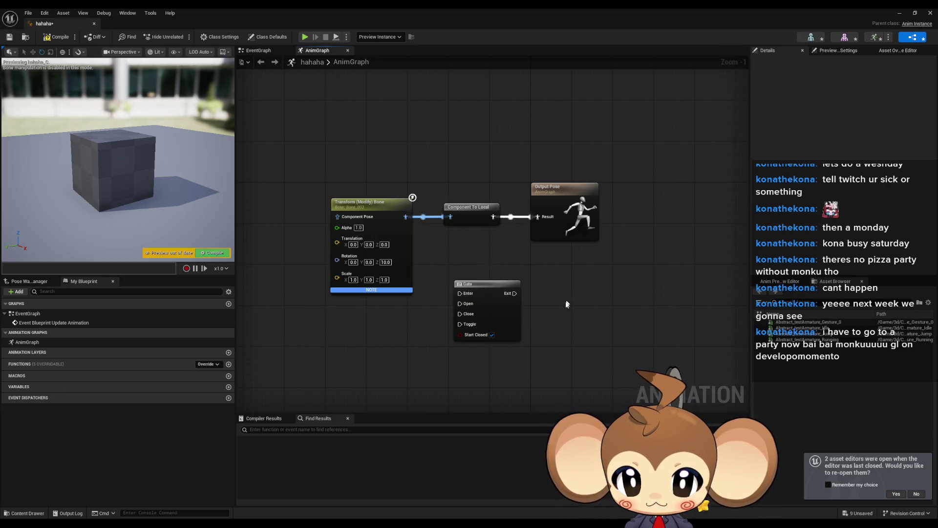
left_click(521, 310)
key("Delete")
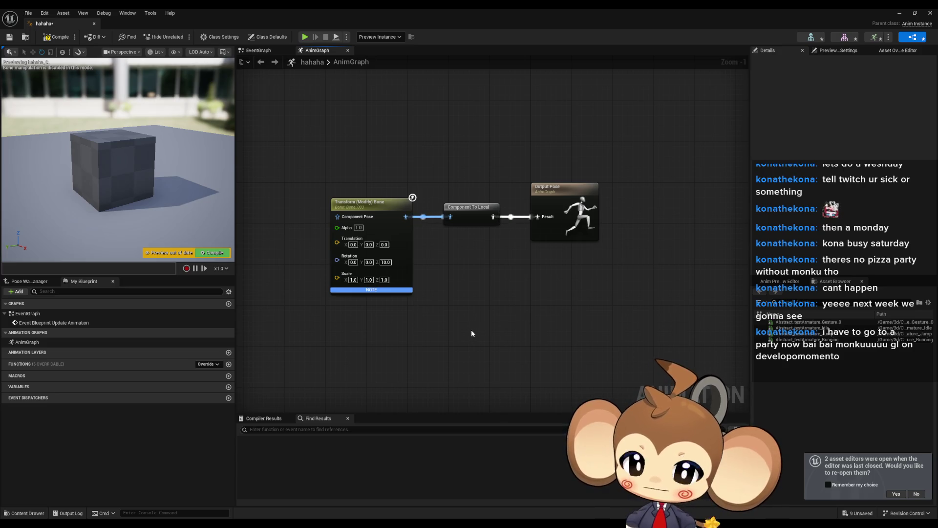
Add a Blend Poses (WorldMap_IslandMaterialEnum) node from an 'enum' search and position it
right_click(433, 342)
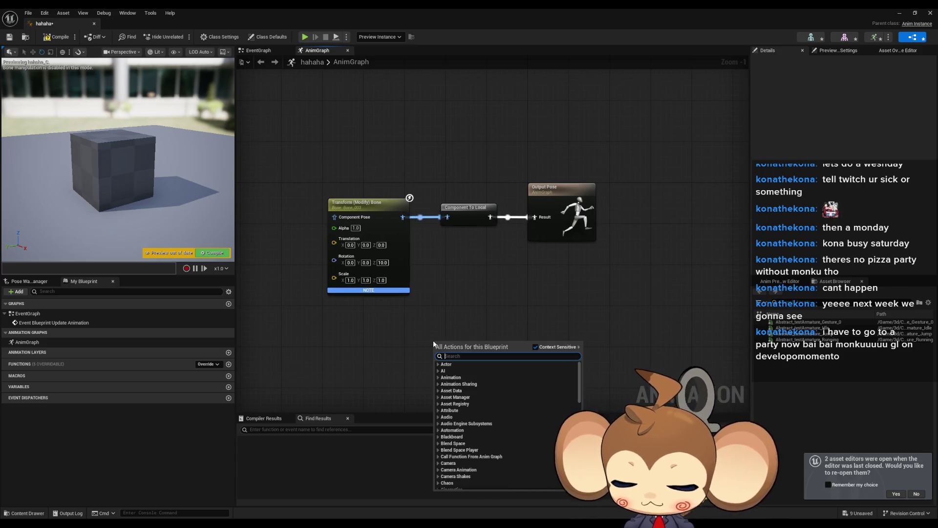
type("enum")
scroll(504, 337, "up", 1)
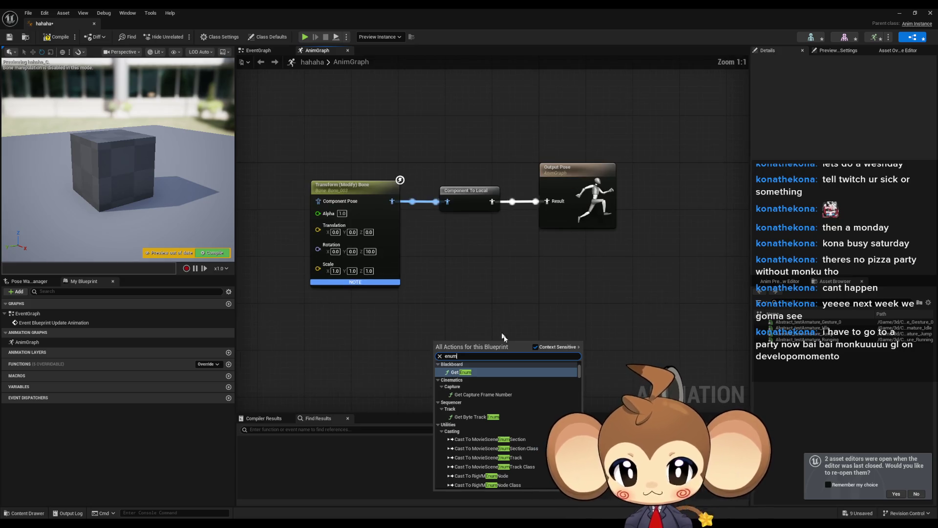
scroll(537, 415, "down", 15)
scroll(536, 414, "up", 10)
scroll(539, 415, "up", 10)
scroll(582, 379, "down", 5)
scroll(576, 382, "down", 5)
scroll(576, 376, "up", 8)
scroll(550, 399, "up", 2)
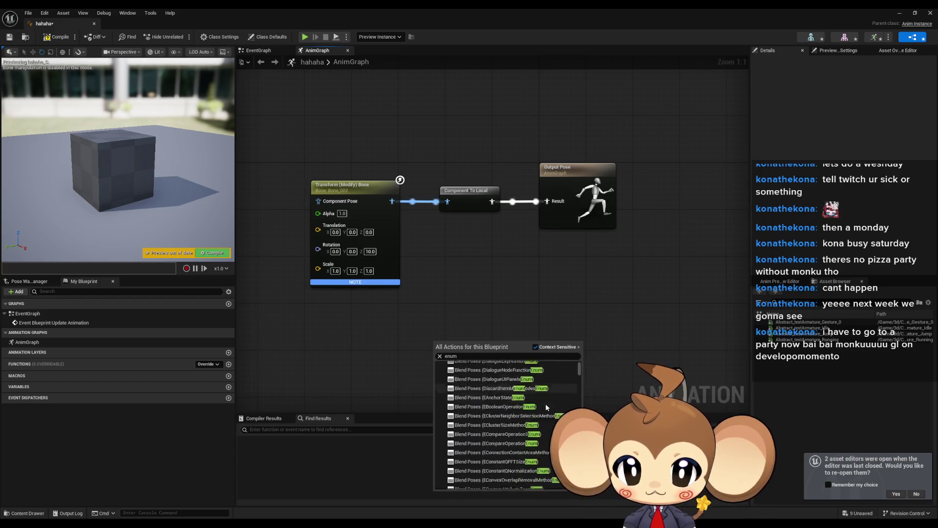
scroll(545, 405, "down", 10)
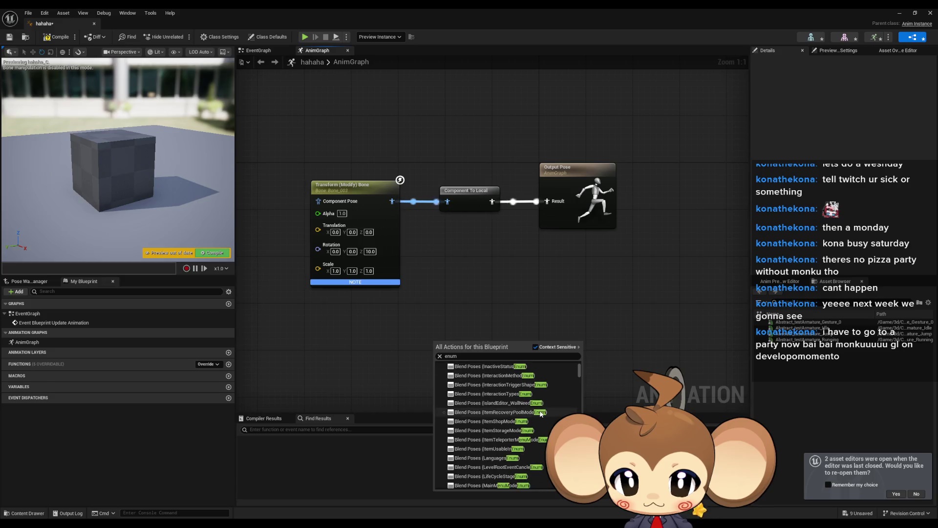
scroll(537, 416, "down", 10)
left_click(489, 446)
mouse_move(491, 352)
left_mouse_down()
mouse_move(509, 317)
mouse_move(509, 335)
left_mouse_up()
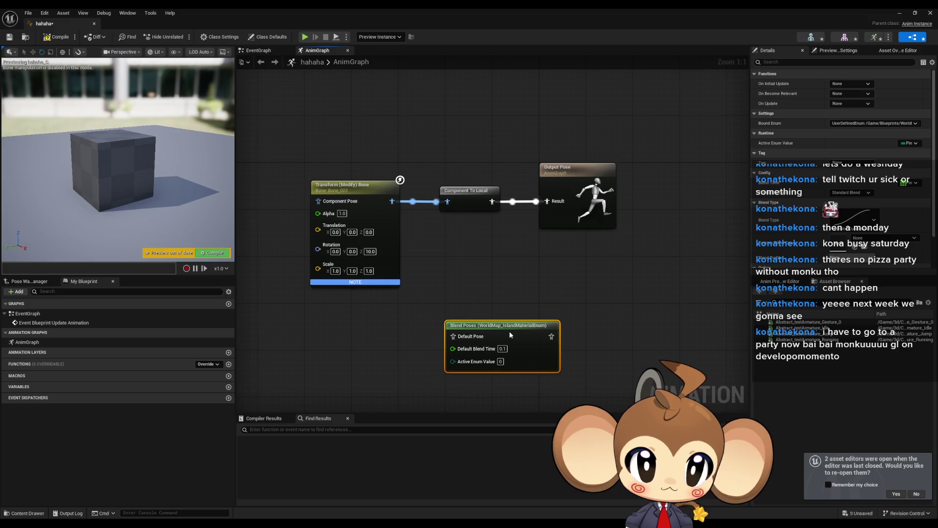
Change the node's Bound Enum to DialogueExpressionEnum using a 'dialogue' search
left_click(858, 123)
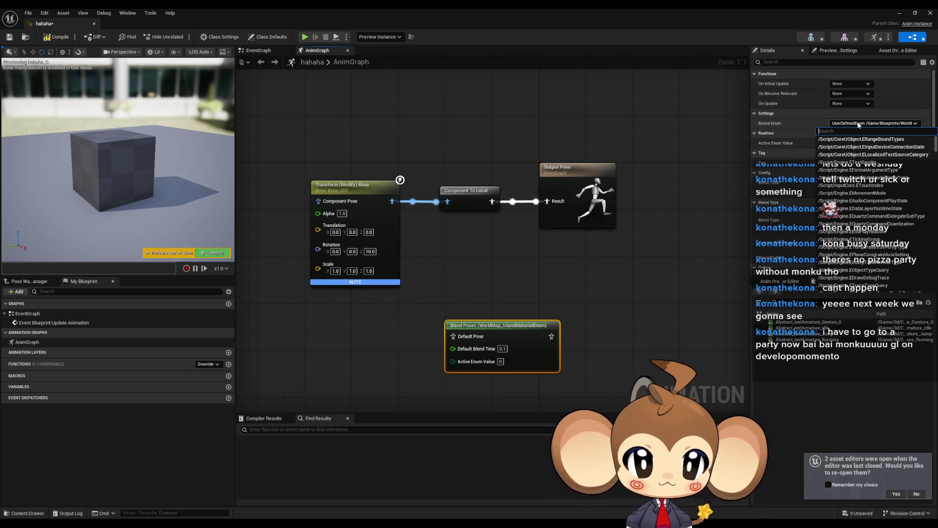
scroll(899, 201, "down", 2)
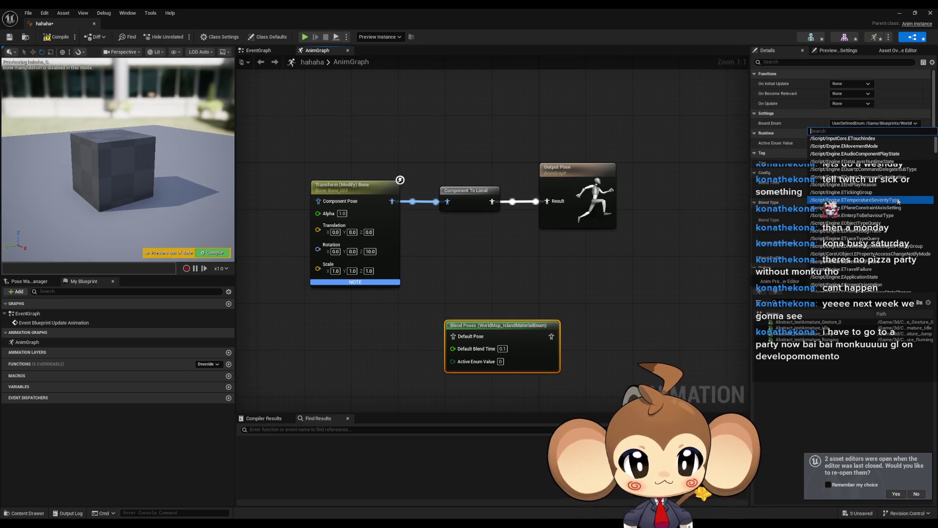
scroll(898, 201, "up", 2)
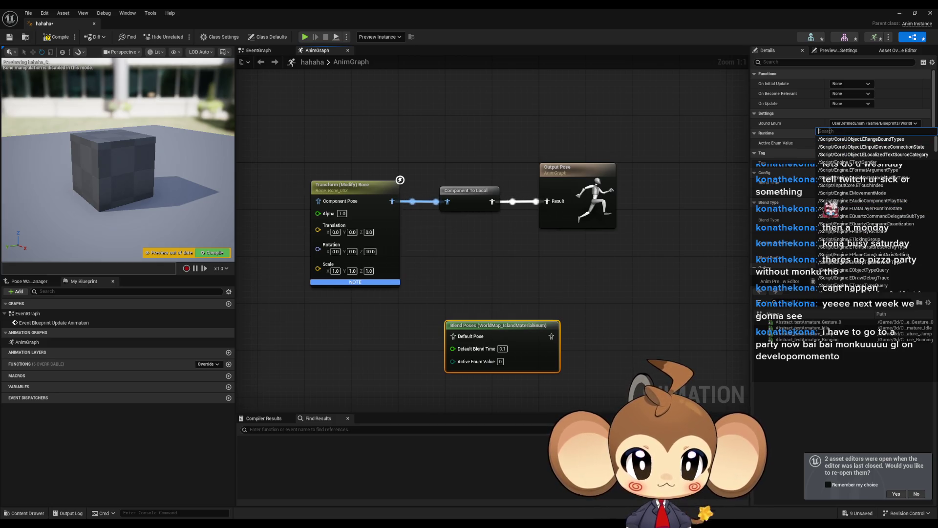
type("ui")
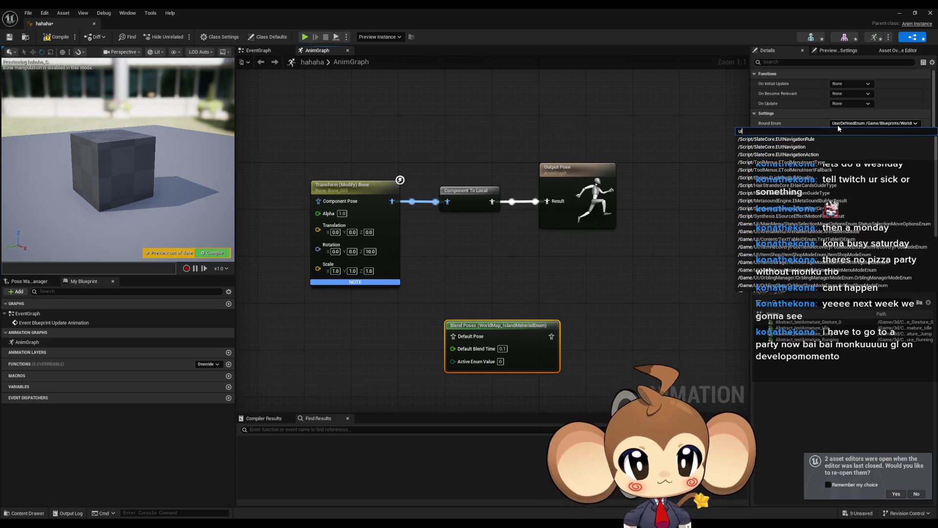
key("BackSpace")
key("BackSpace")
type("dialogue")
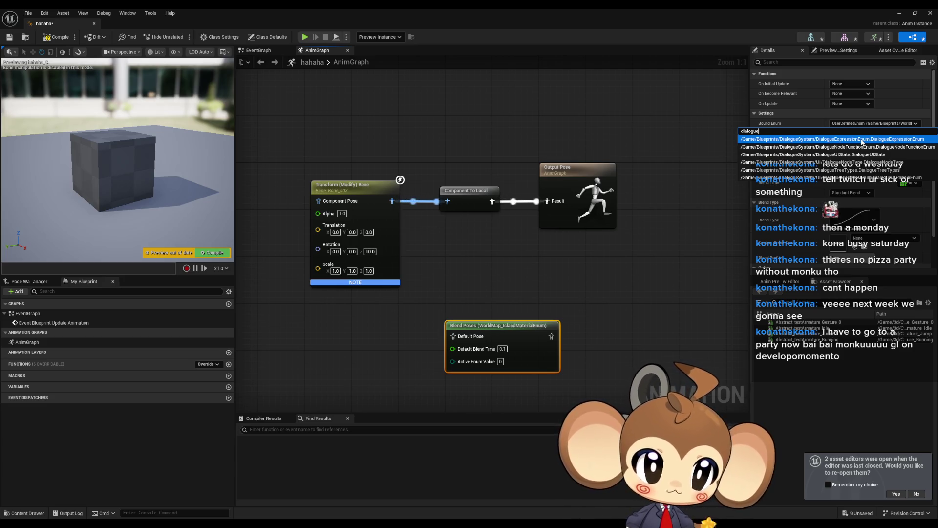
left_click(863, 140)
left_click_drag(503, 329, 498, 323)
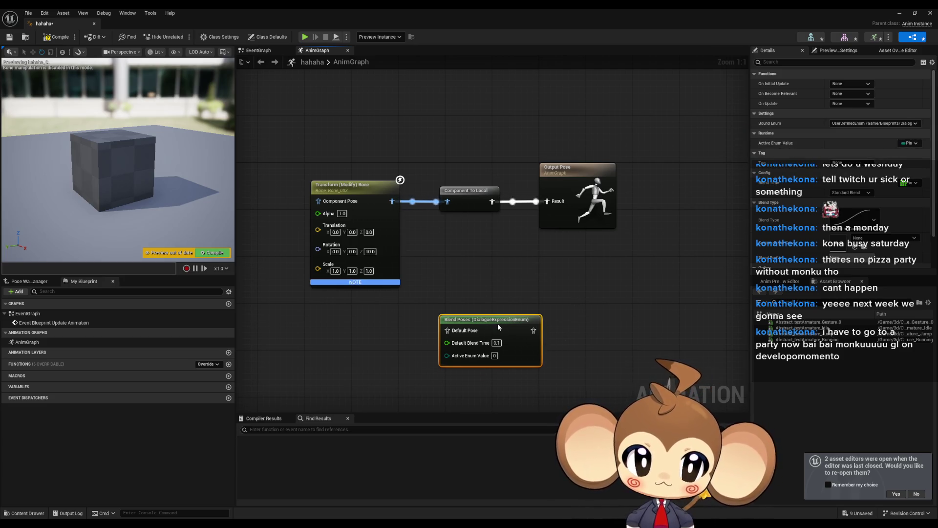
Add pose pins to Blend Poses for the NotSet, Default, Happy, Sad and Laughing elements
right_click(514, 348)
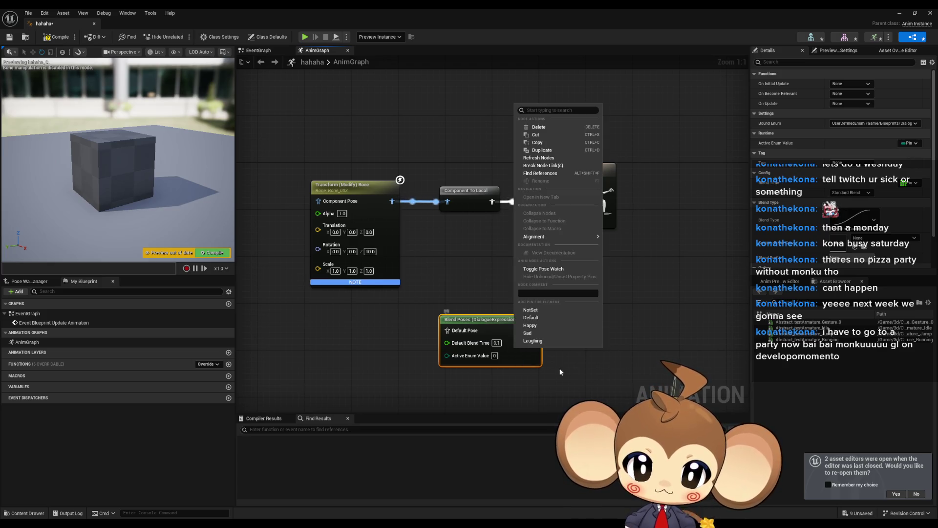
left_click_drag(555, 371, 552, 336)
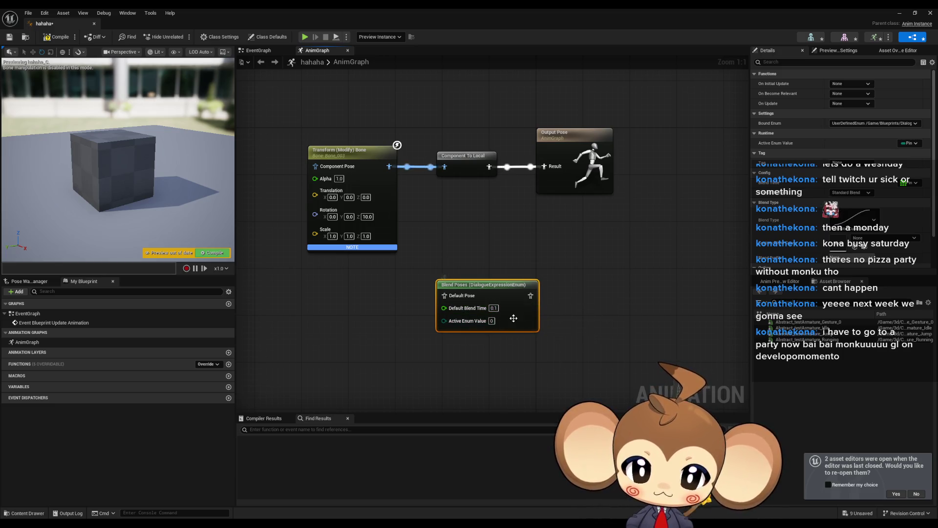
right_click(514, 318)
left_click(532, 287)
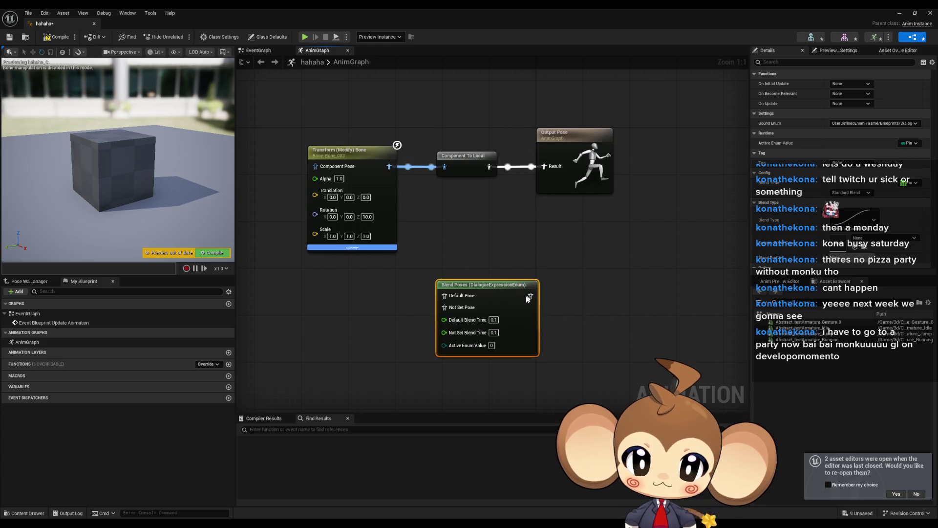
right_click(519, 325)
left_click(530, 297)
right_click(529, 326)
right_click(527, 336)
left_click(559, 317)
right_click(513, 326)
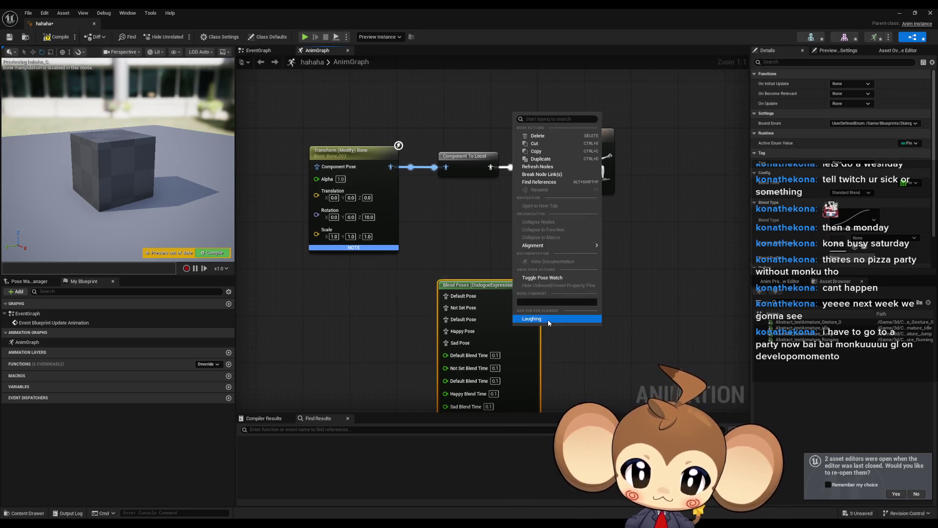
left_click(547, 320)
left_click(601, 316)
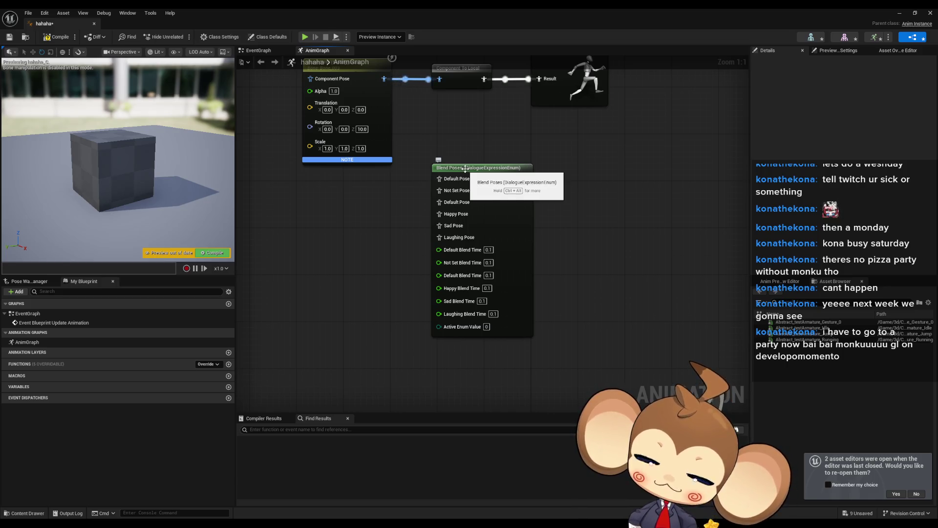
Set the Transform (Modify) Bone's Z rotation to 180 in Component Space and compile
mouse_move(367, 230)
left_mouse_down()
mouse_move(342, 283)
mouse_move(400, 299)
left_mouse_up()
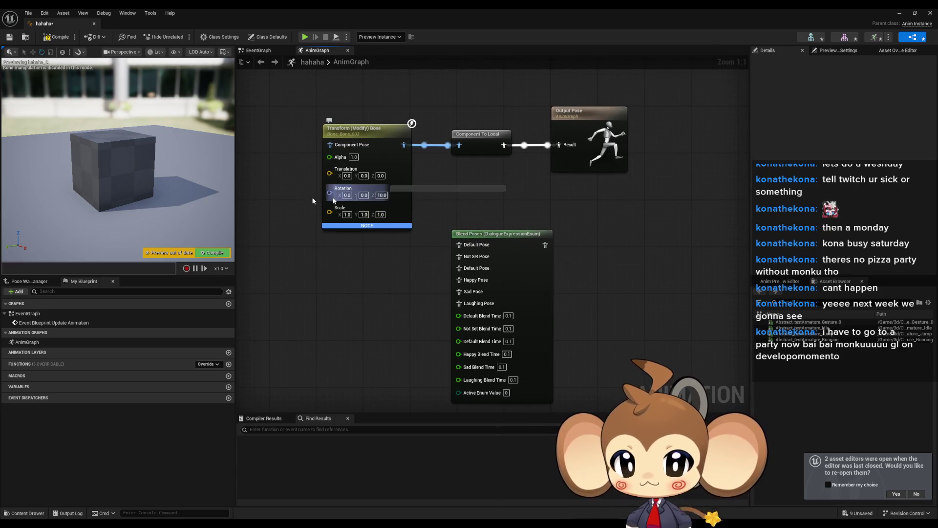
left_click(382, 195)
type("180")
key("Return")
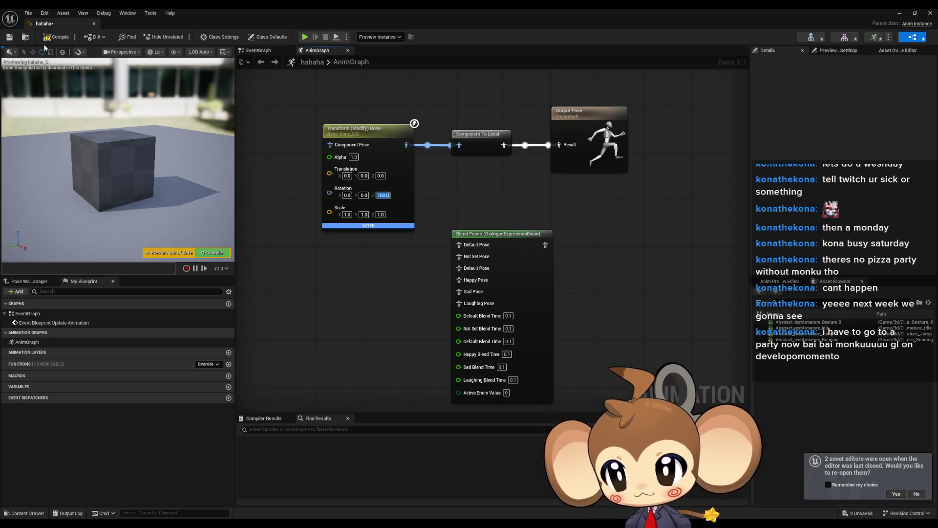
left_click(54, 37)
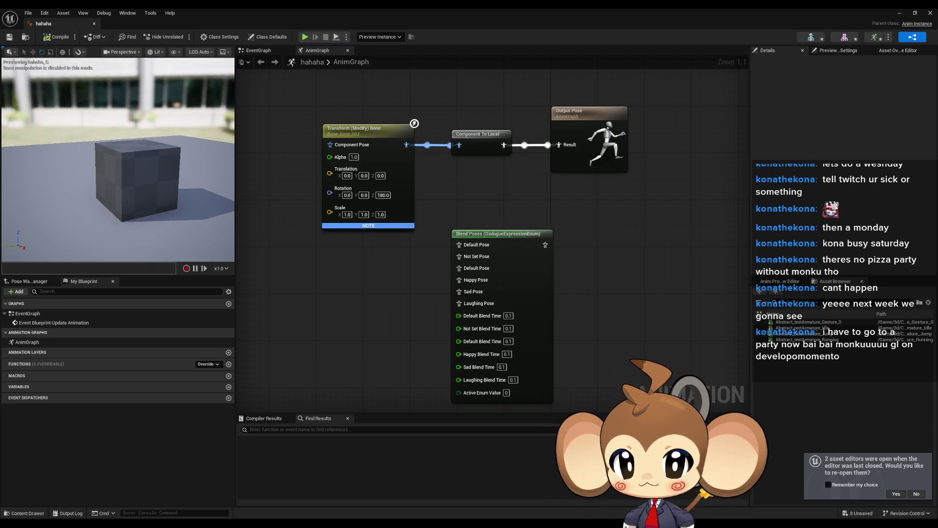
left_click(352, 145)
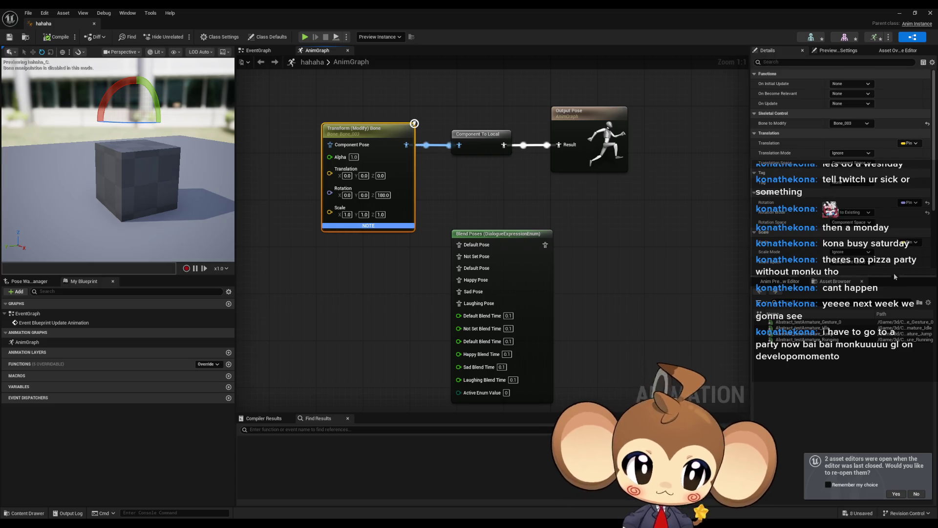
left_click(852, 223)
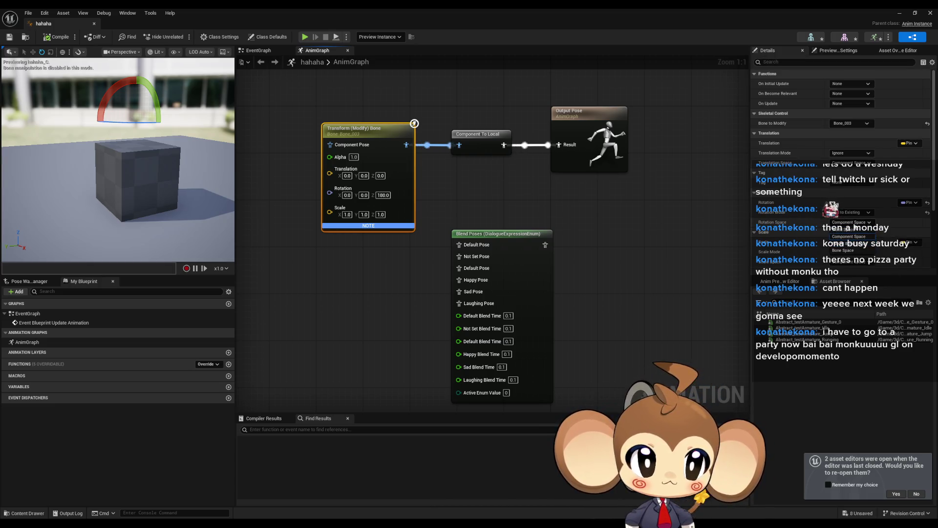
left_click(852, 229)
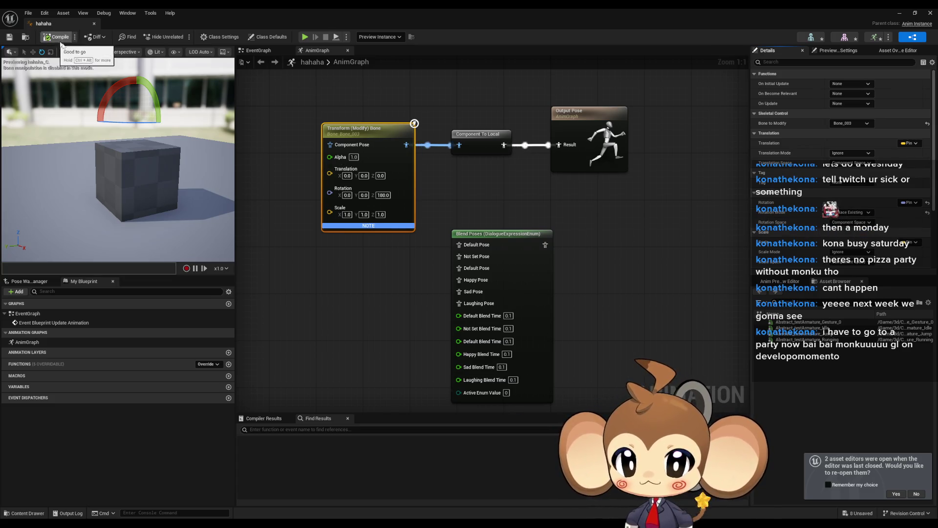
Make the transform act on Bone_001, save and compile, and tidy the node layout
left_click_drag(395, 256, 426, 292)
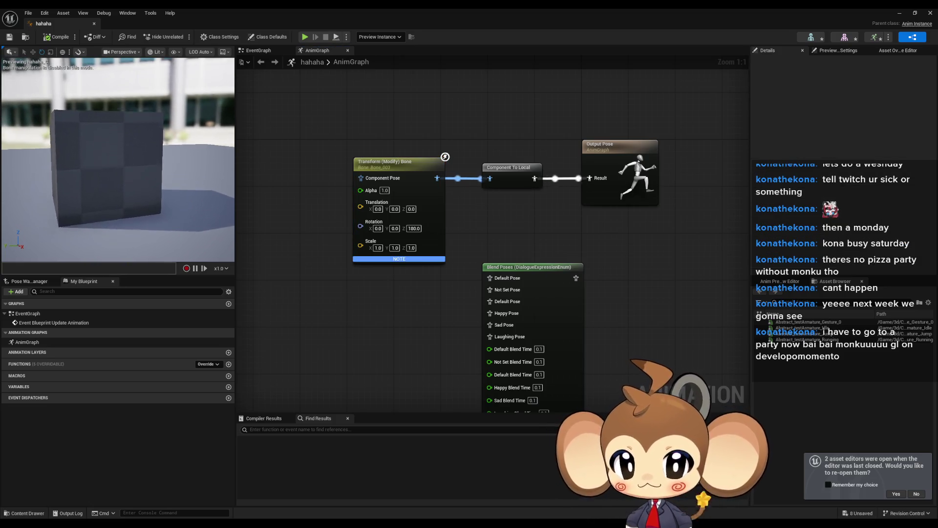
left_click(386, 163)
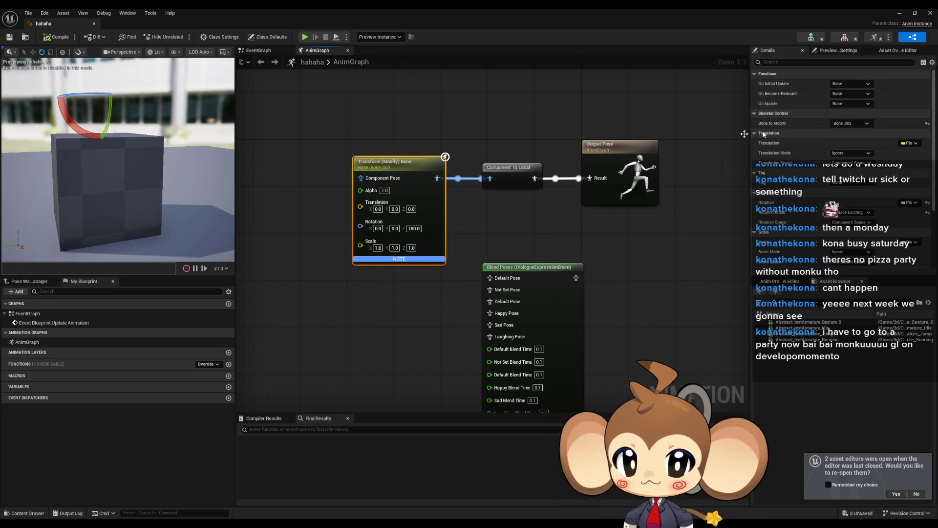
left_click(855, 125)
left_click(850, 159)
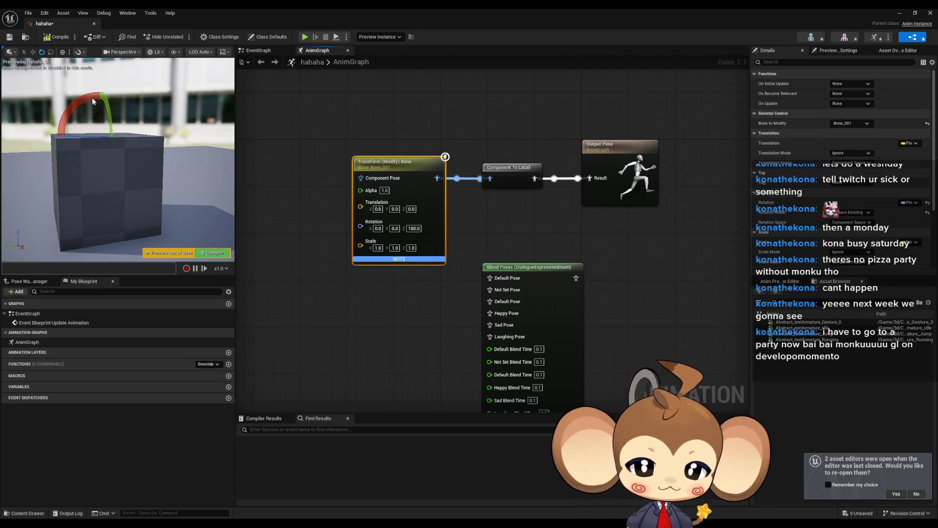
key("ctrl+s")
mouse_move(406, 204)
left_mouse_down()
mouse_move(417, 223)
mouse_move(458, 195)
left_mouse_up()
left_click_drag(466, 152, 396, 152)
scroll(455, 269, "down", 3)
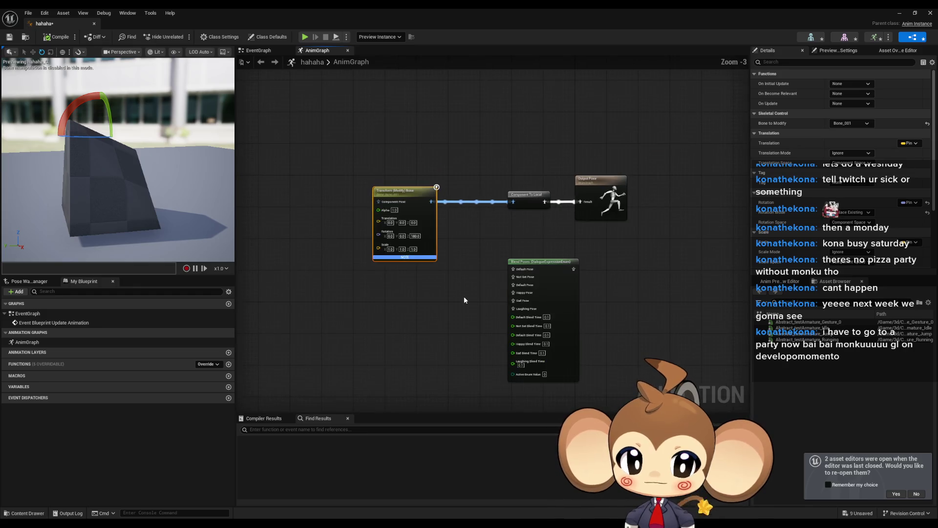
mouse_move(559, 263)
left_mouse_down()
mouse_move(515, 247)
mouse_move(532, 244)
mouse_move(527, 254)
left_mouse_up()
scroll(559, 301, "up", 2)
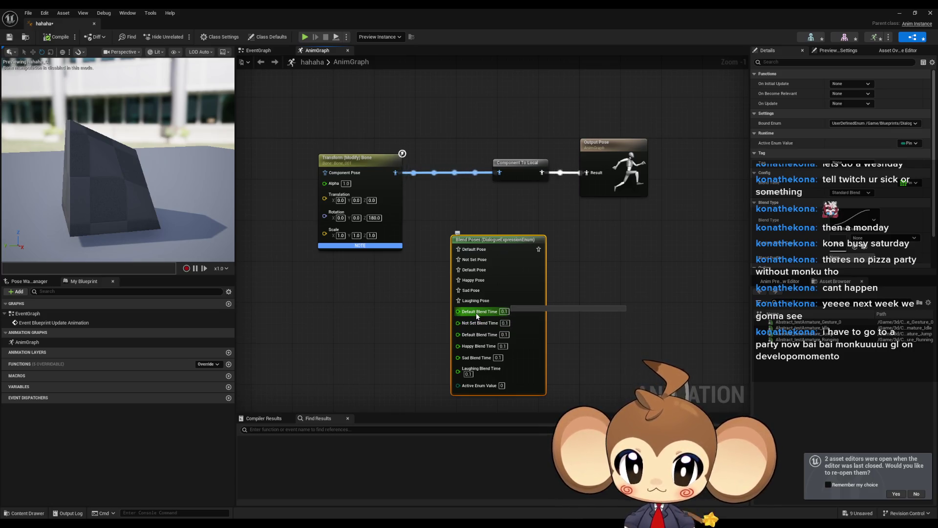
Wire the bone transform pose into Default Pose and Blend Poses into Output Pose, then compile
left_click_drag(420, 315, 420, 271)
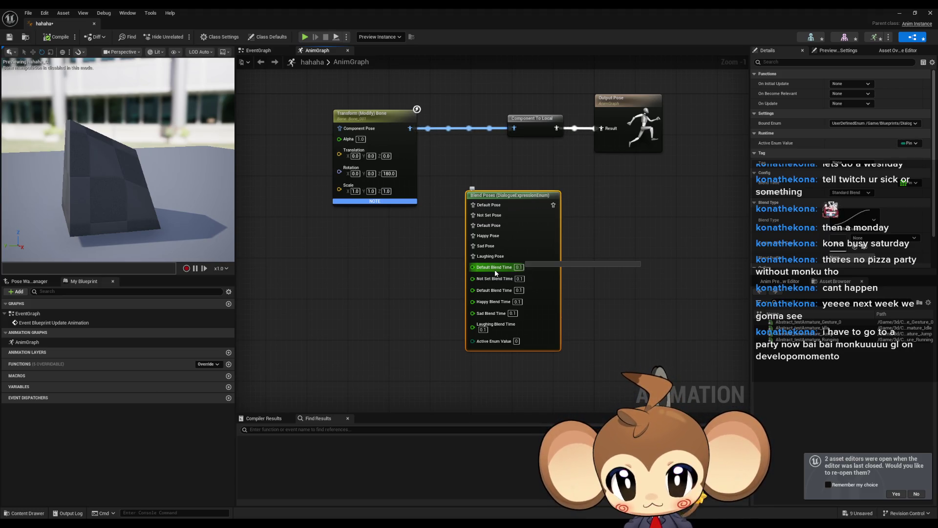
left_click_drag(473, 205, 411, 130)
left_click_drag(553, 205, 517, 130)
left_click_drag(430, 155, 445, 155)
left_click(538, 156)
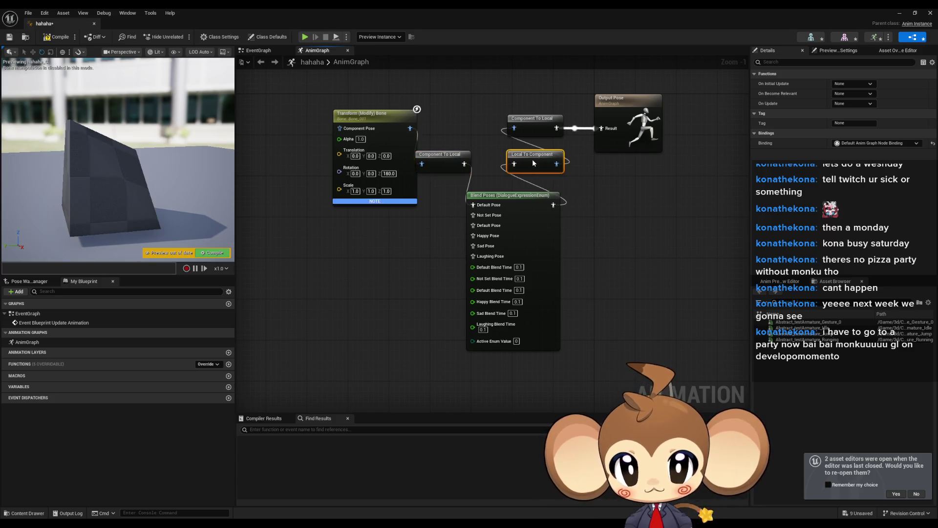
mouse_move(554, 205)
left_mouse_down()
mouse_move(631, 147)
mouse_move(602, 128)
left_mouse_up()
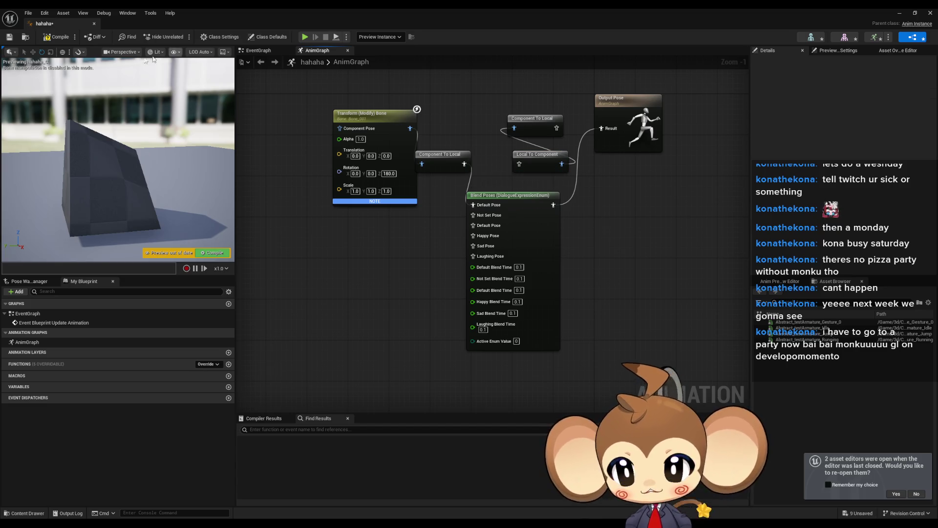
left_click(62, 38)
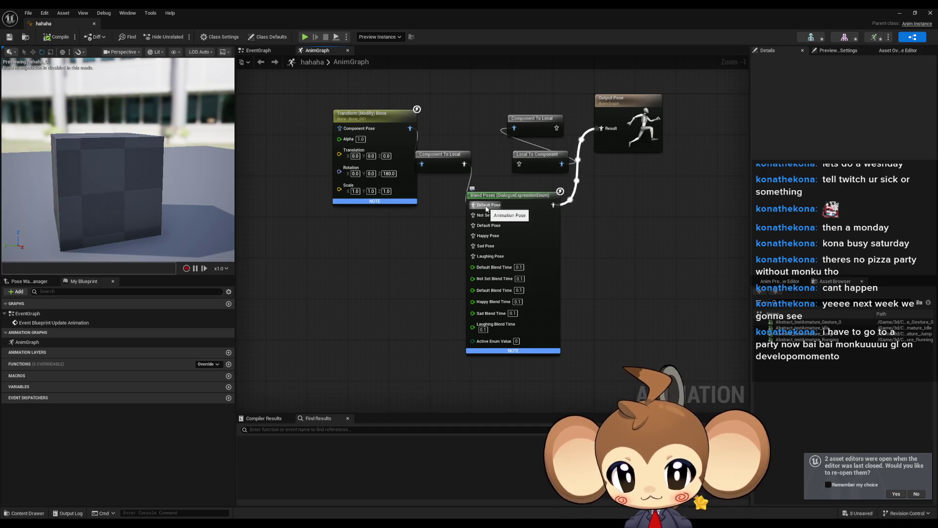
left_click_drag(440, 154, 454, 139)
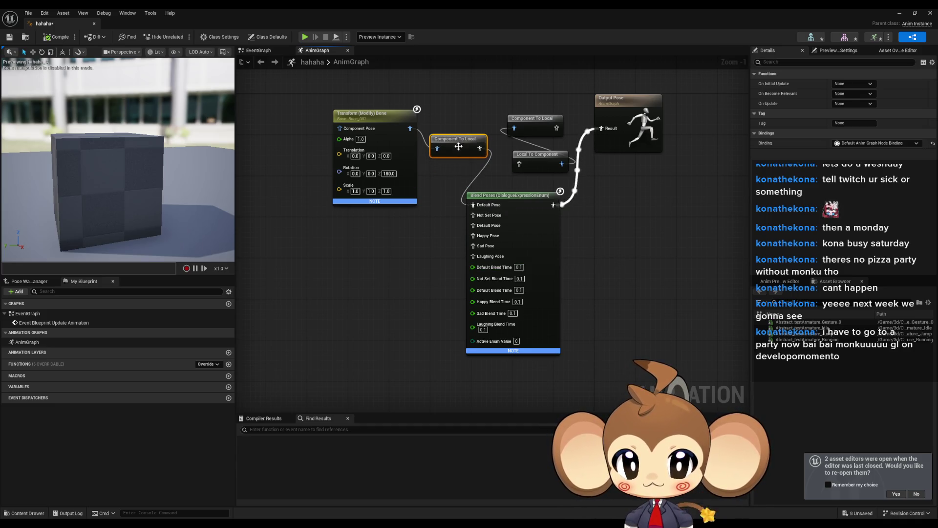
Set Active Enum Value to 1, recompile, and feed it from a Make Literal Byte node
left_click(517, 342)
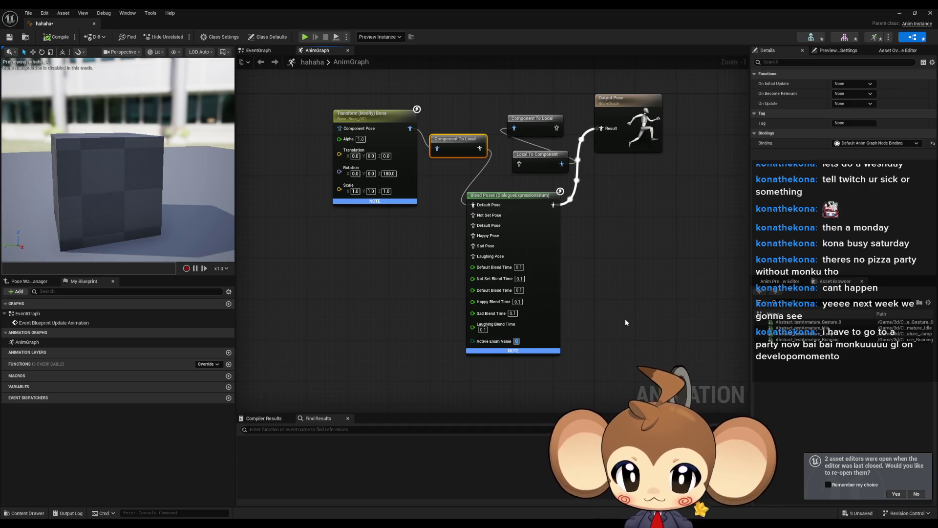
type("1")
key("Return")
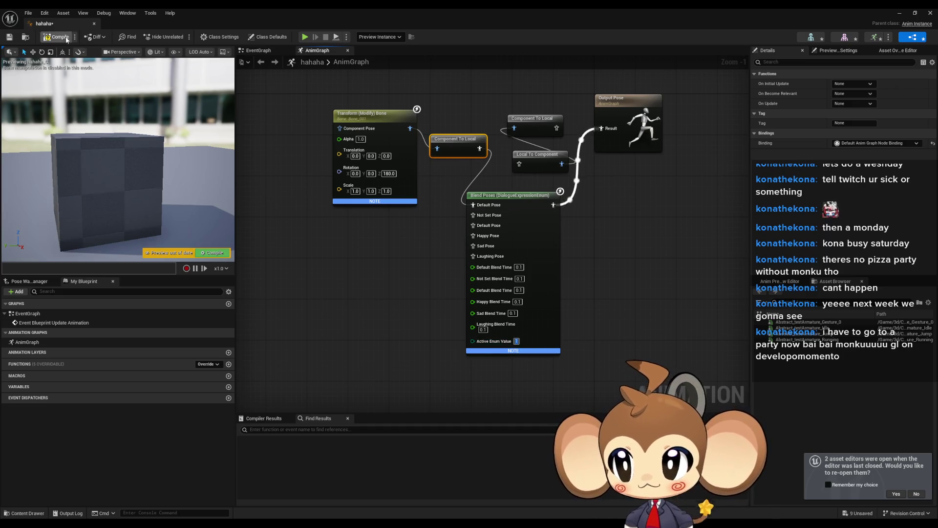
left_click(61, 39)
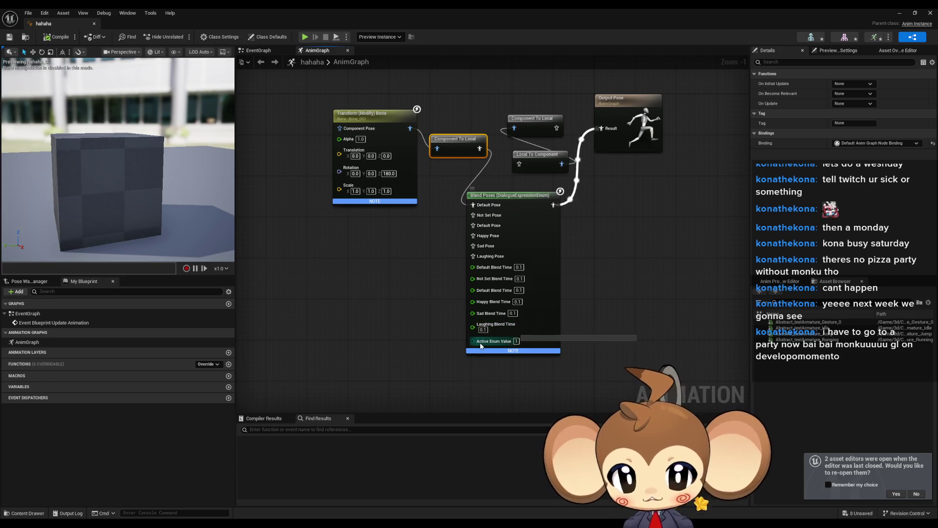
left_click_drag(473, 341, 332, 341)
left_click(430, 379)
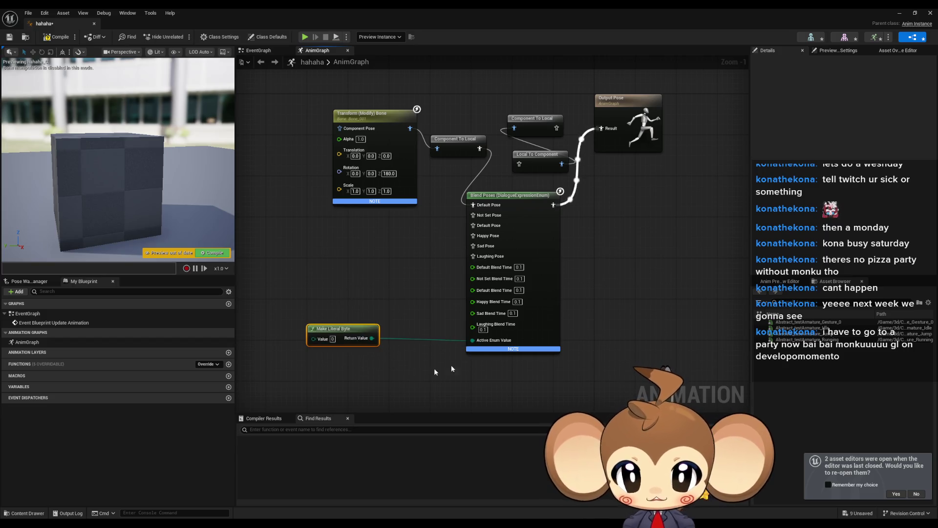
Delete the Make Literal Byte node and cancel a 'make' search from Active Enum Value
key("Delete")
left_click_drag(473, 341, 366, 351)
type("make")
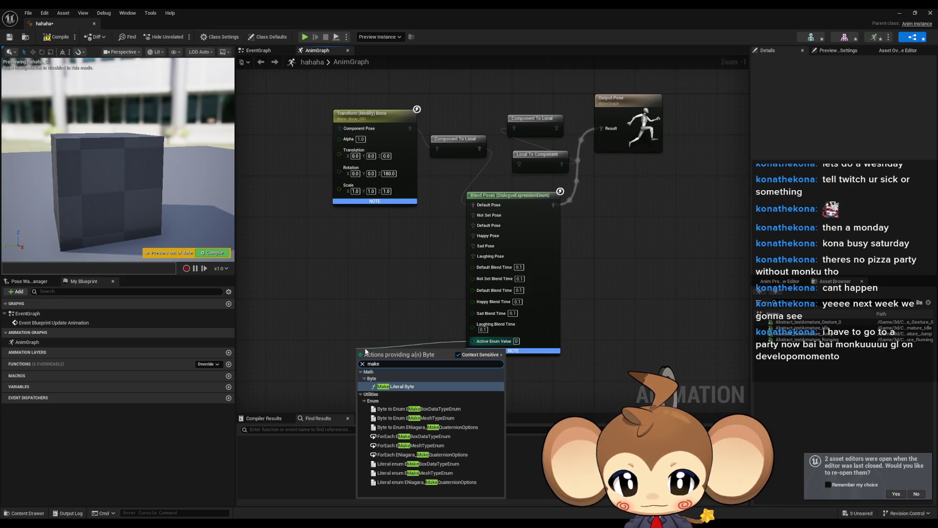
key("Down")
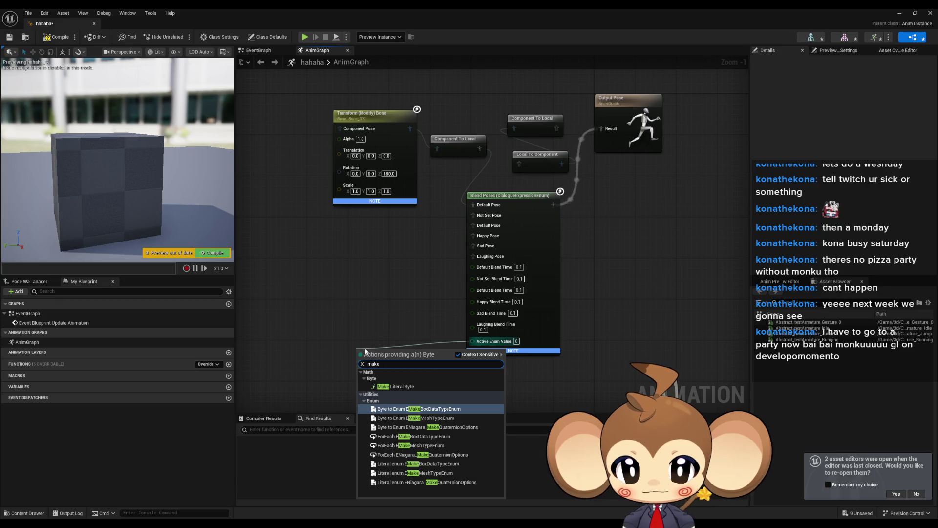
key("Down")
key("Down")
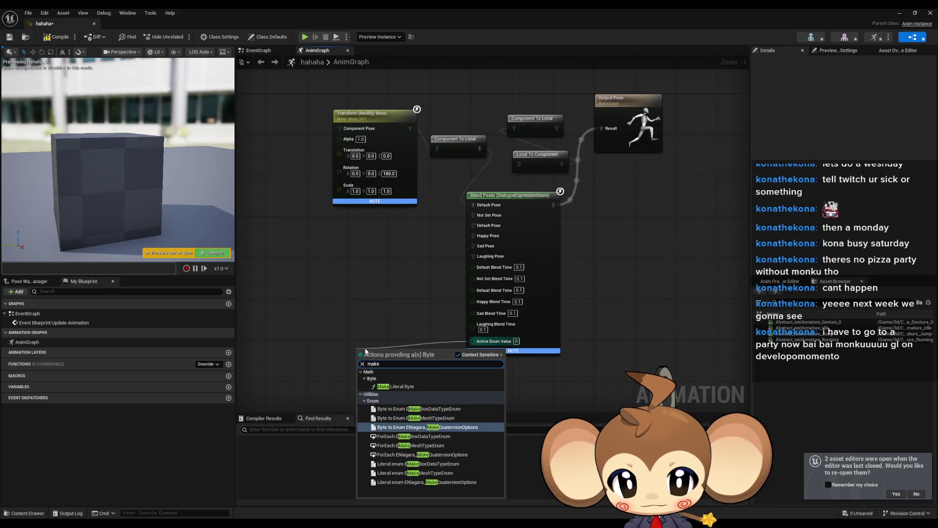
key("Down")
key("Down")
key("Down")
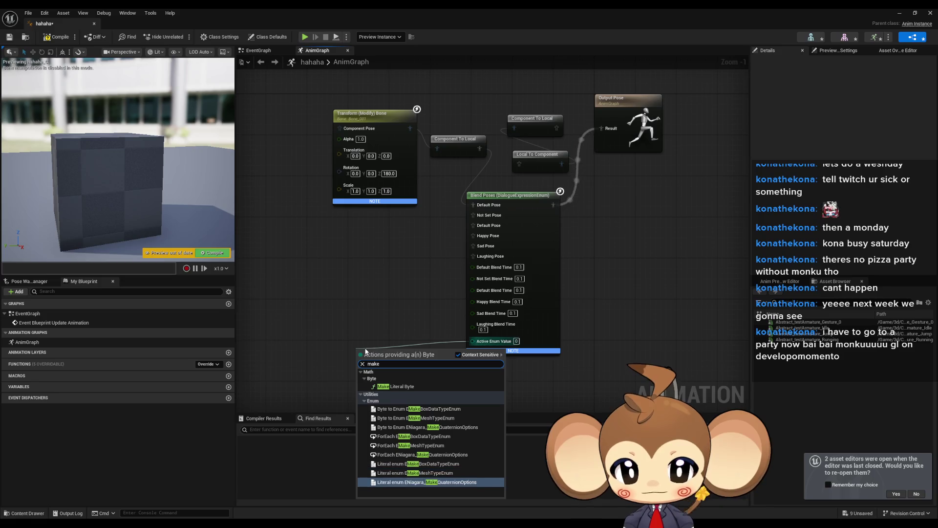
key("Escape")
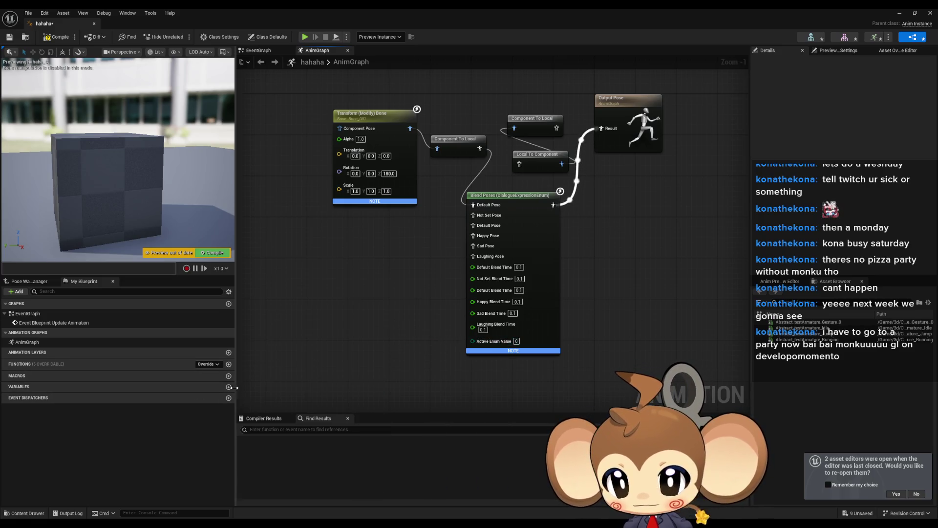
Create NewVar as a Dialogue Expression Enum and wire its getter into Active Enum Value
left_click(229, 387)
left_click(156, 397)
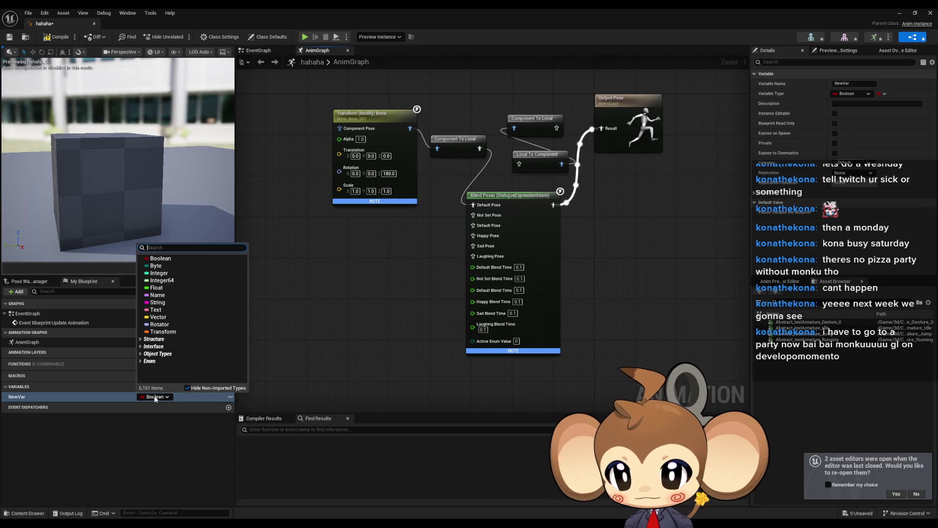
type("expre")
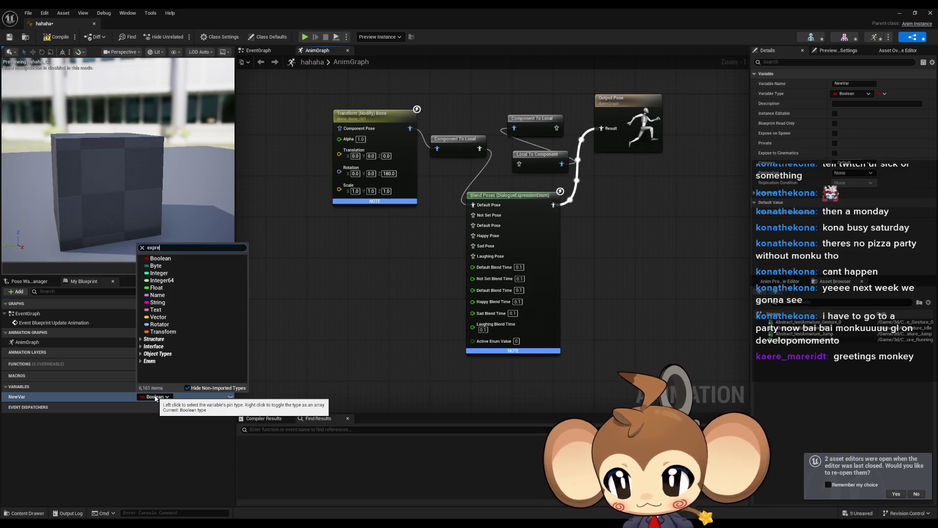
type("s enum")
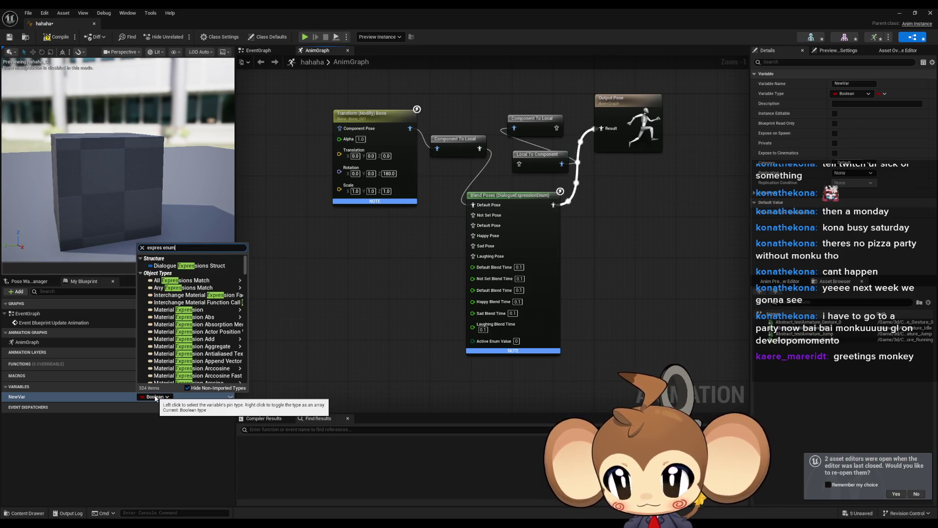
left_click(185, 266)
left_click_drag(89, 402, 366, 338)
left_click_drag(472, 342, 382, 335)
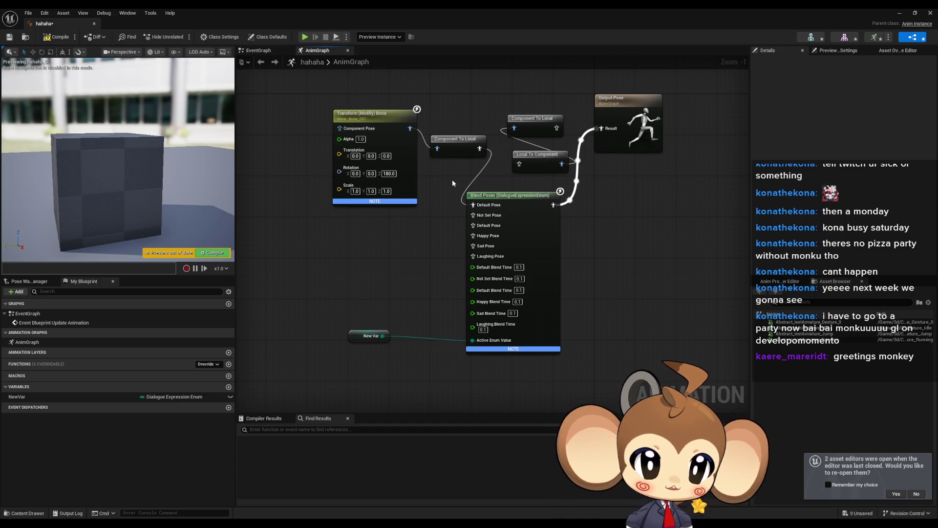
left_click_drag(449, 201, 404, 264)
Give NewVar the default value Default and compile the animation blueprint
left_click(386, 316)
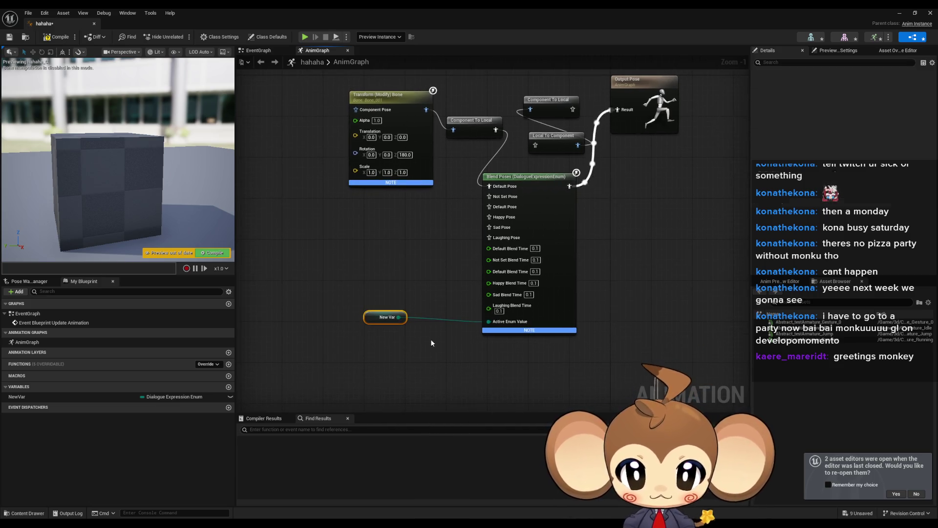
left_click(436, 279)
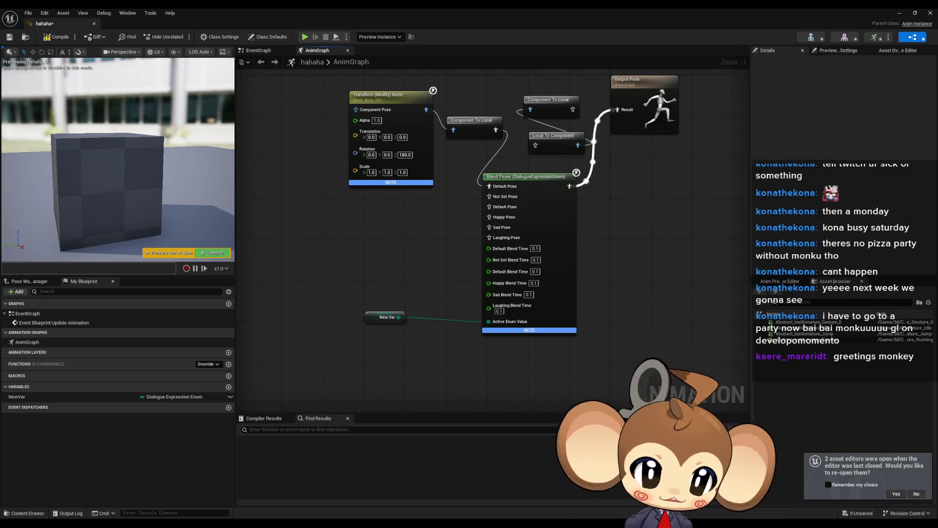
left_click(914, 495)
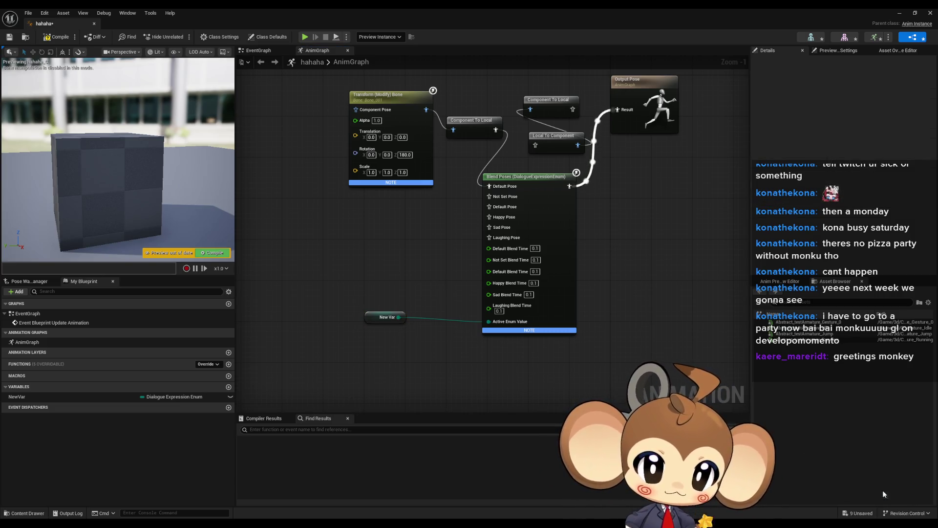
left_click(53, 397)
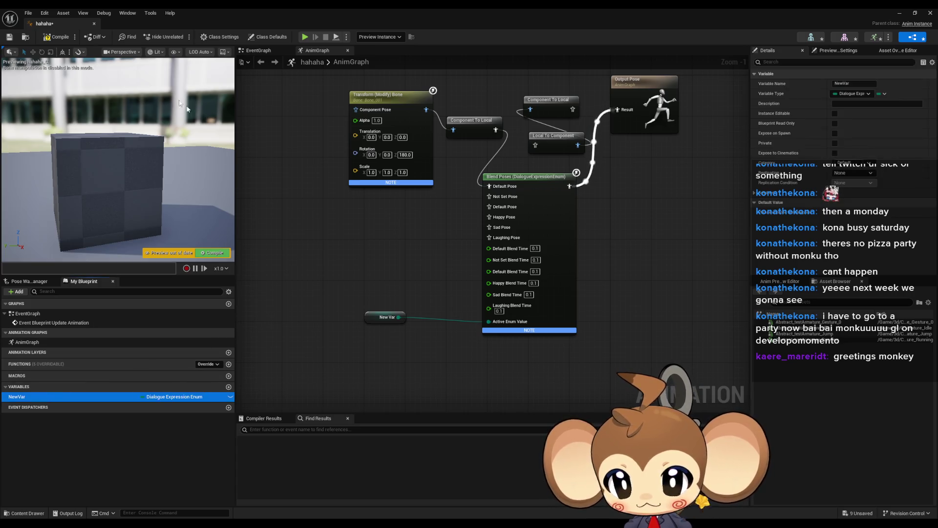
left_click(57, 37)
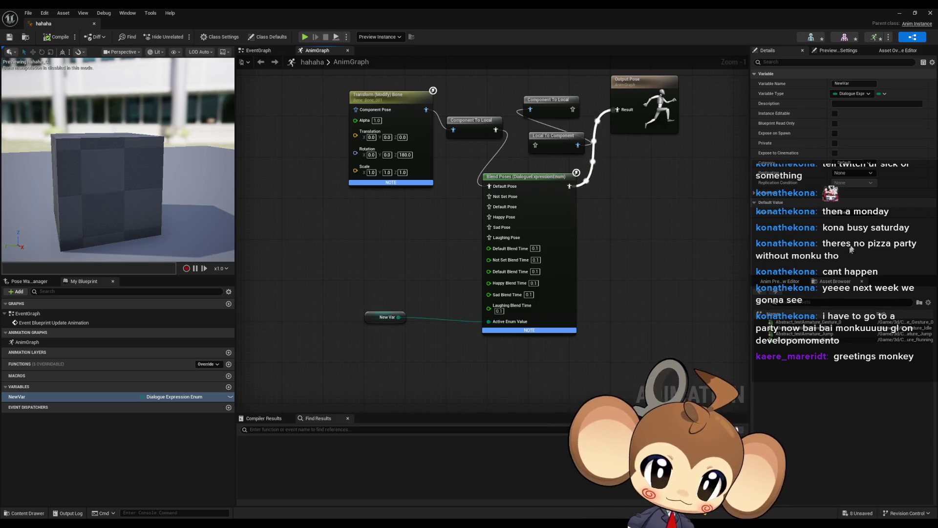
left_click(862, 215)
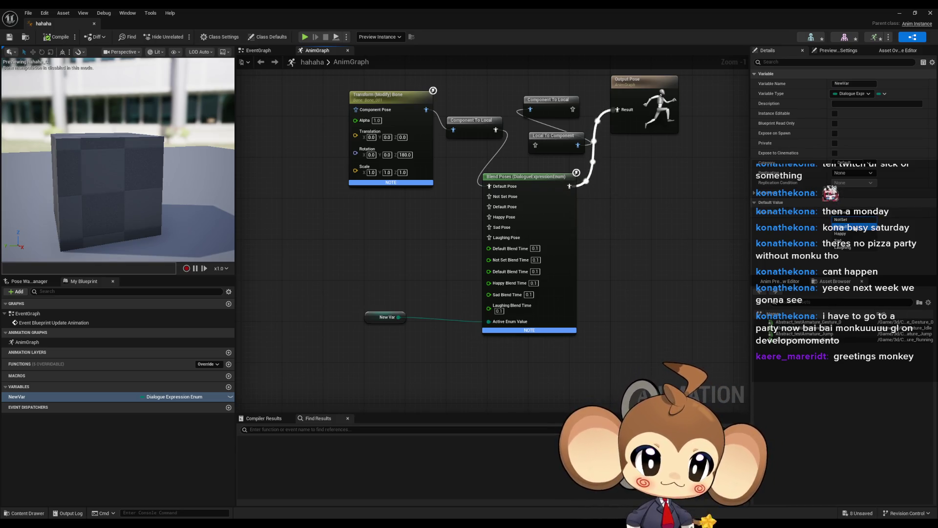
left_click(855, 228)
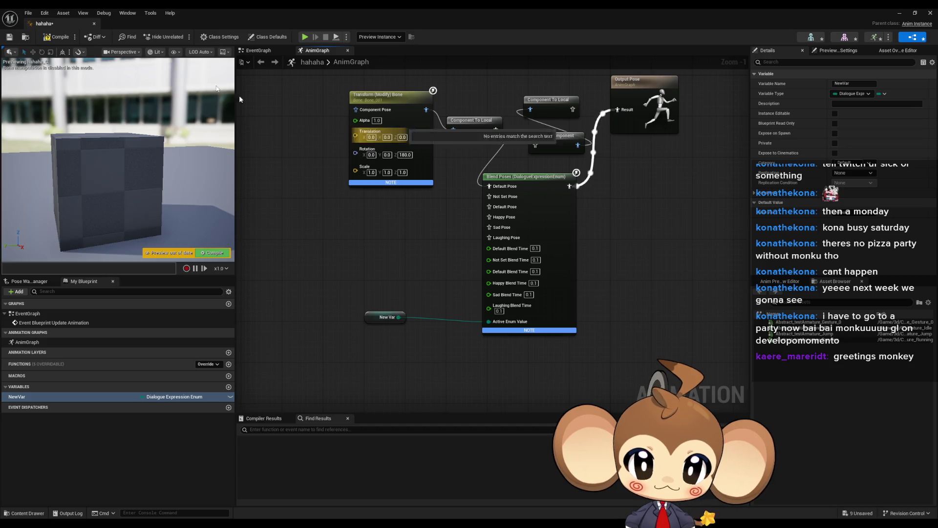
left_click(57, 38)
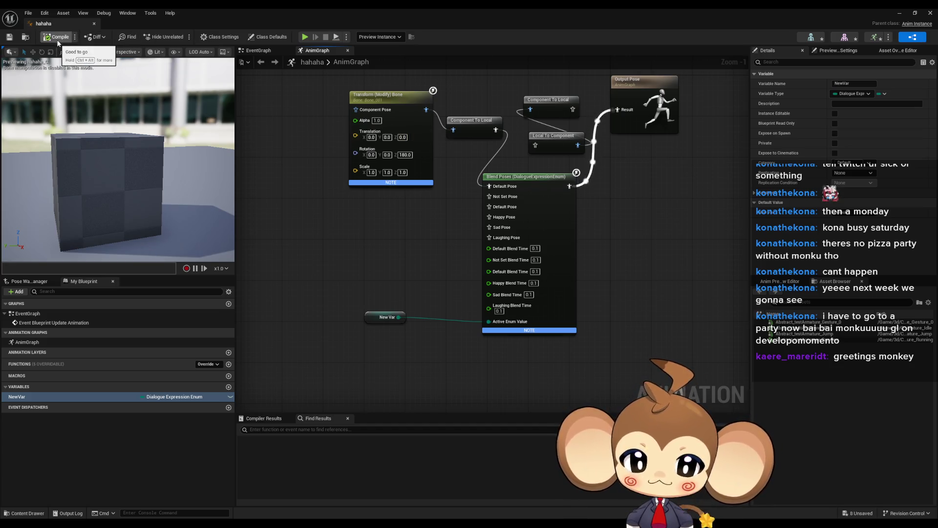
Set Default Blend Time to 1.0, recompile, and connect the transformed bone pose to Default Pose
left_click_drag(471, 229, 461, 257)
left_click(528, 276)
type("1")
key("Return")
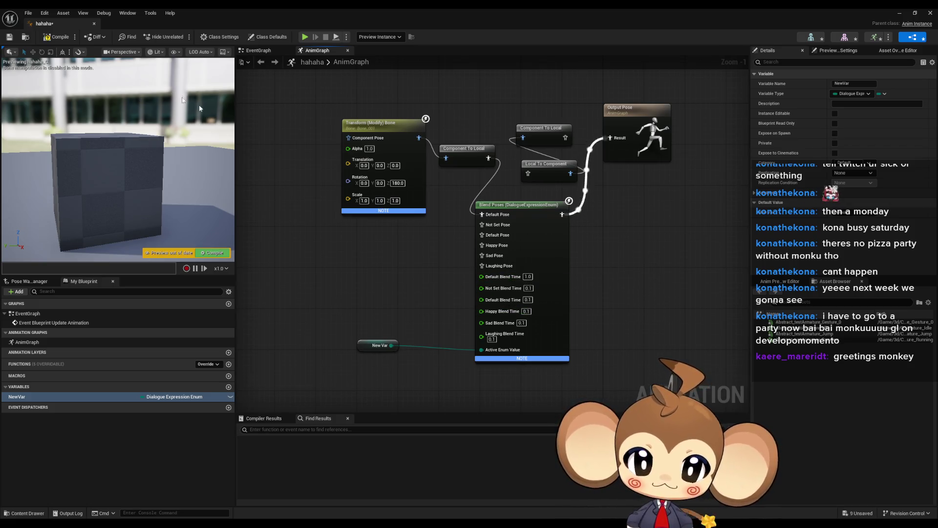
left_click(57, 37)
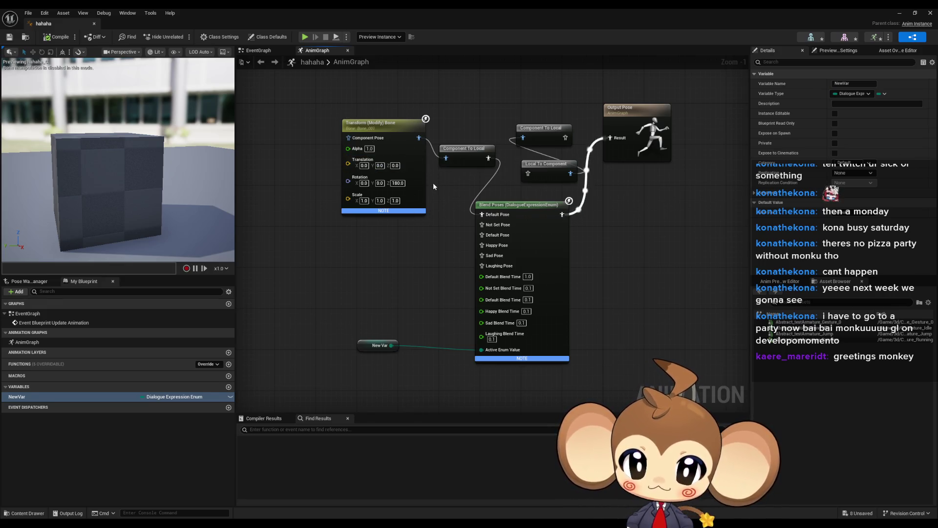
left_click(377, 346)
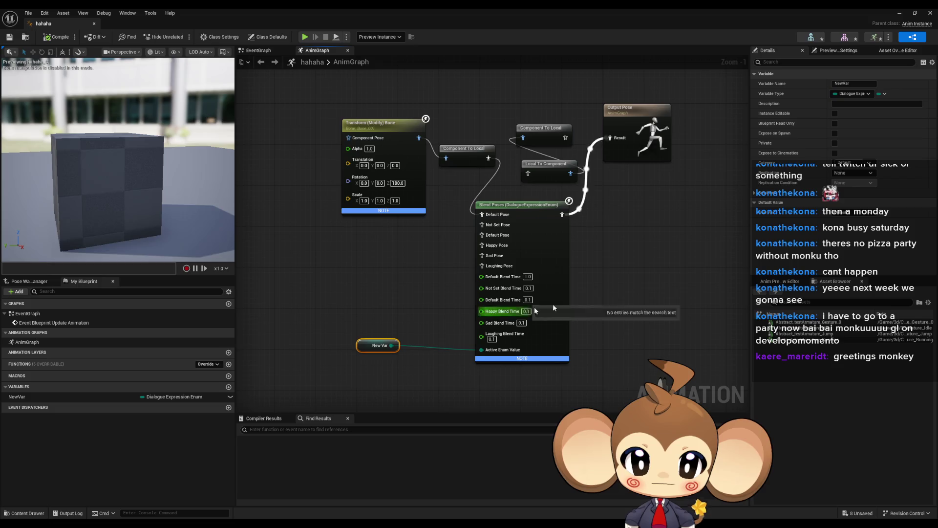
left_click(854, 214)
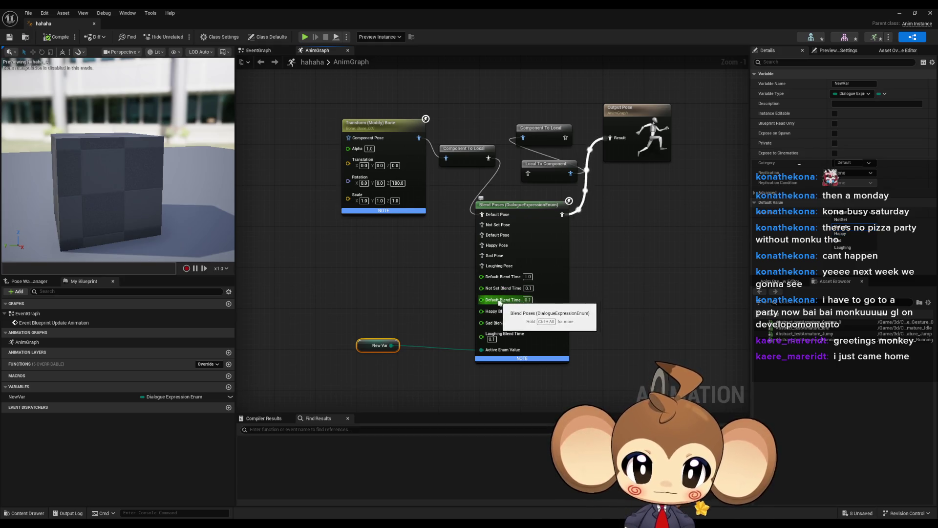
left_click_drag(482, 235, 487, 157)
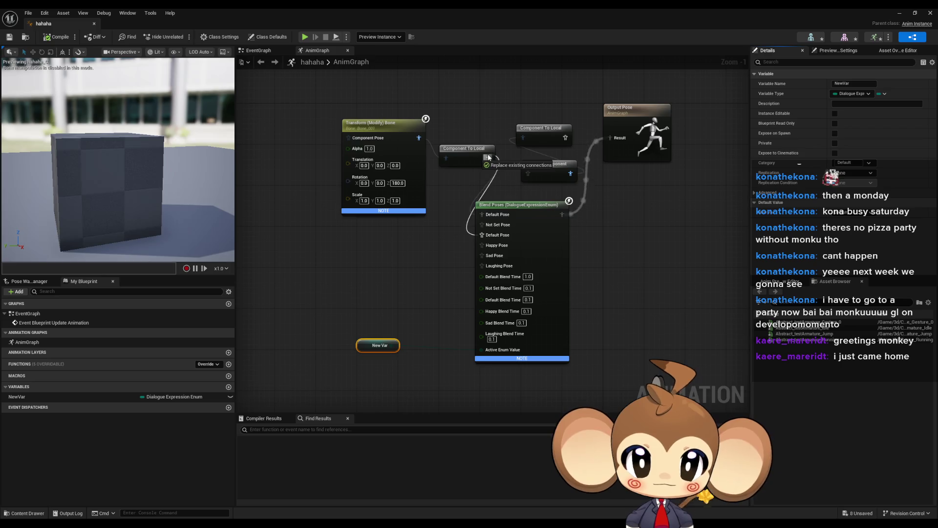
Compile the hahaha AnimBP so the cube preview bends through the Default pose input
left_click(52, 38)
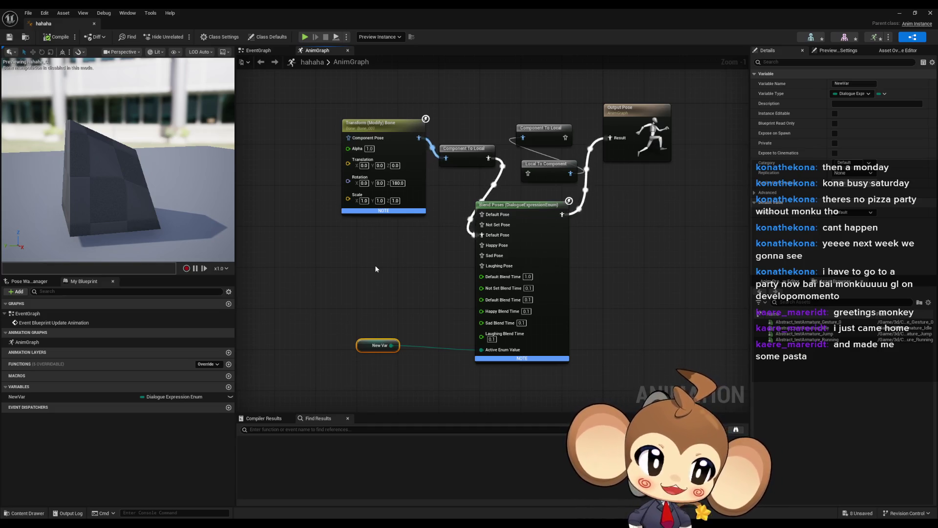
Delete the Component To Local and Local To Component nodes that follow Blend Poses
left_click_drag(535, 106, 551, 183)
key("Delete")
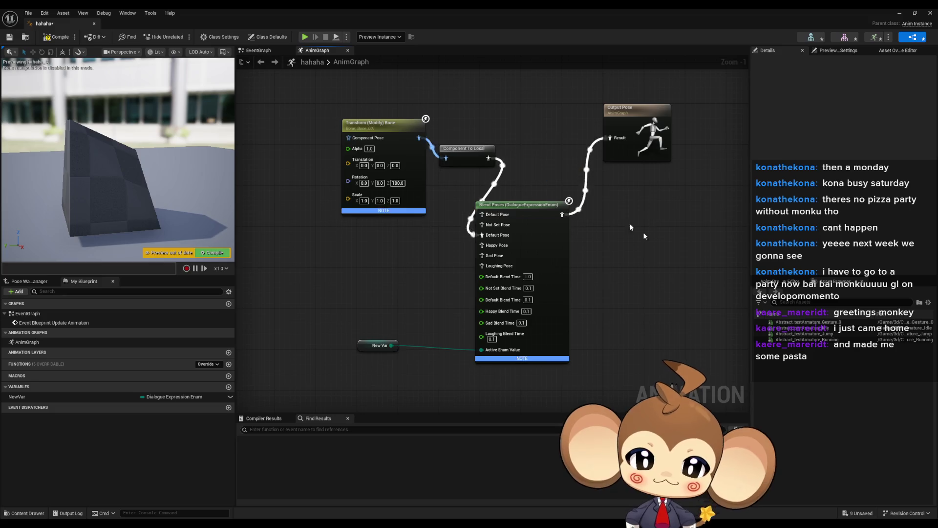
scroll(611, 268, "up", 1)
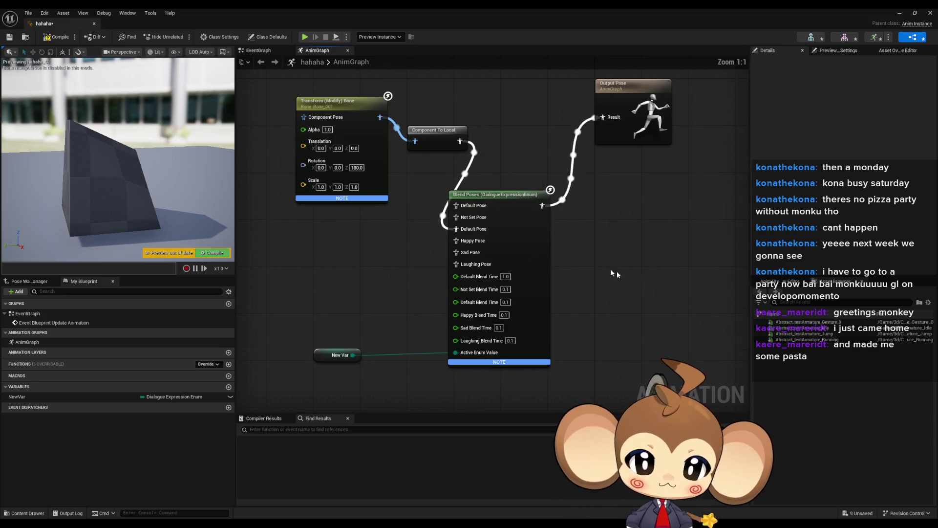
Rearrange Component To Local, Blend Poses and New Var into a neater row beside Output Pose
left_click(442, 147)
left_click_drag(442, 145, 431, 133)
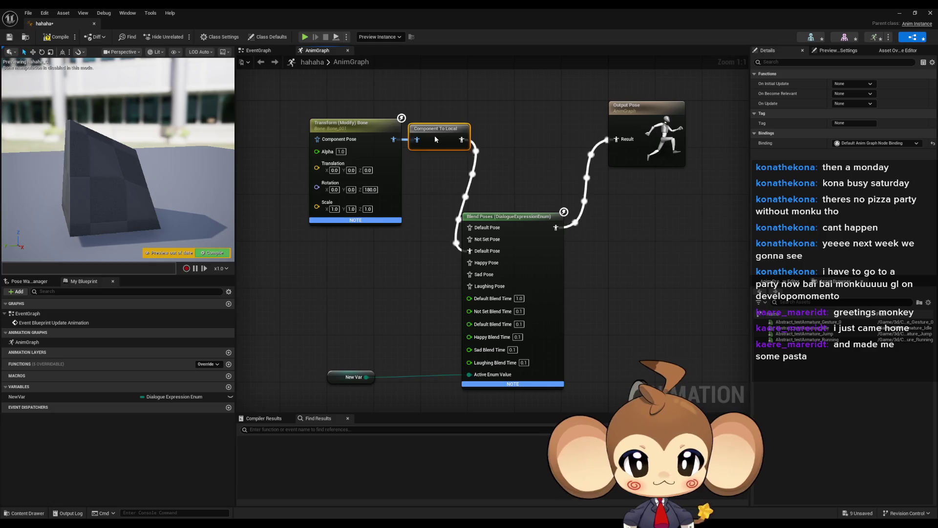
left_click_drag(505, 226, 535, 125)
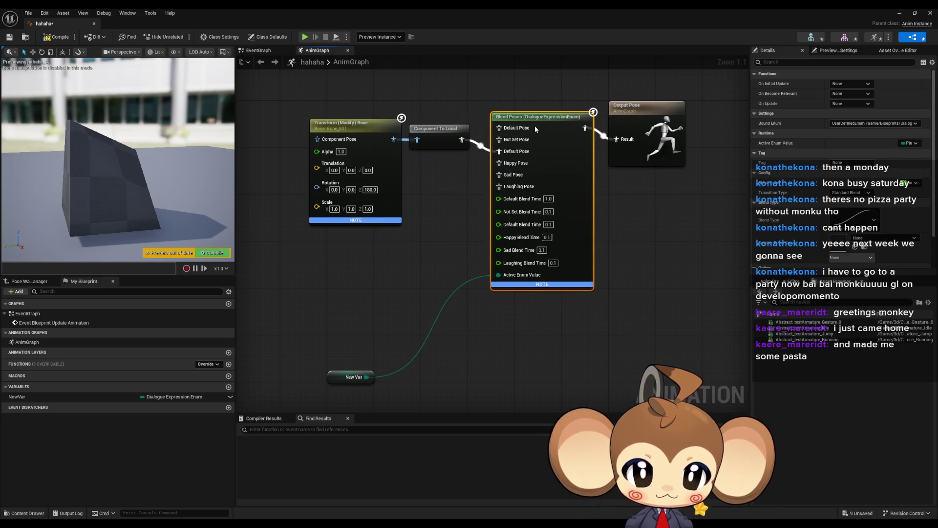
mouse_move(345, 381)
left_mouse_down()
mouse_move(360, 333)
mouse_move(409, 276)
left_mouse_up()
left_click(461, 307)
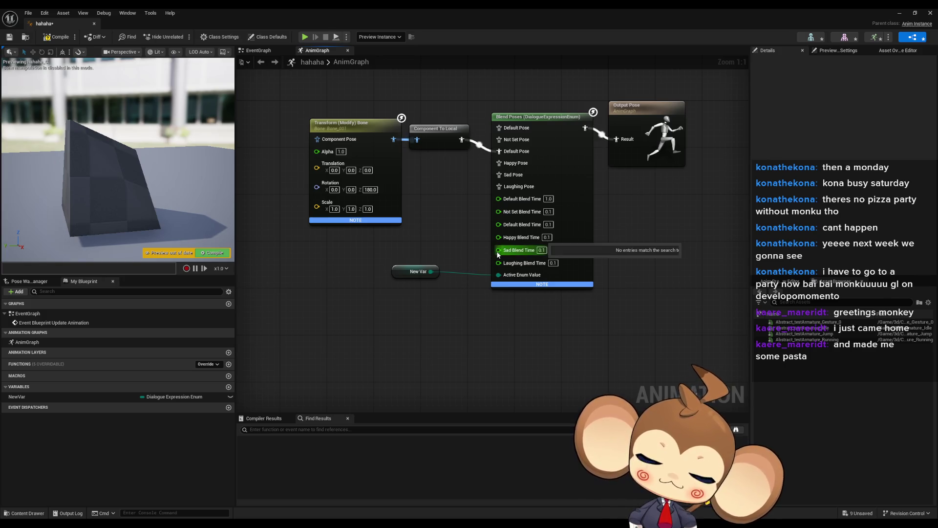
Reselect New Var and check the options for the Happy Blend Time pin
left_click(415, 271)
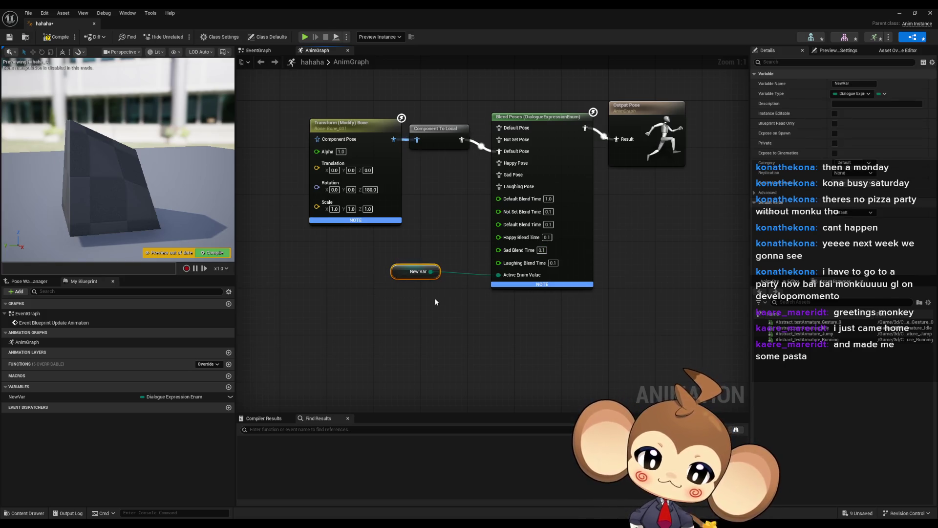
right_click(509, 239)
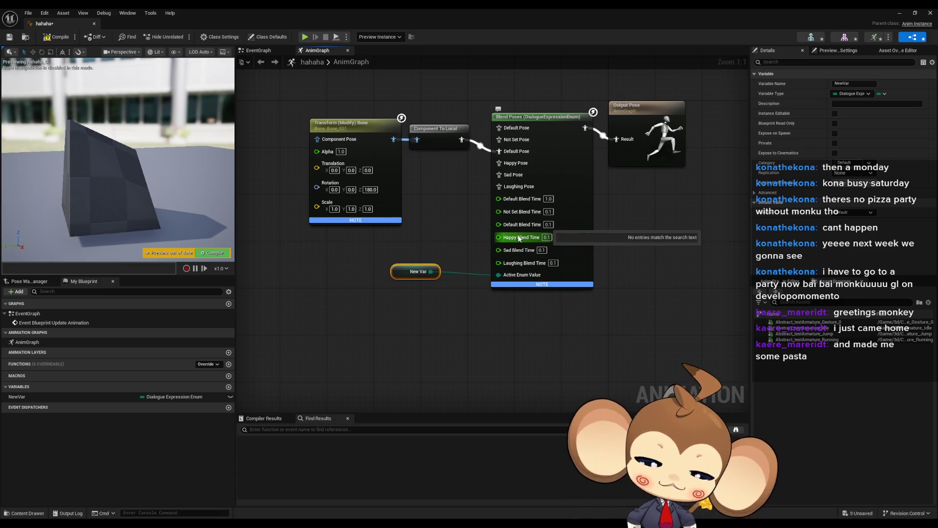
left_click(492, 244)
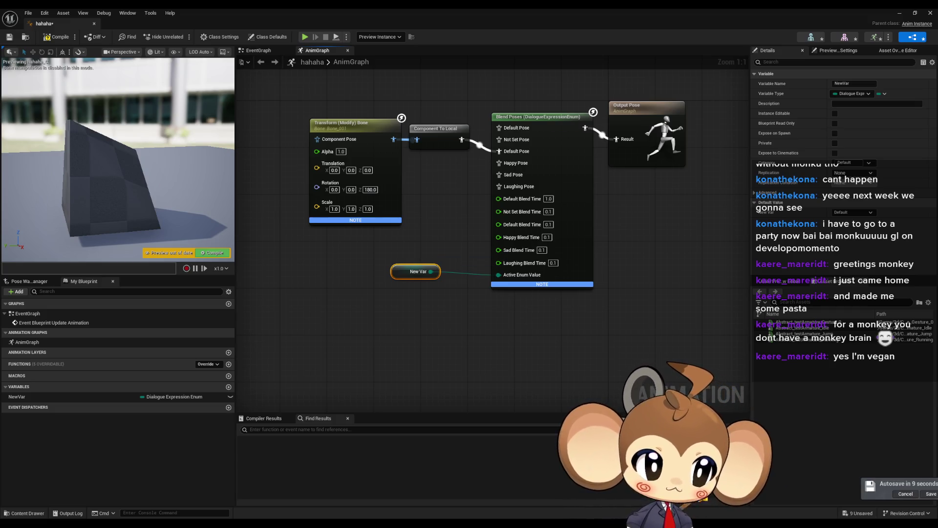
Bring up the Blend Nodes documentation maximised and read down toward Blend Poses by bool
key("alt+Tab")
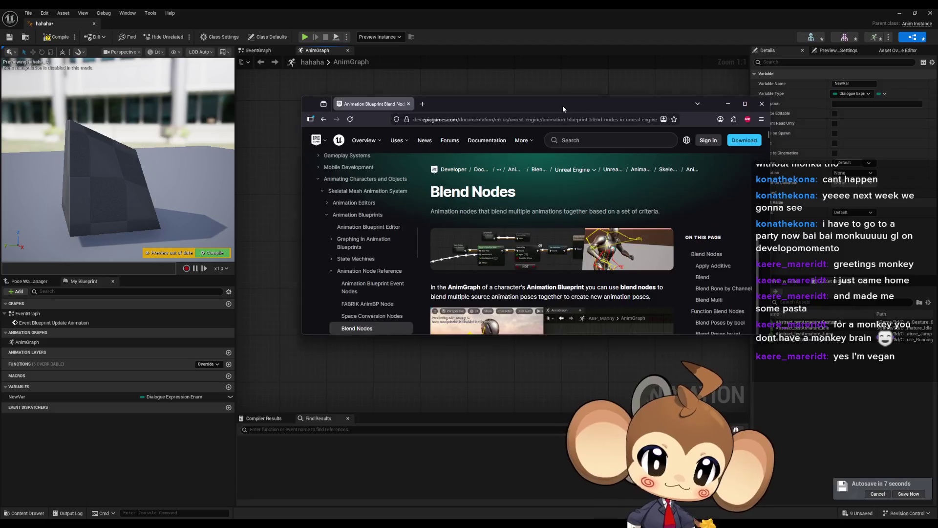
double_click(562, 106)
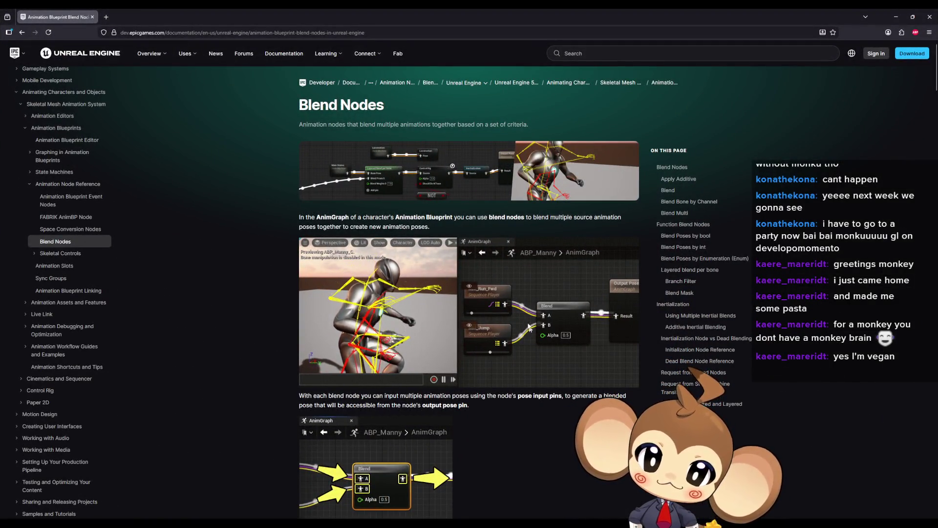
scroll(242, 292, "down", 8)
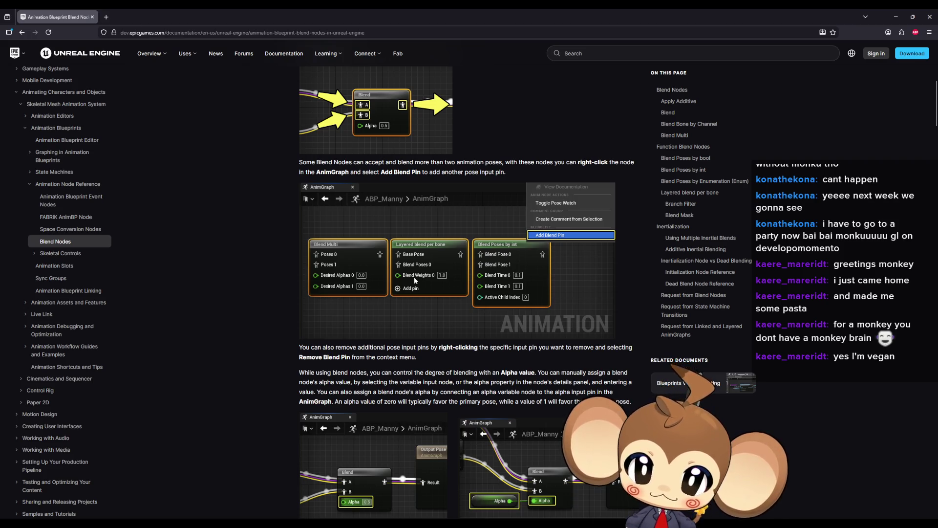
scroll(266, 296, "down", 1)
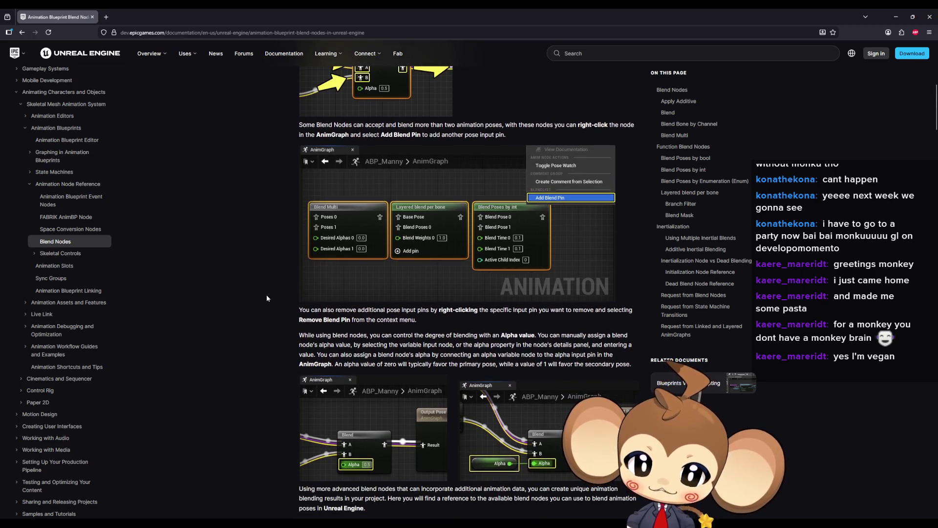
scroll(267, 298, "down", 10)
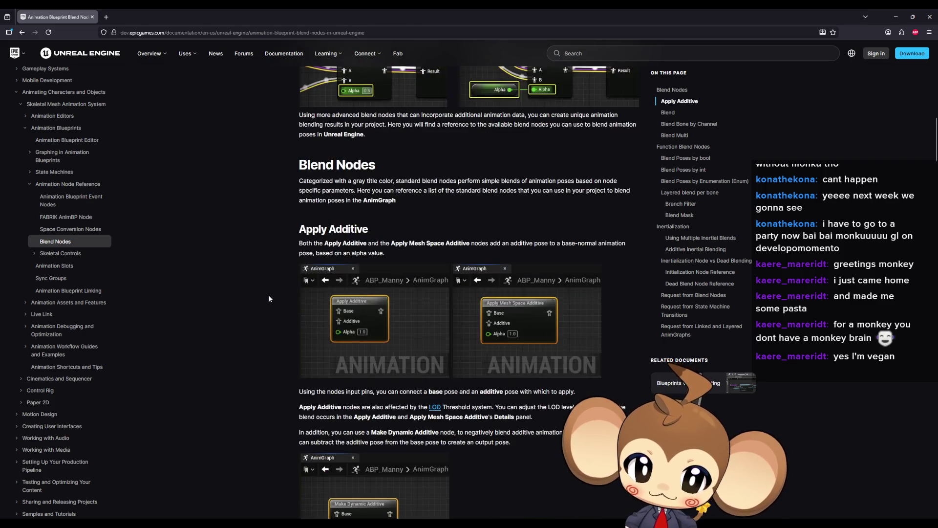
scroll(268, 298, "down", 20)
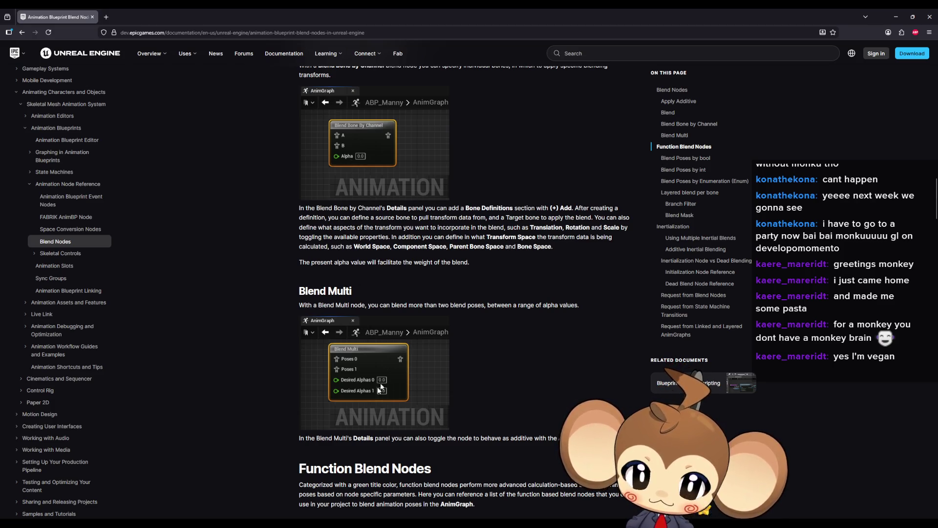
scroll(384, 390, "down", 6)
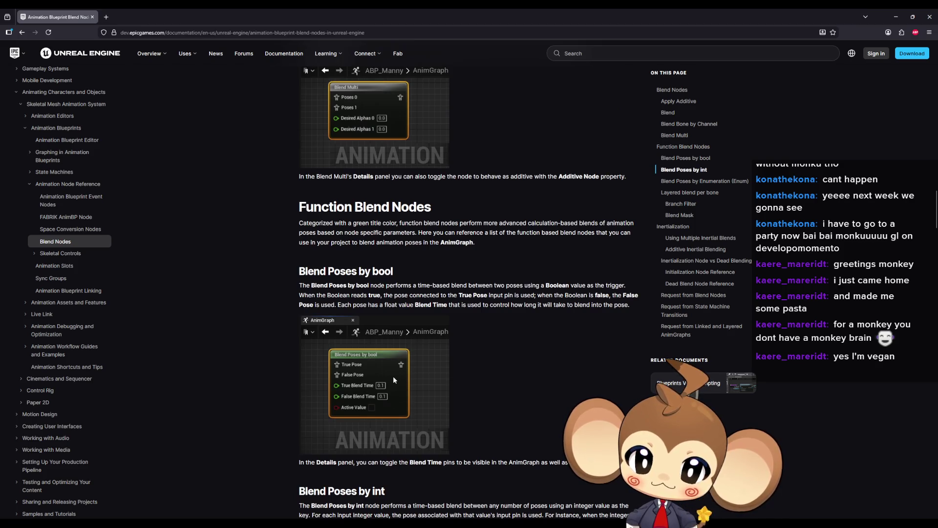
Highlight the 'Poses by bool' and 'by Enumeration' headings while reading on to the Enum section
left_click_drag(329, 272, 391, 272)
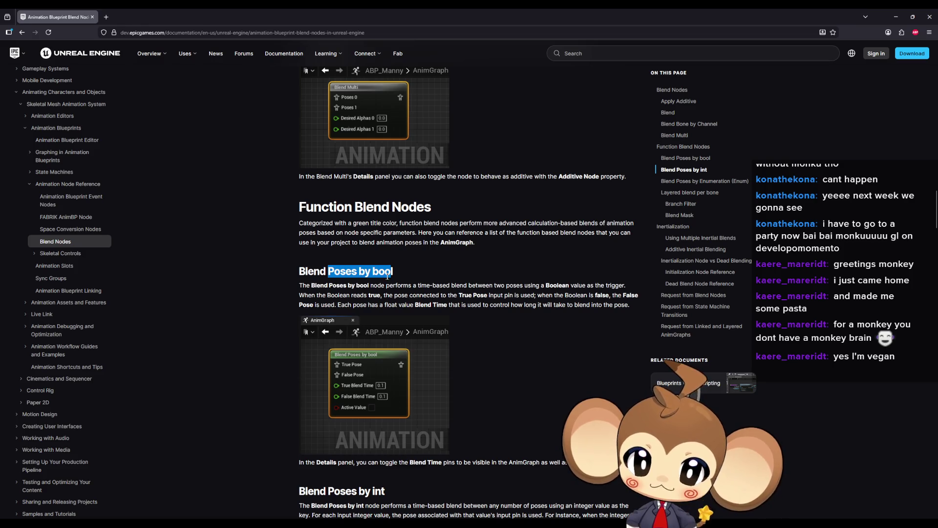
scroll(378, 281, "down", 4)
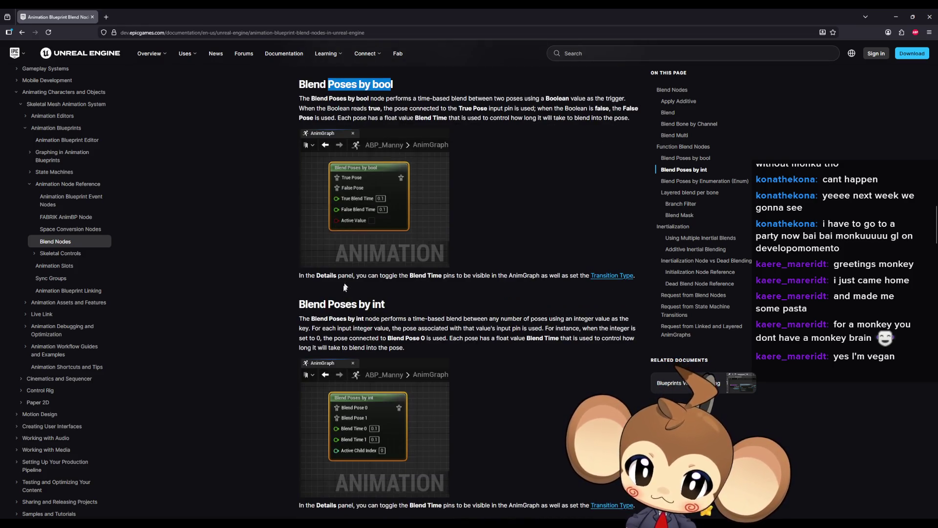
scroll(369, 312, "down", 5)
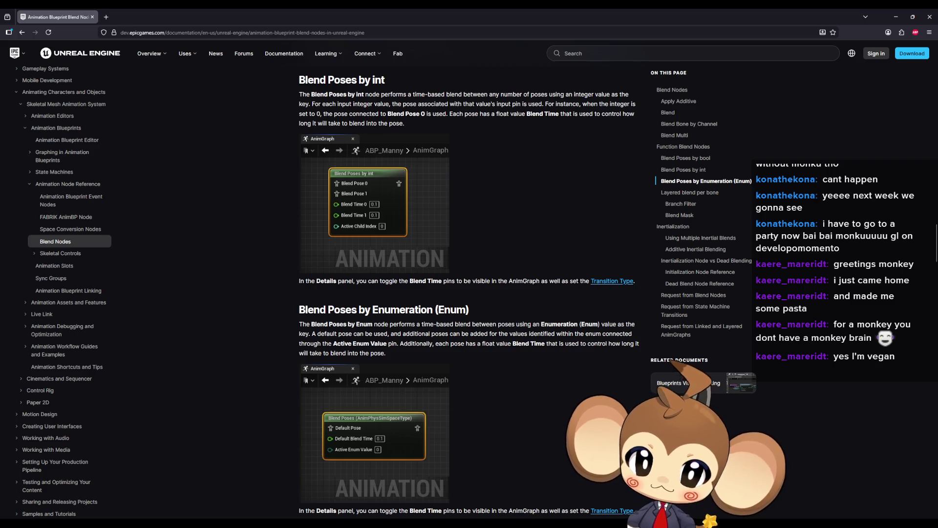
left_click_drag(435, 309, 351, 310)
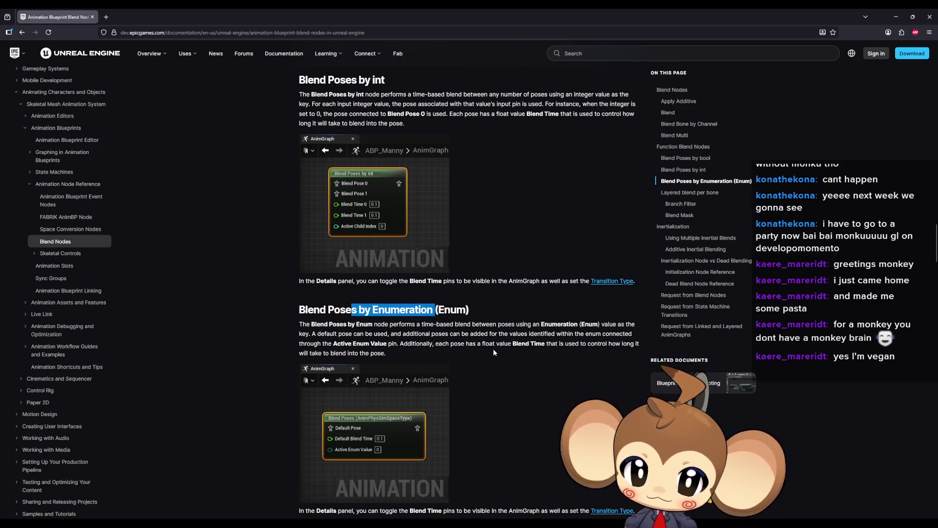
scroll(489, 350, "down", 1)
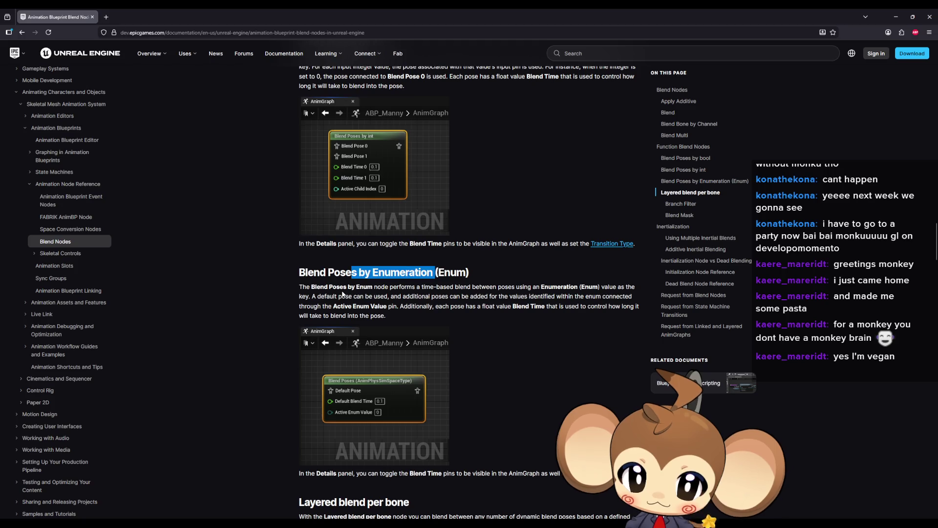
Search the Blend Nodes page for 'time'
left_click(244, 303)
key("ctrl+f")
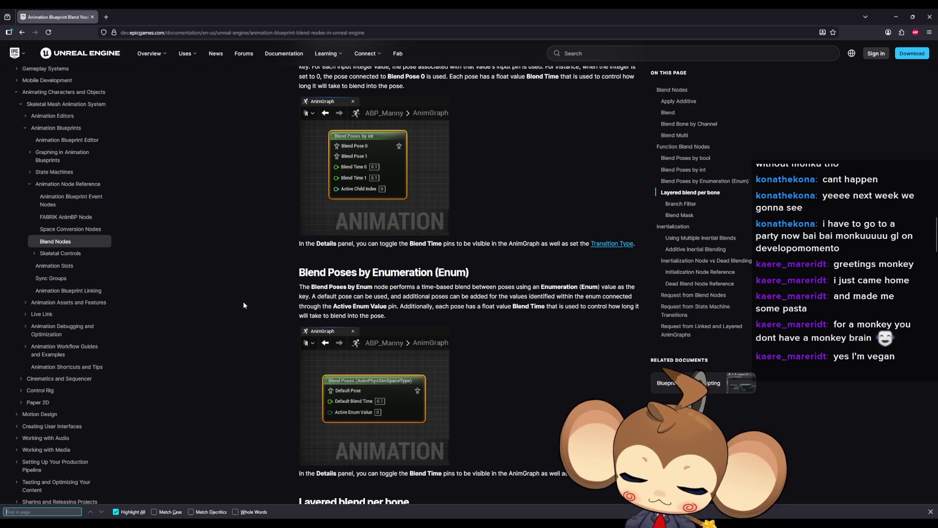
type("time")
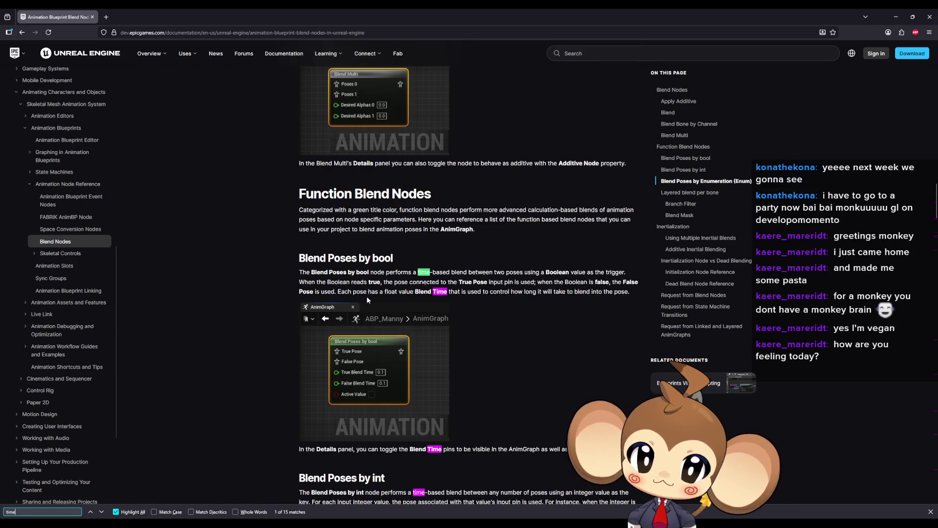
scroll(516, 360, "up", 20)
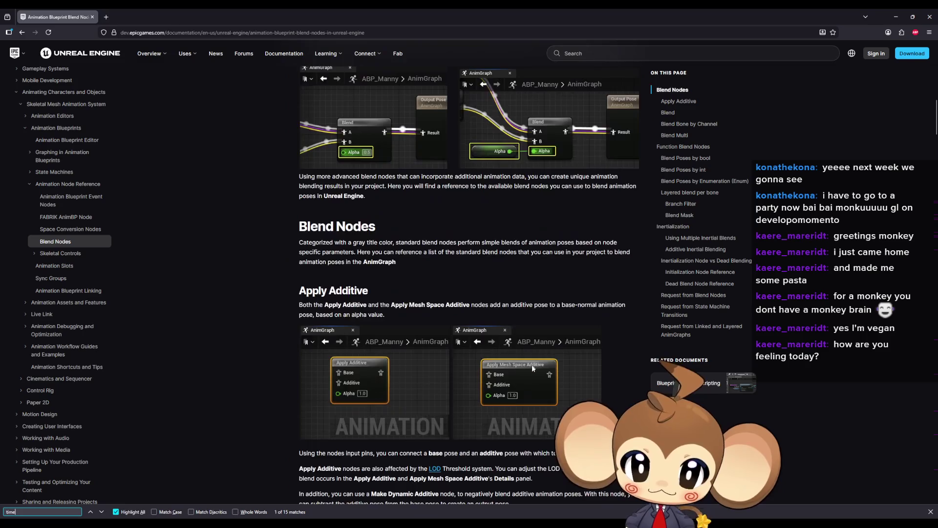
scroll(531, 365, "up", 2)
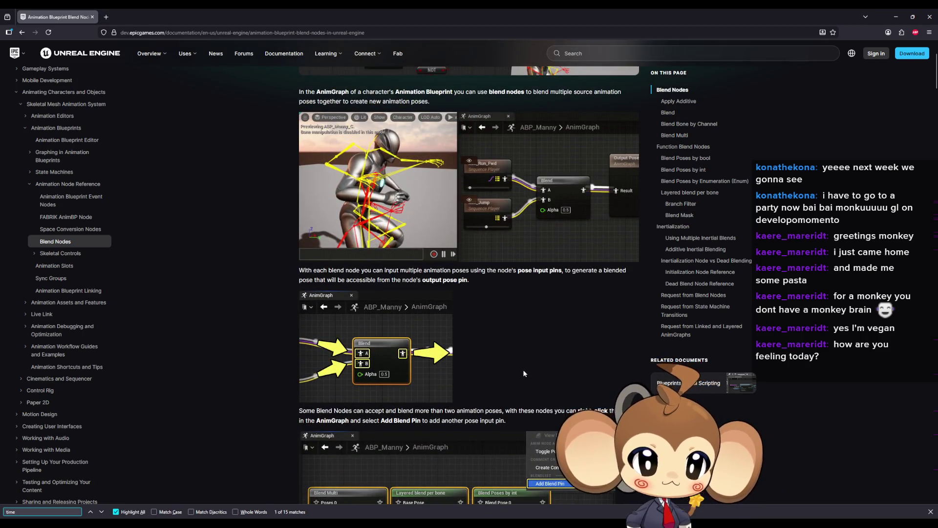
scroll(522, 370, "up", 2)
Scroll through the 'time' matches, highlight the Blend Time explanation, then minimise the browser
scroll(521, 369, "down", 12)
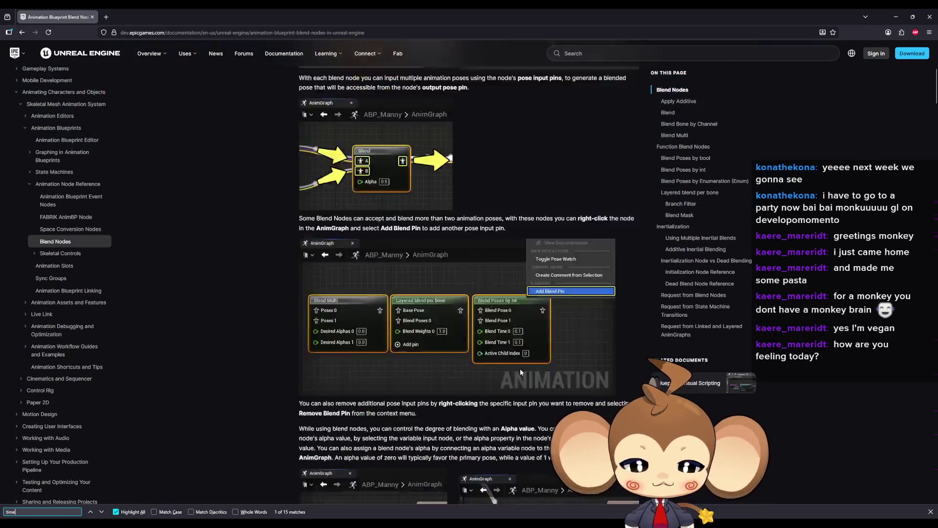
scroll(520, 366, "down", 4)
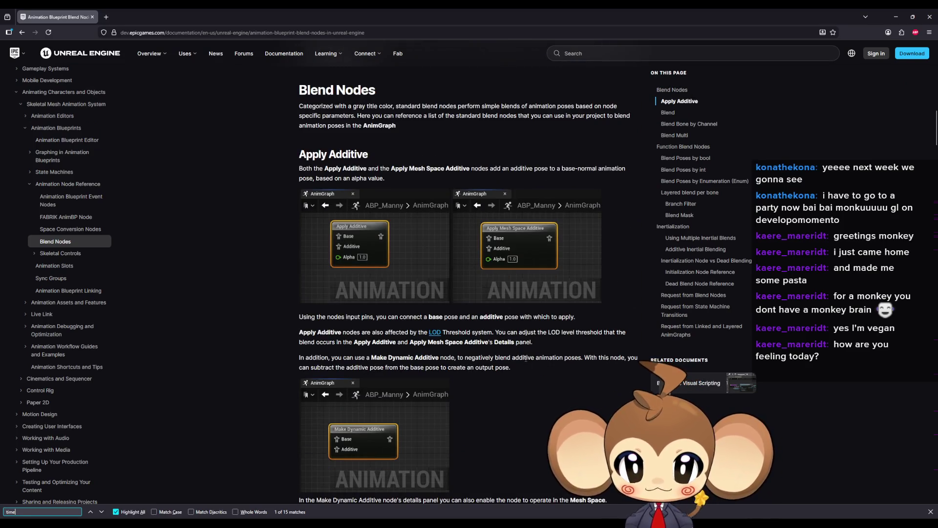
scroll(525, 359, "down", 1)
scroll(525, 362, "down", 13)
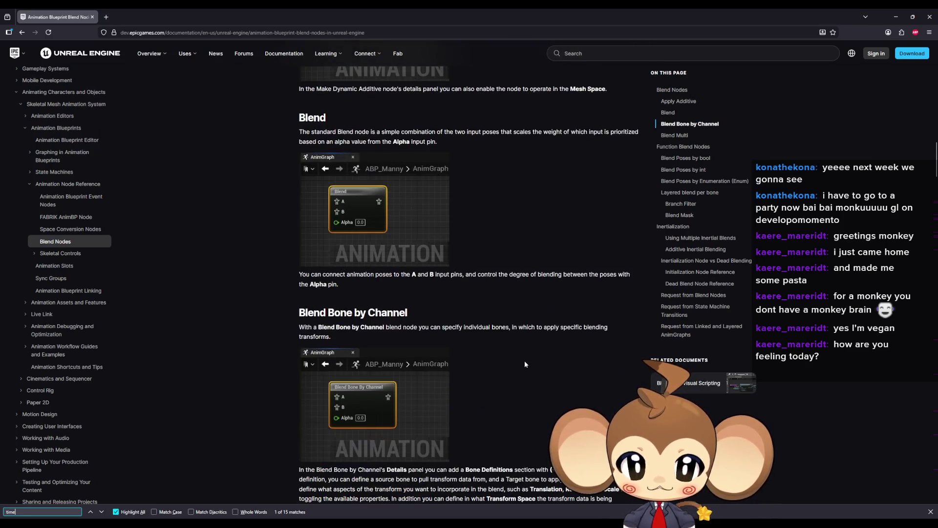
scroll(524, 364, "down", 5)
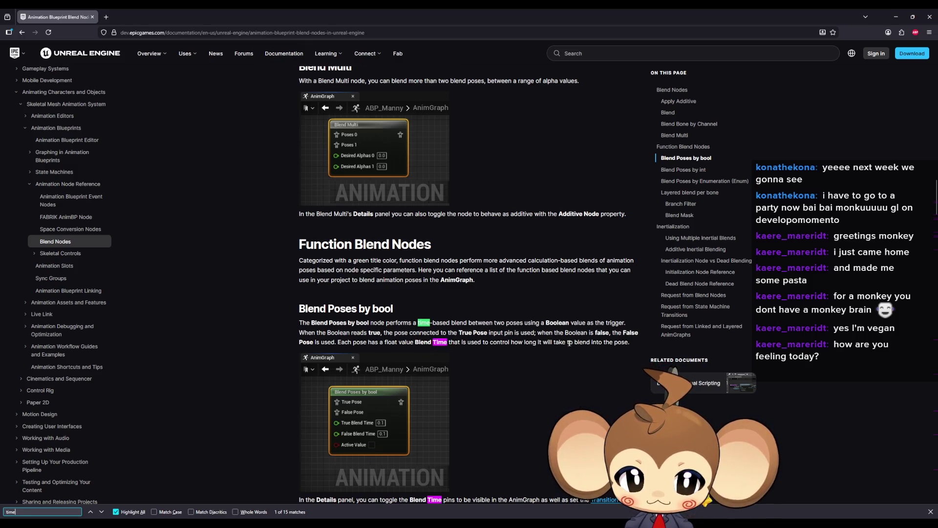
left_click_drag(626, 343, 410, 343)
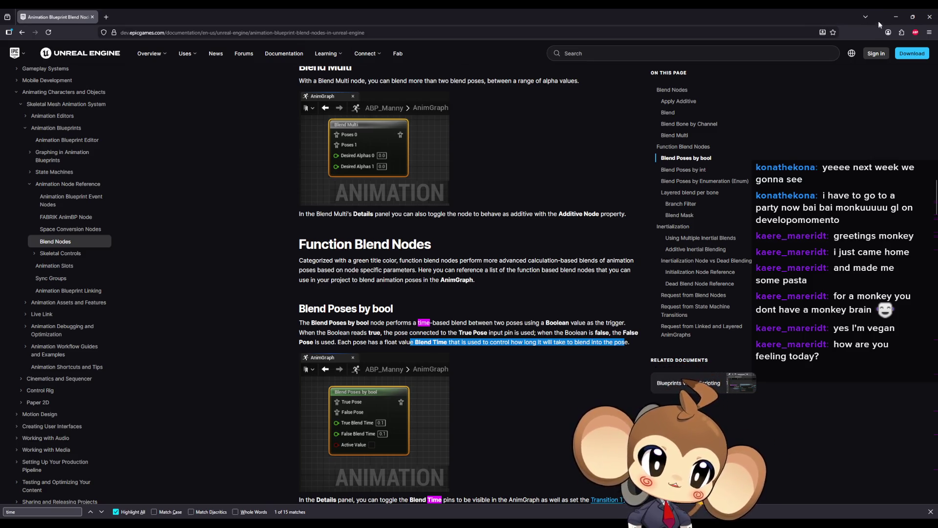
left_click(896, 16)
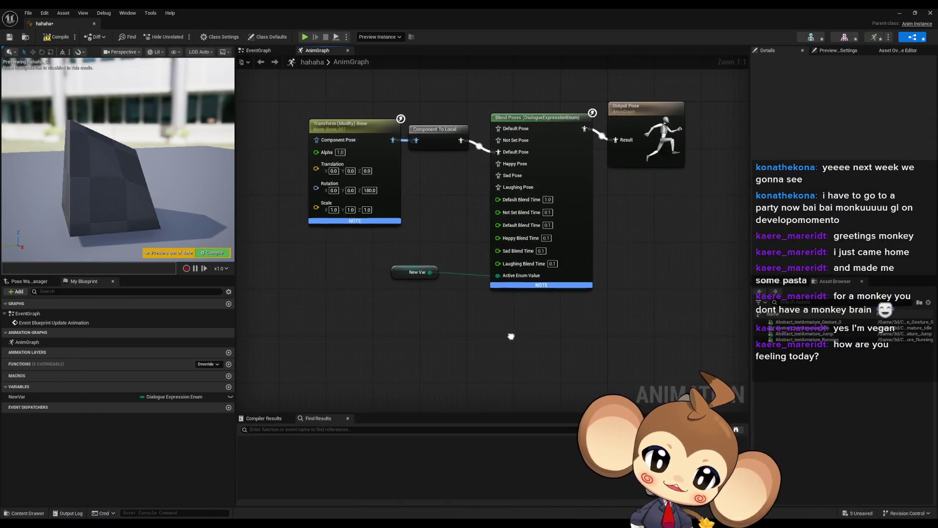
Pan and zoom out the AnimGraph, then switch back to the Blend Nodes documentation
left_click_drag(511, 337, 509, 363)
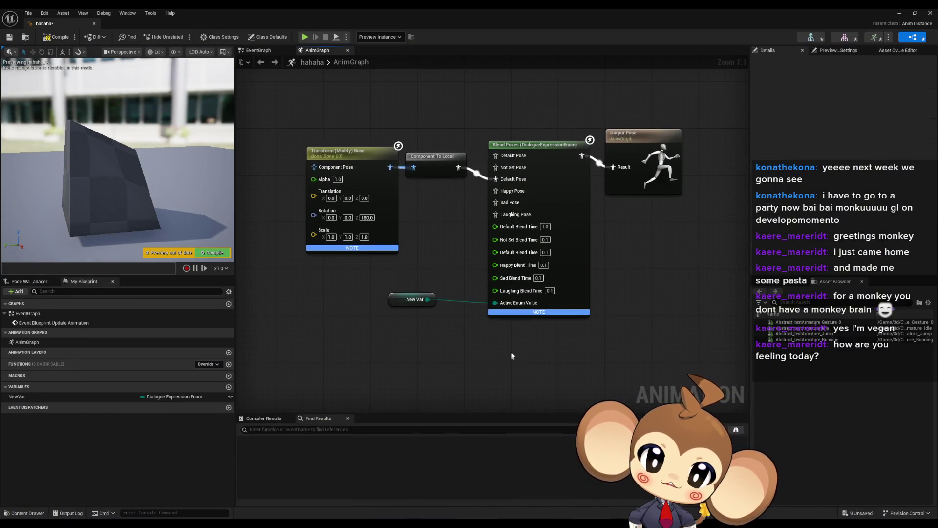
scroll(512, 356, "down", 2)
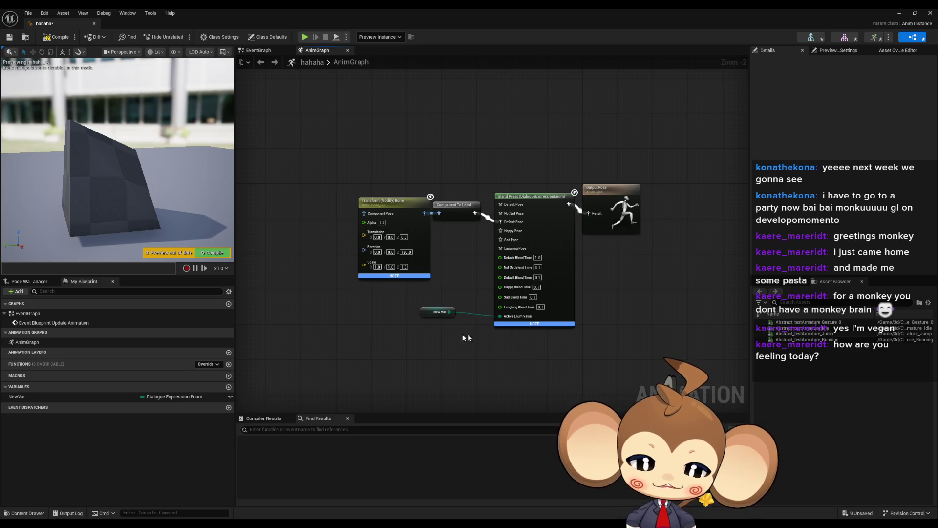
mouse_move(386, 525)
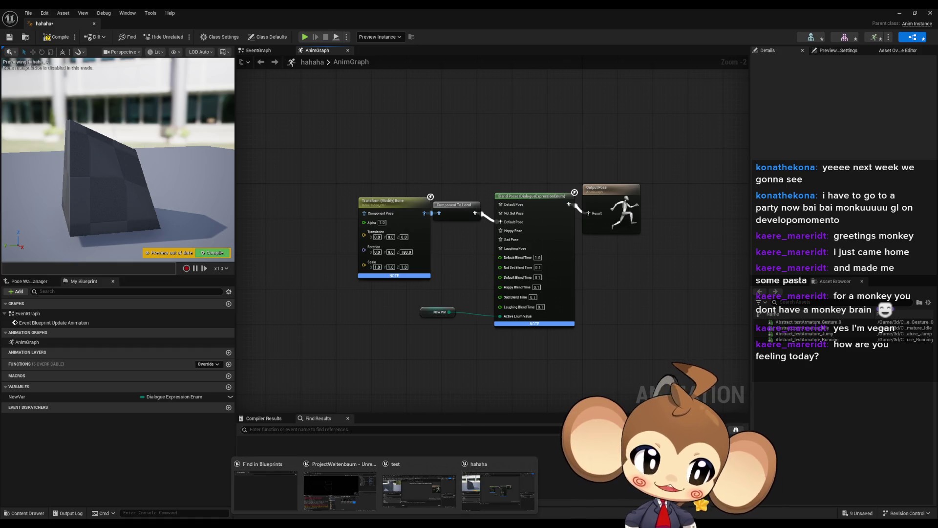
key("alt+Tab")
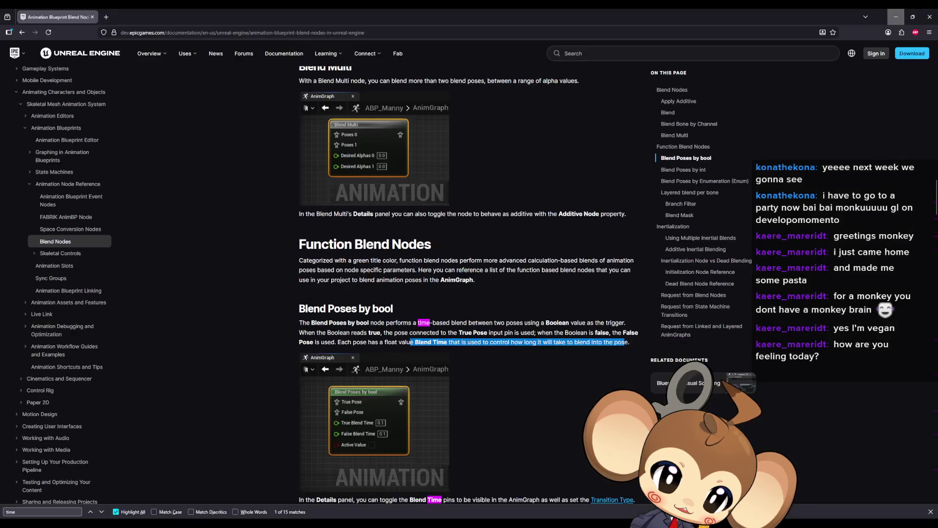
Scroll to the Blend Nodes intro, highlight 'together to create new animation poses', then minimise the browser
scroll(572, 422, "up", 20)
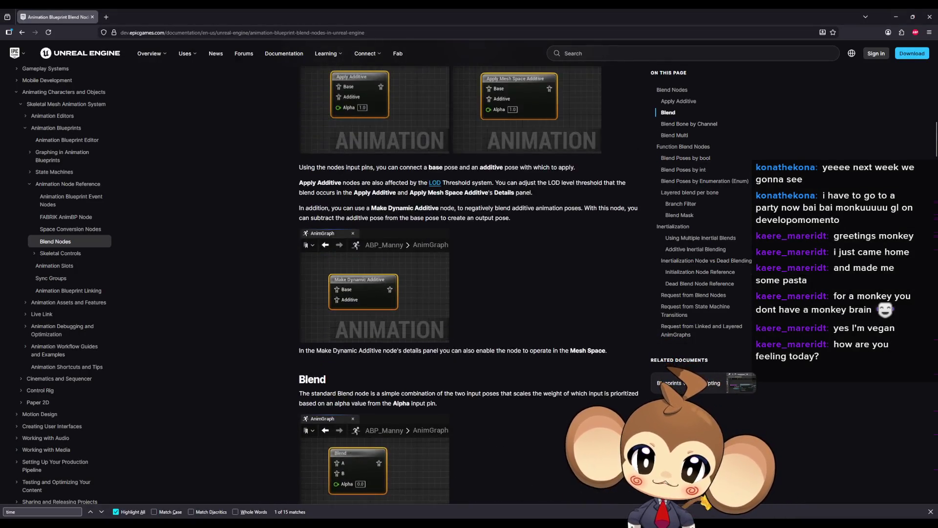
scroll(418, 355, "down", 10)
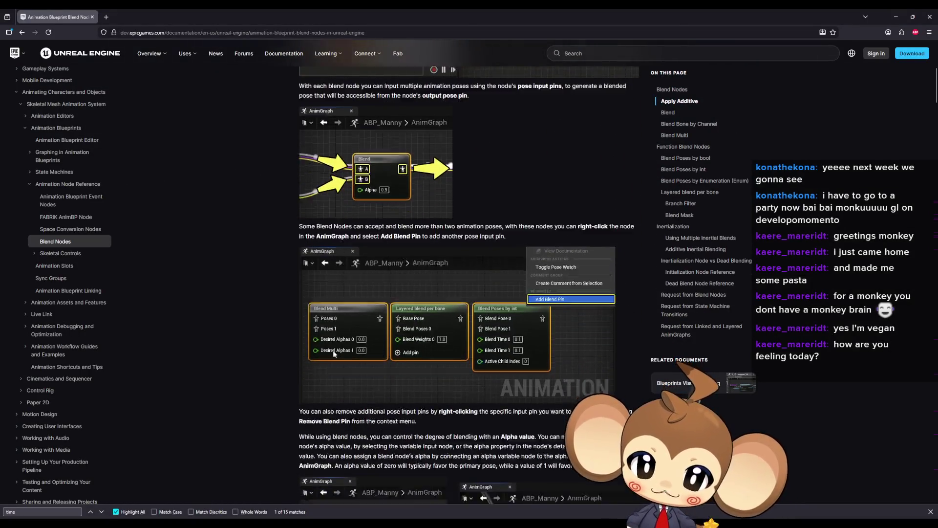
scroll(323, 345, "up", 10)
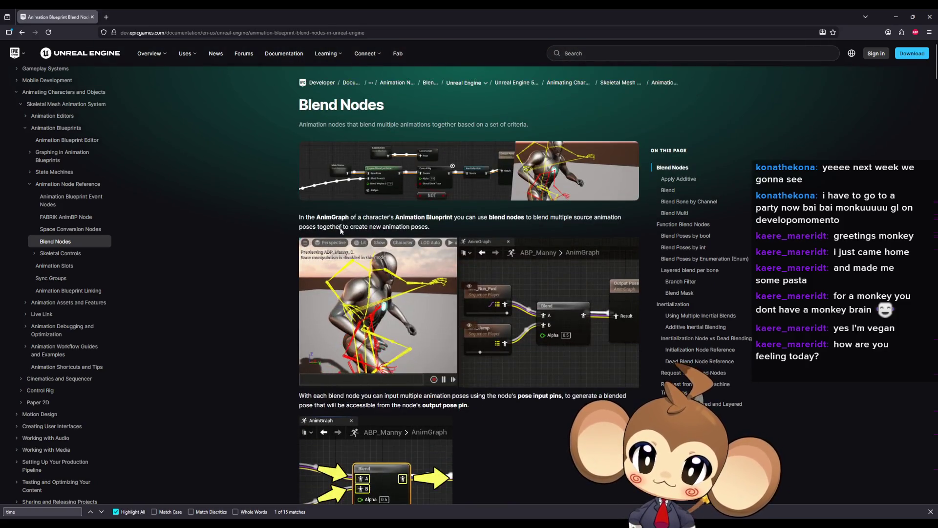
left_click_drag(307, 217, 615, 220)
left_click_drag(318, 226, 497, 233)
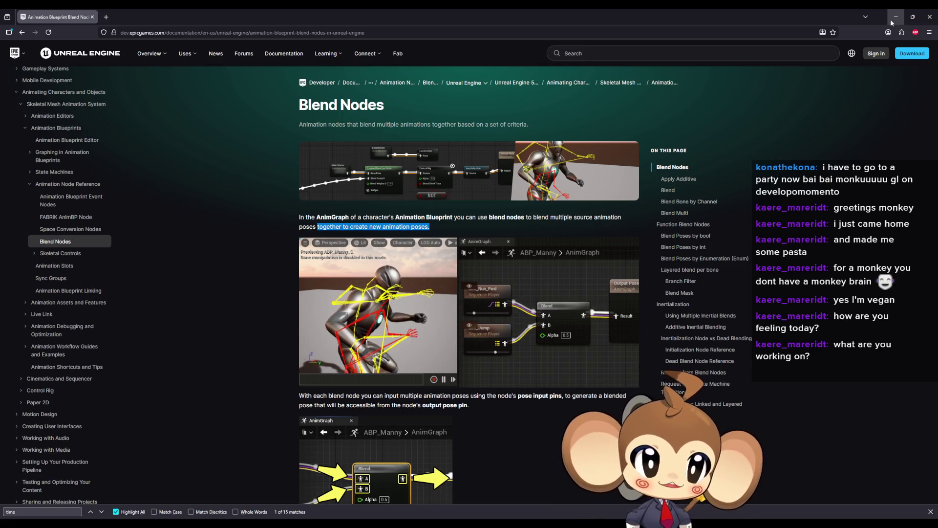
left_click(891, 19)
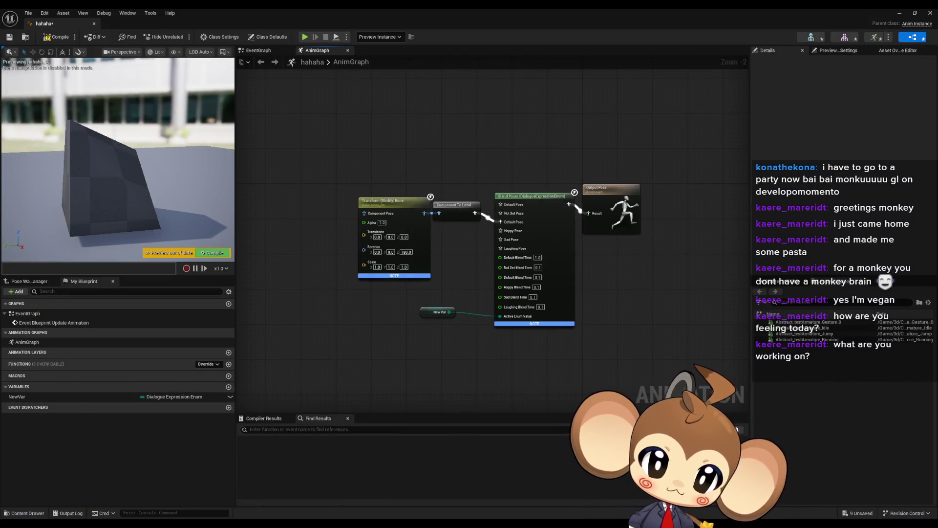
Recentre the hahaha AnimGraph, then minimise its window to reveal the test blueprint editor
mouse_move(530, 365)
left_mouse_down()
mouse_move(552, 361)
mouse_move(548, 348)
left_mouse_up()
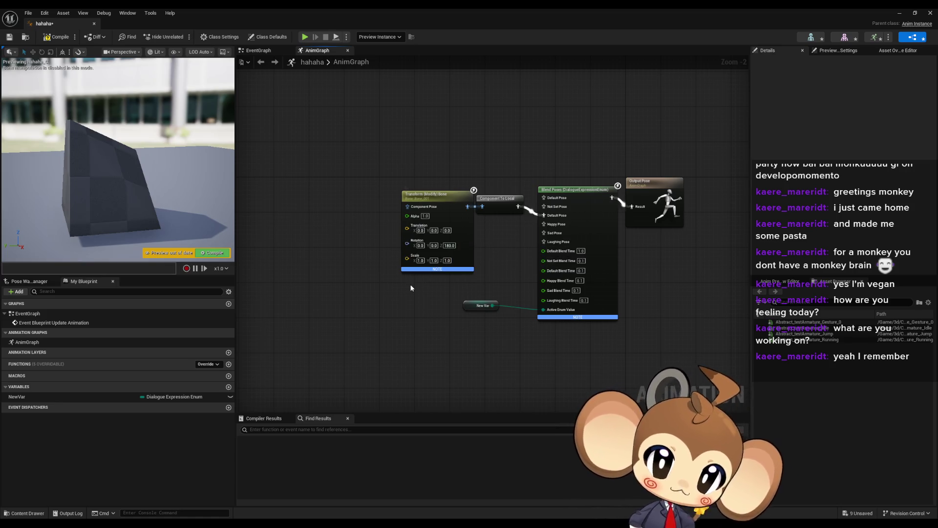
left_click_drag(410, 284, 371, 286)
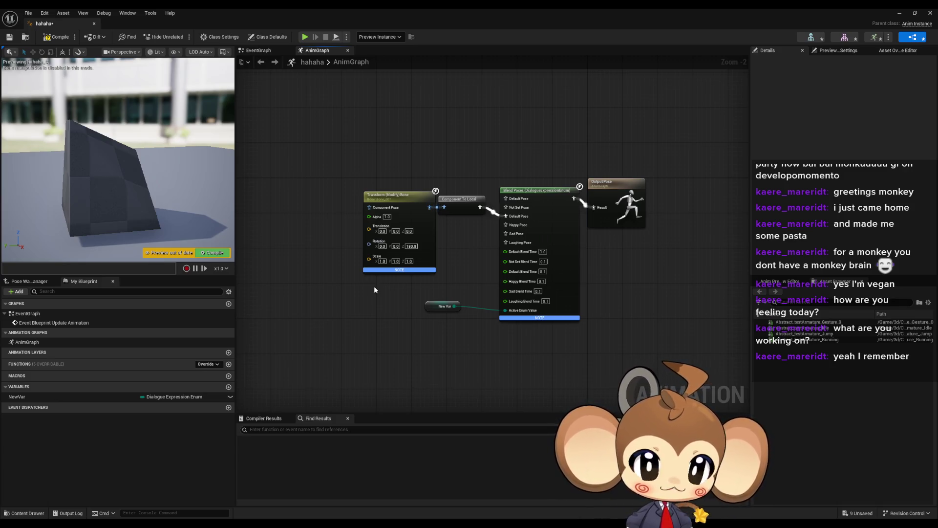
left_click(900, 14)
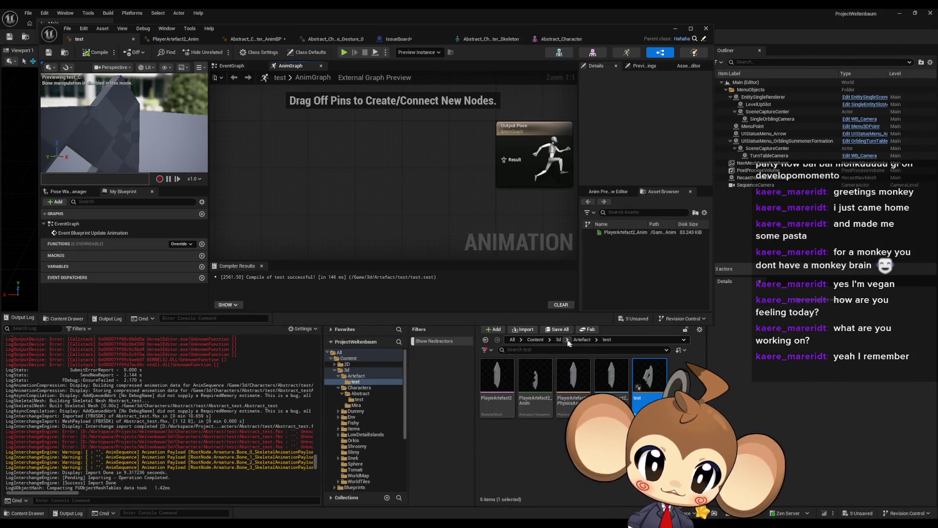
Open Abstract_Character_AnimBP from 3d > Characters > Abstract, maximised with its states in view
left_click(558, 339)
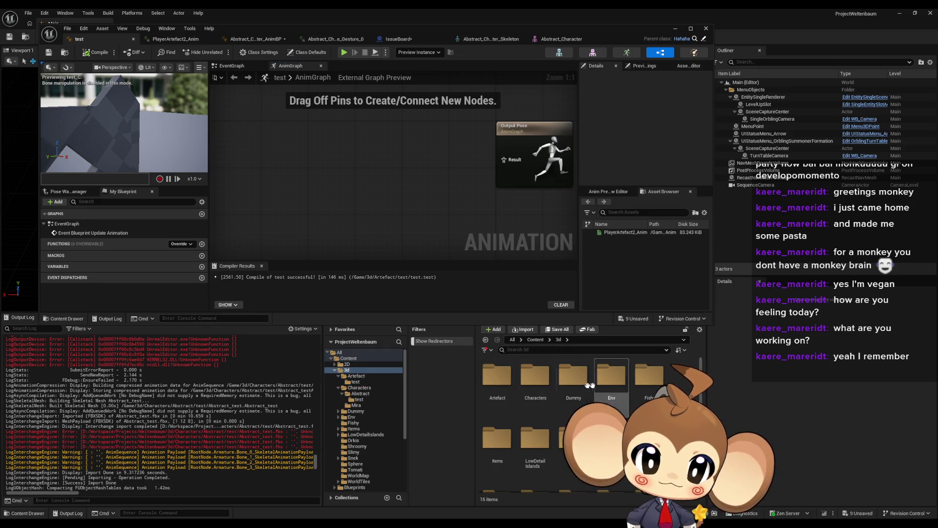
double_click(536, 376)
double_click(497, 377)
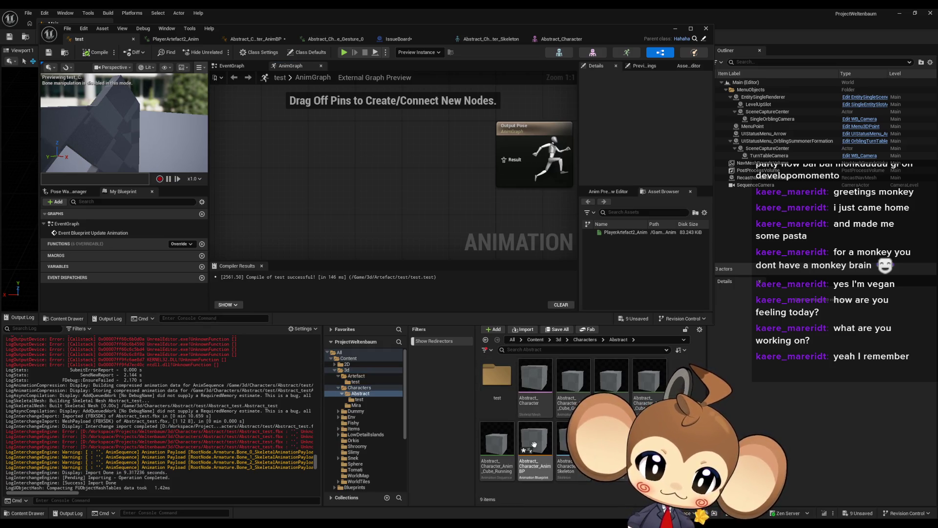
double_click(542, 447)
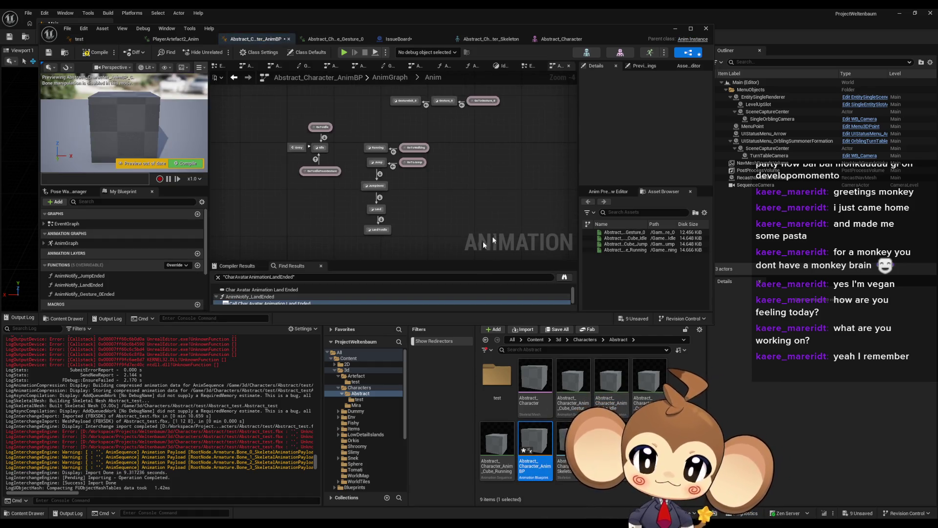
double_click(469, 27)
scroll(544, 303, "up", 5)
left_click_drag(596, 309, 547, 293)
Inspect the Jump, JumpDone and Land states, including Land's asset overrides
left_click(464, 256)
left_click(462, 303)
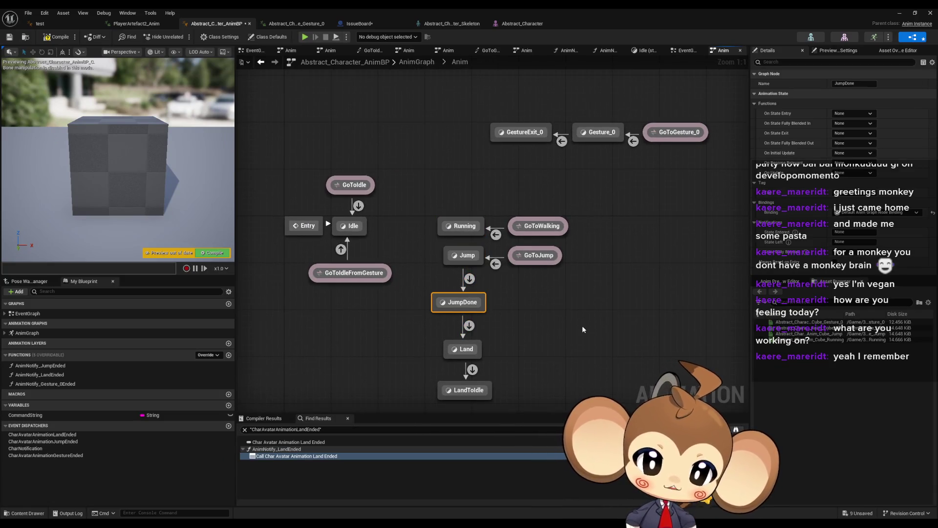
left_click(467, 349)
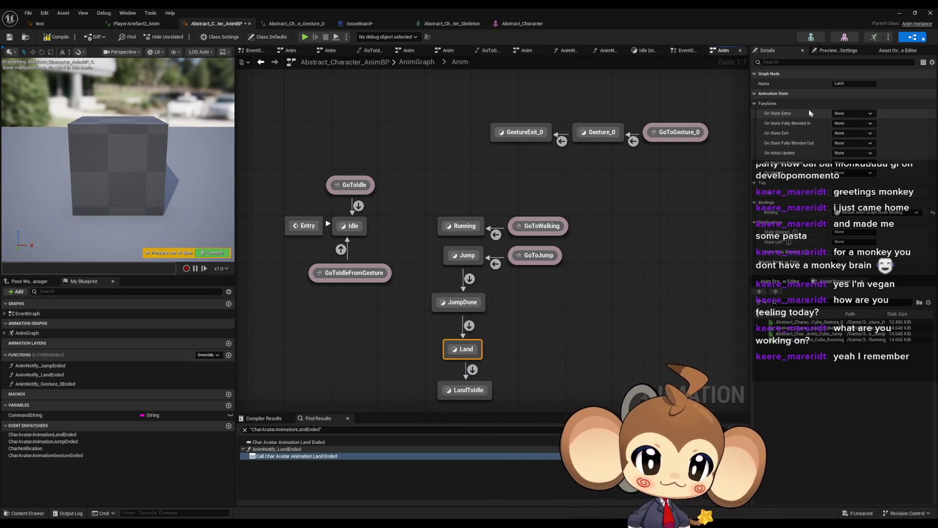
left_click(895, 50)
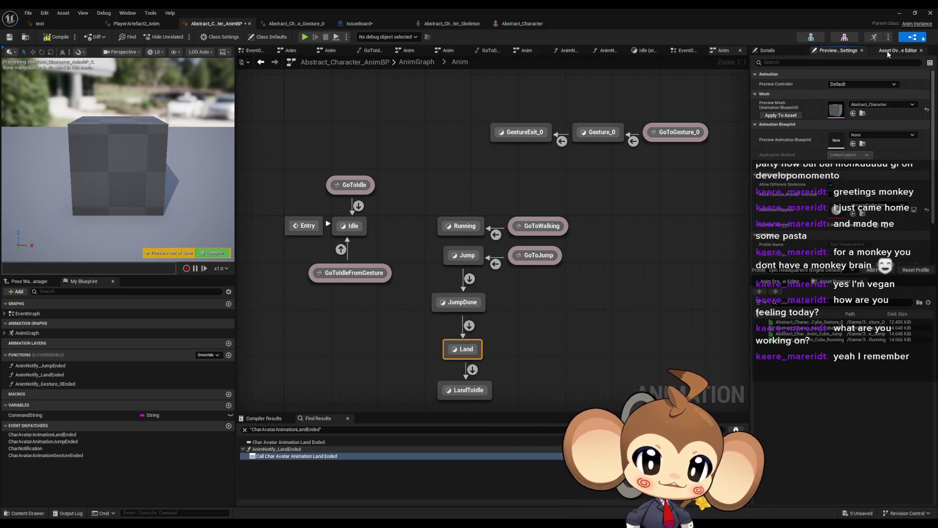
left_click(768, 50)
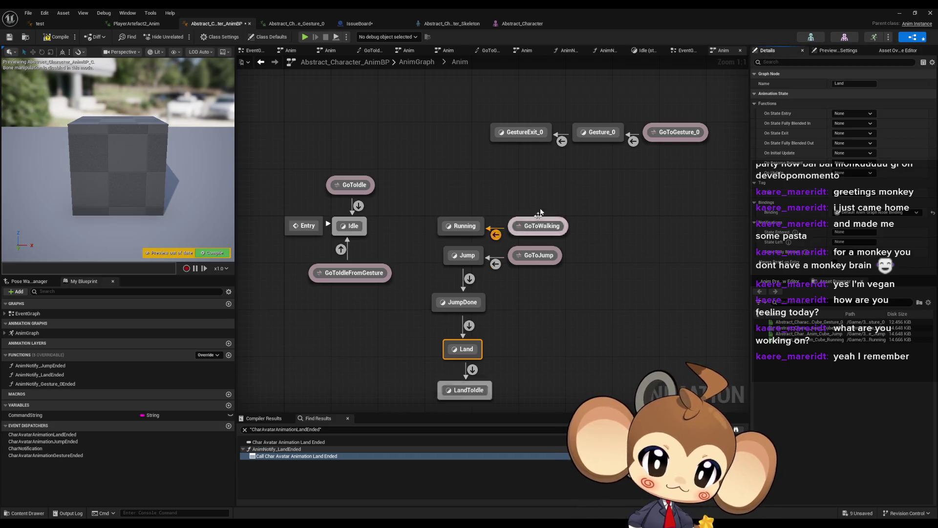
Open Mira_AnimBP from the Characters > Mira folder
double_click(438, 8)
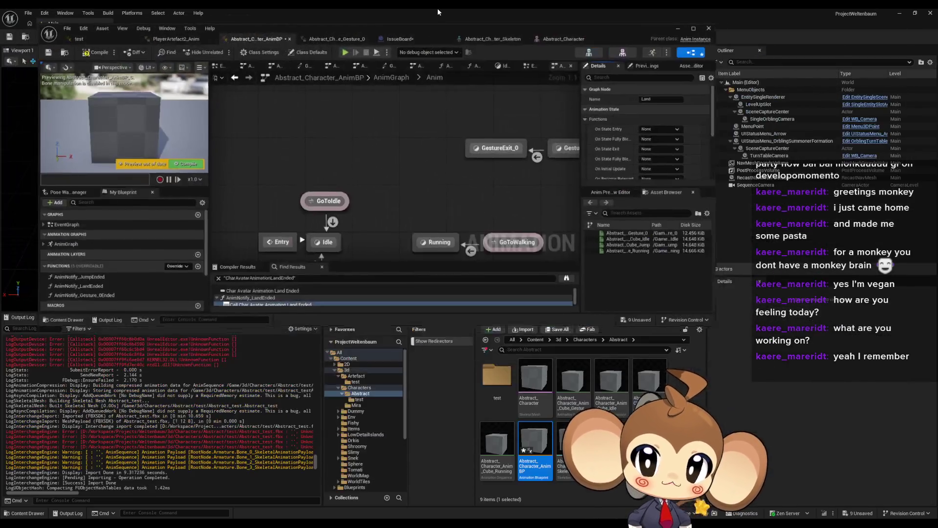
left_click(587, 340)
double_click(535, 376)
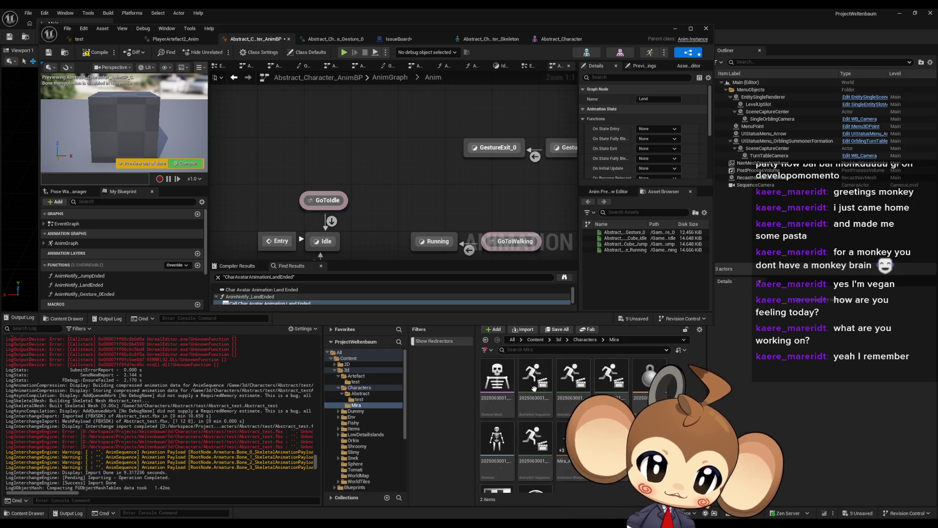
left_click(569, 450)
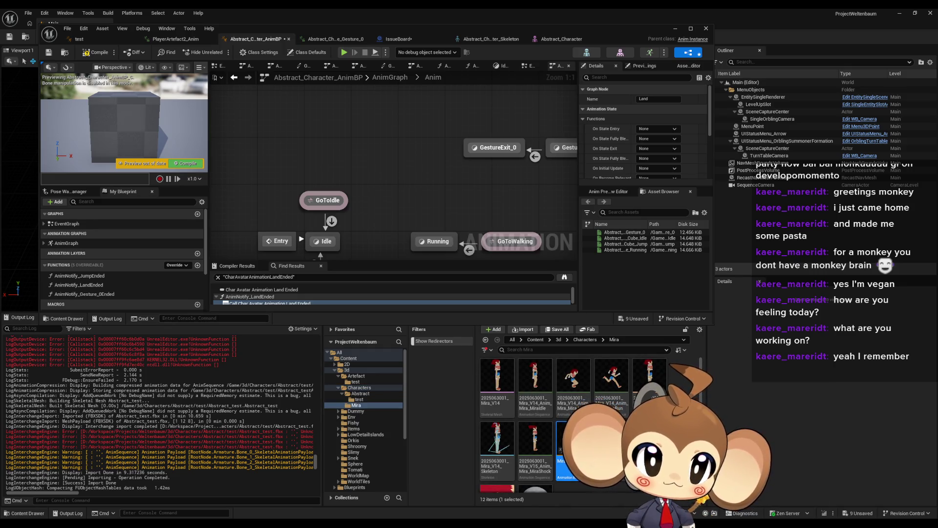
double_click(570, 450)
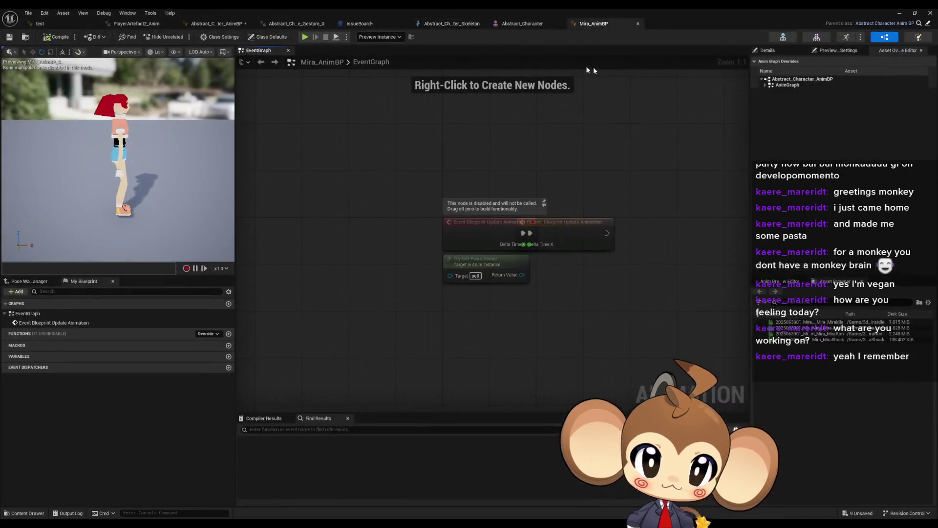
left_click(210, 24)
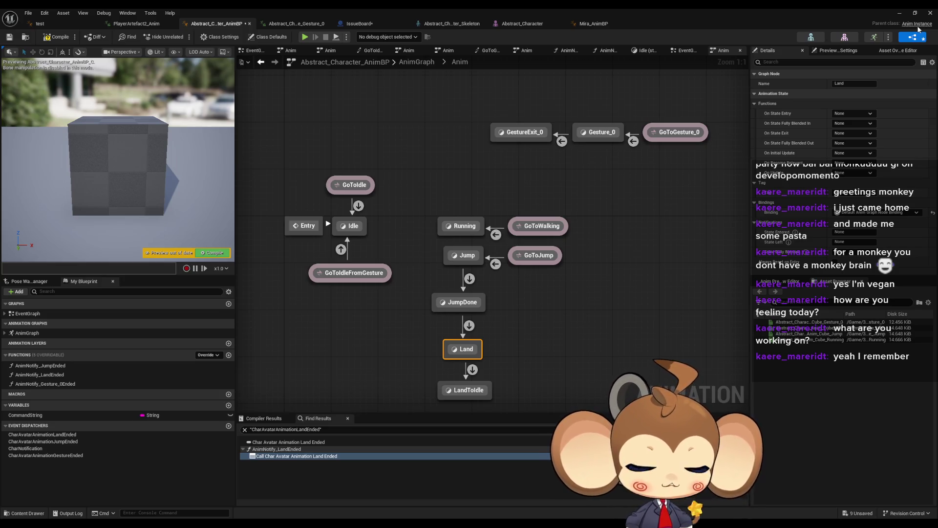
left_click(585, 27)
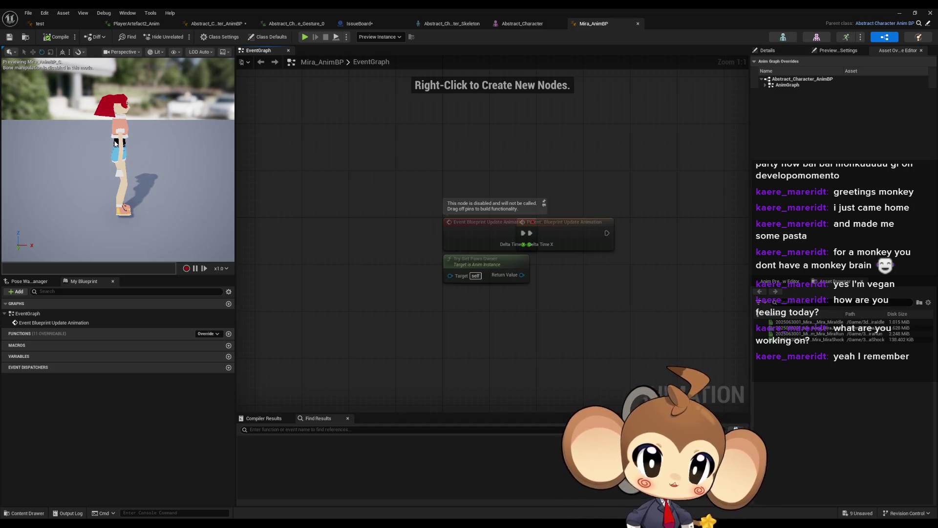
left_click(211, 24)
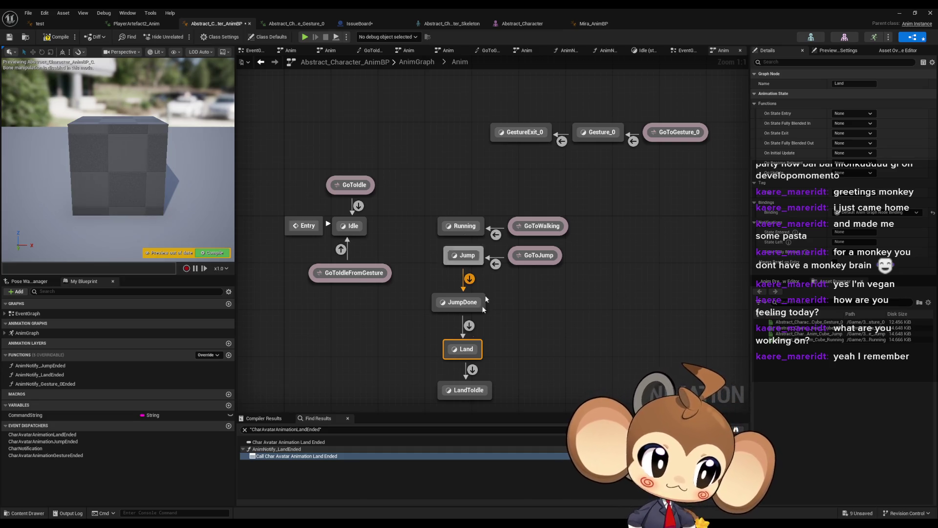
left_click(594, 24)
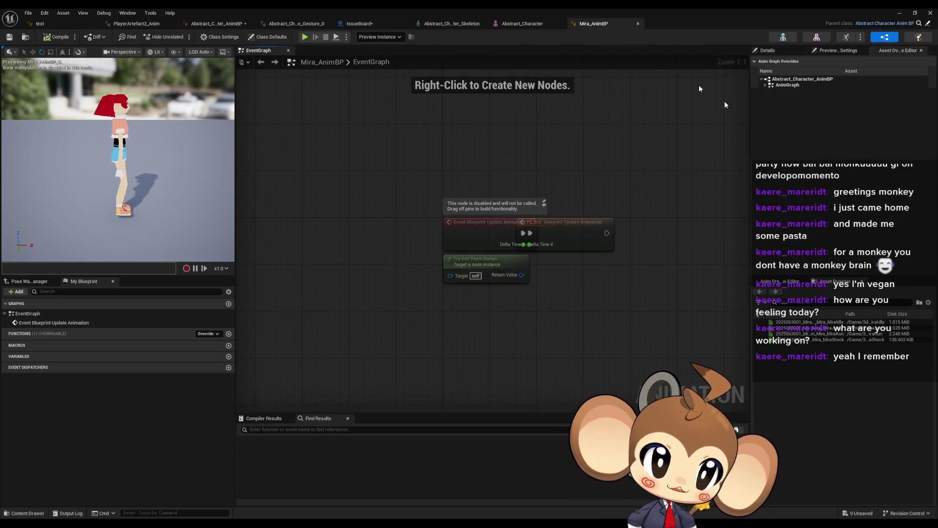
left_click(769, 91)
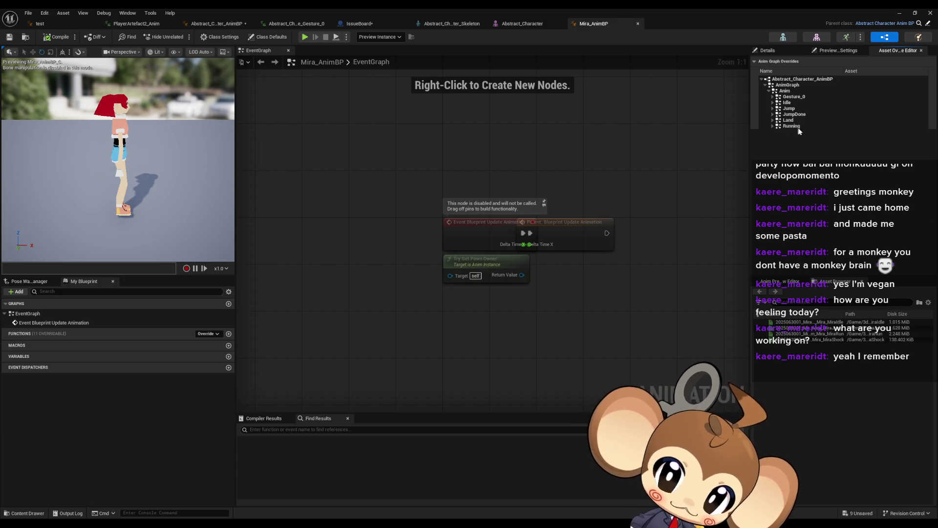
Expand Mira's Idle state overrides, compare with Abstract_Character_AnimBP, then go to the test blueprint
left_click(774, 103)
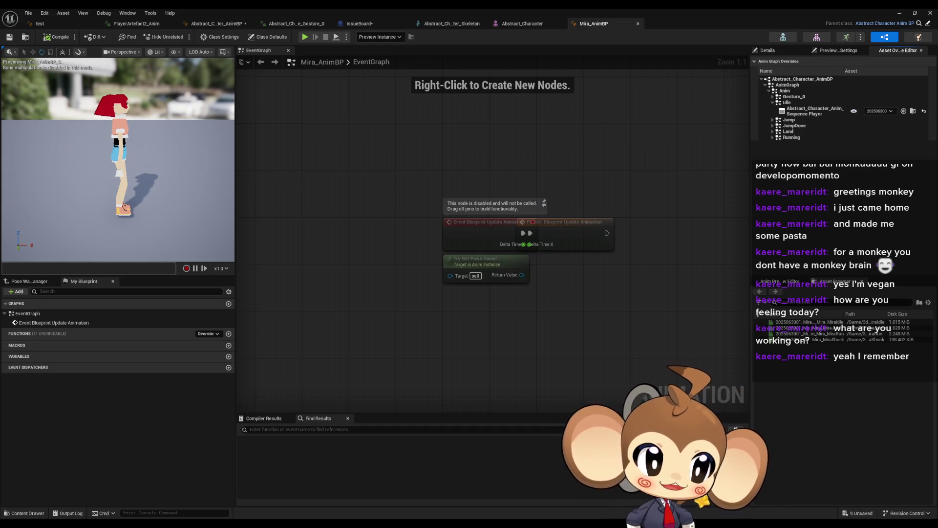
left_click(195, 25)
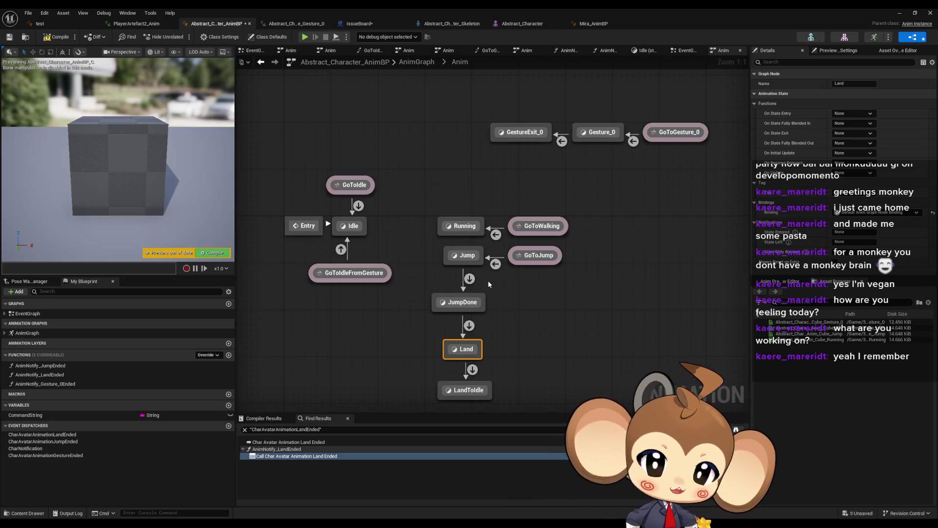
left_click(604, 26)
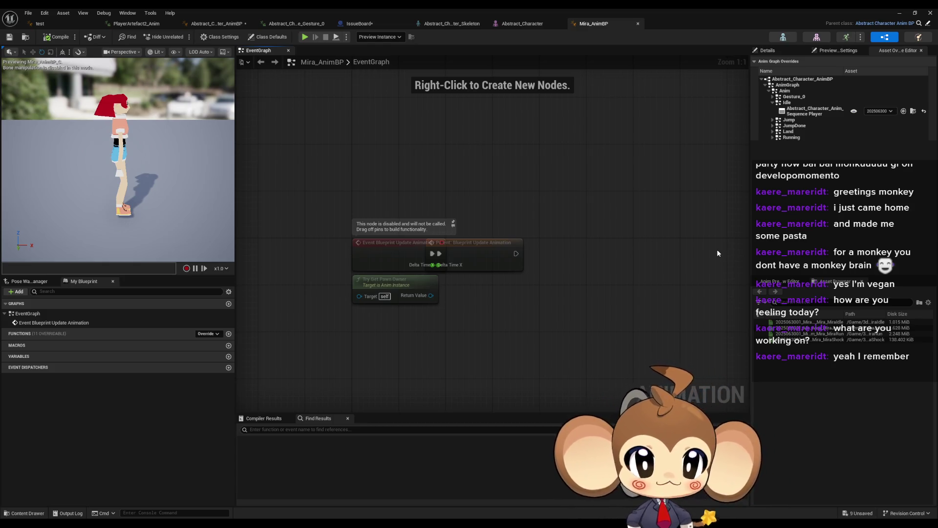
left_click(37, 24)
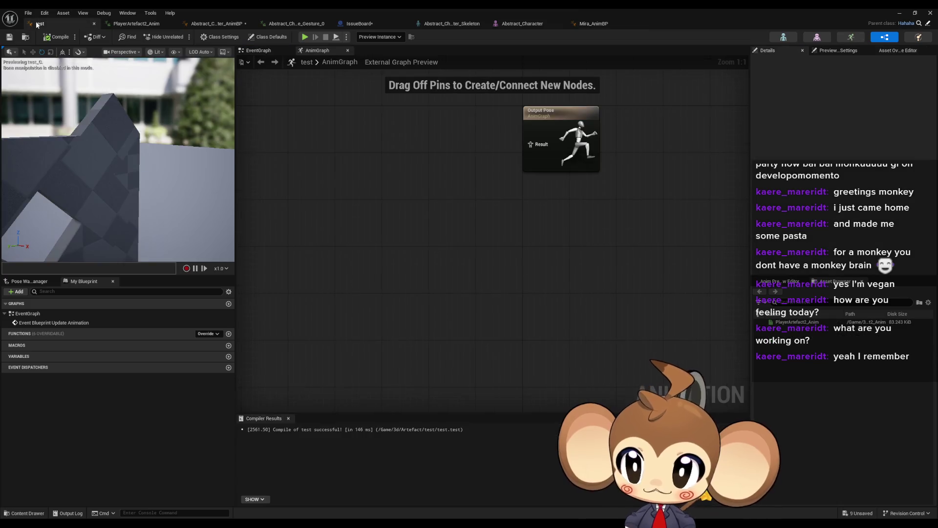
left_click(205, 23)
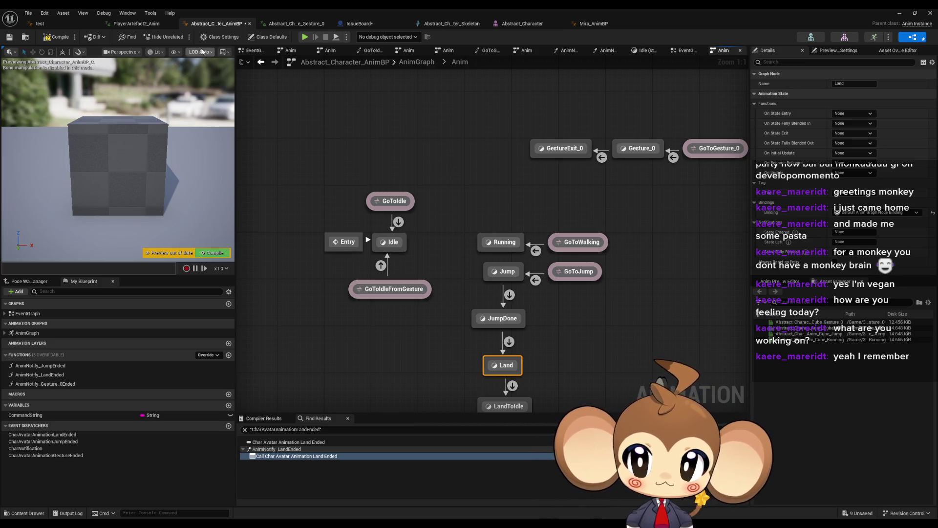
left_click(40, 23)
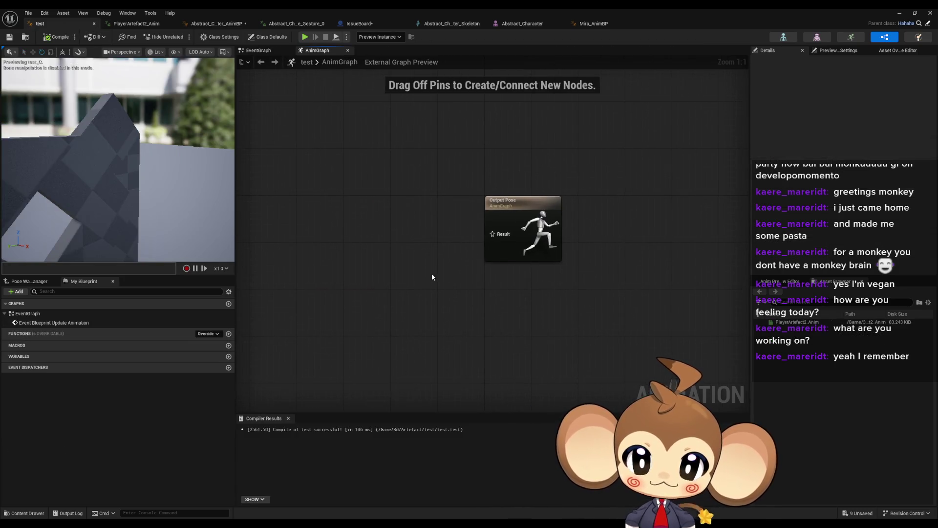
left_click_drag(432, 277, 474, 292)
scroll(412, 263, "down", 2)
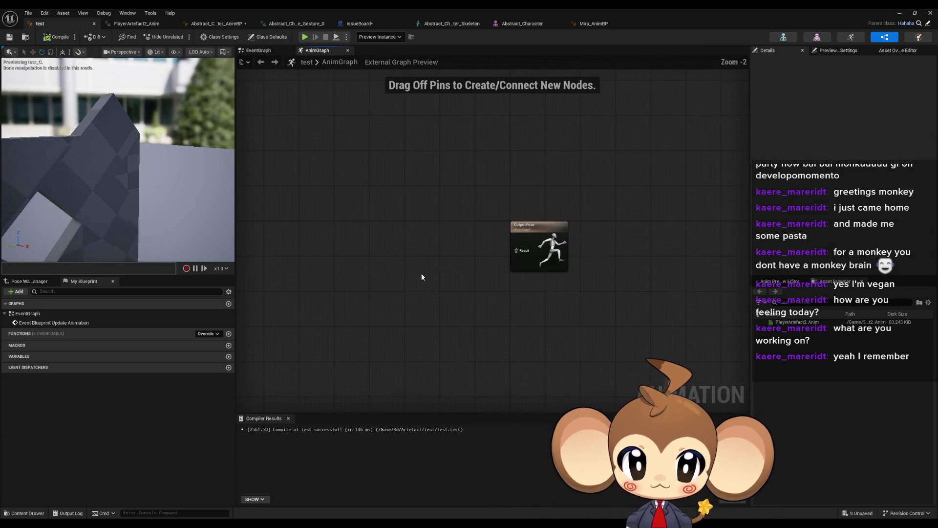
left_click_drag(418, 277, 470, 267)
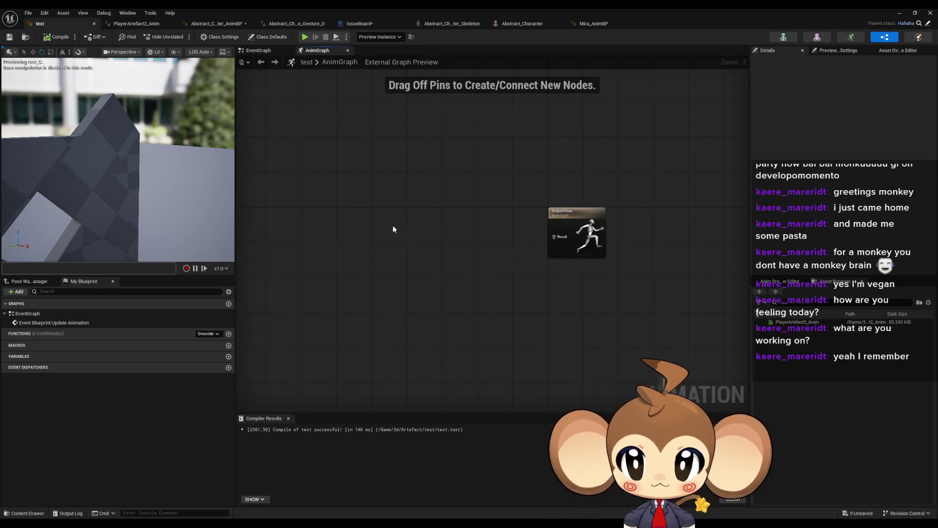
Browse to 3d > Artefact > test and select the test animation blueprint
double_click(422, 8)
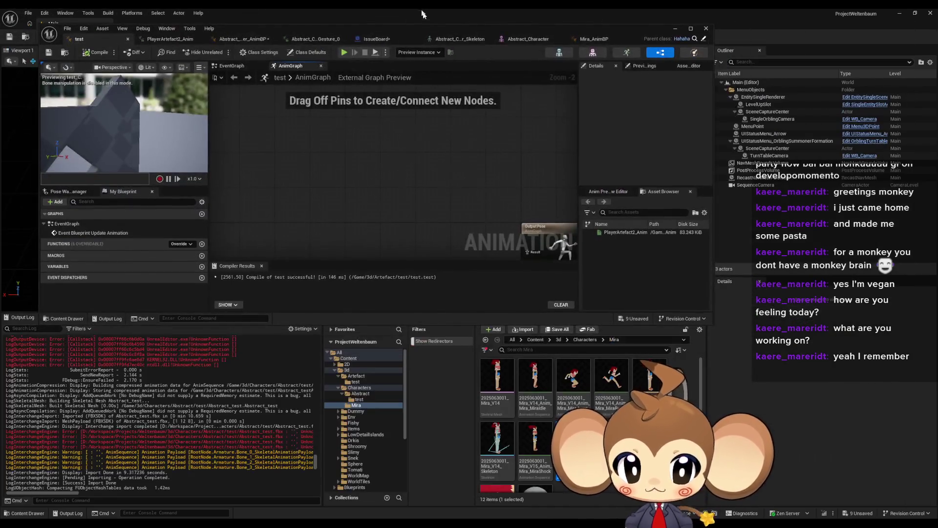
left_click(558, 340)
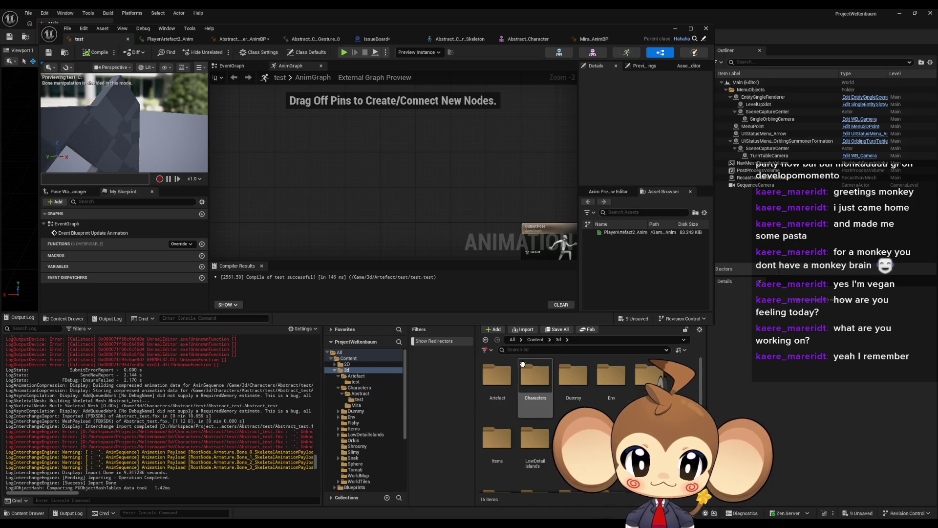
double_click(497, 374)
double_click(498, 375)
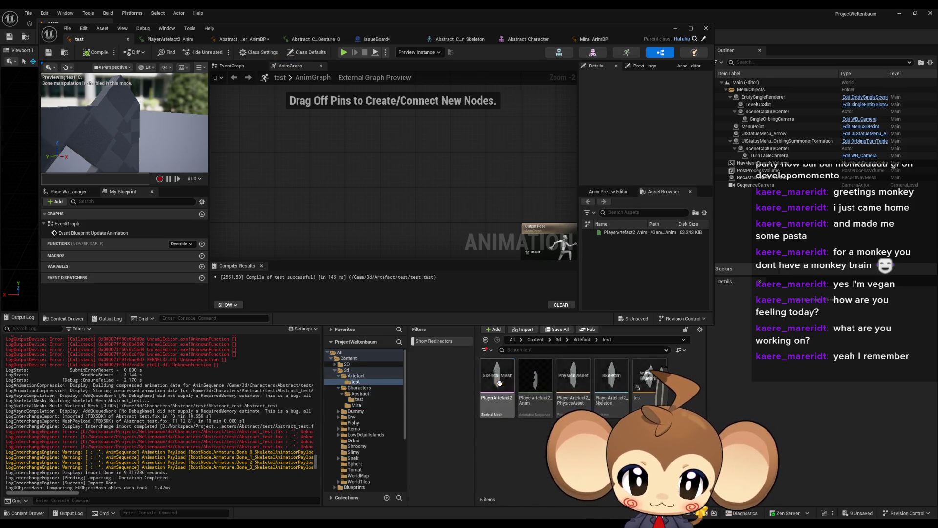
left_click(650, 379)
key("Home")
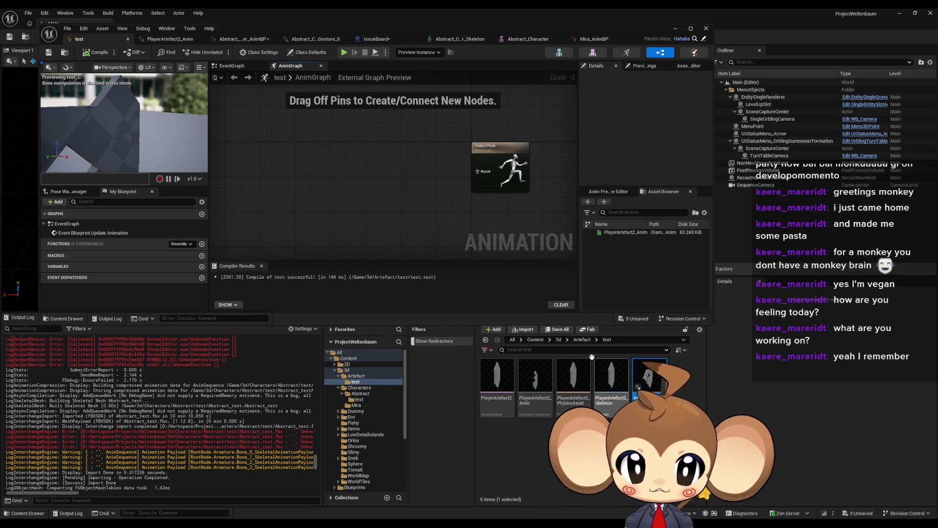
Open hahaha from 3d > Characters > Abstract > test and box-select its transform, blend and variable nodes
left_click(559, 341)
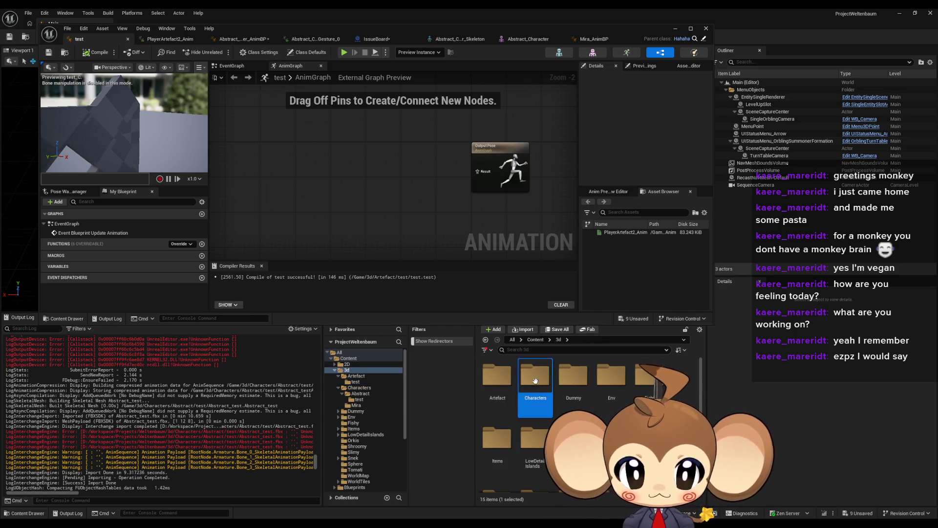
double_click(538, 386)
double_click(497, 377)
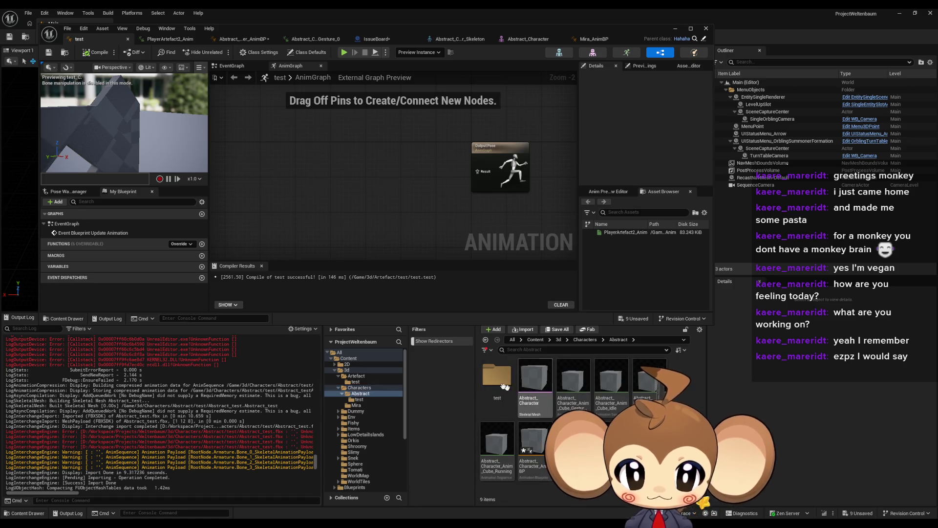
double_click(497, 376)
double_click(537, 454)
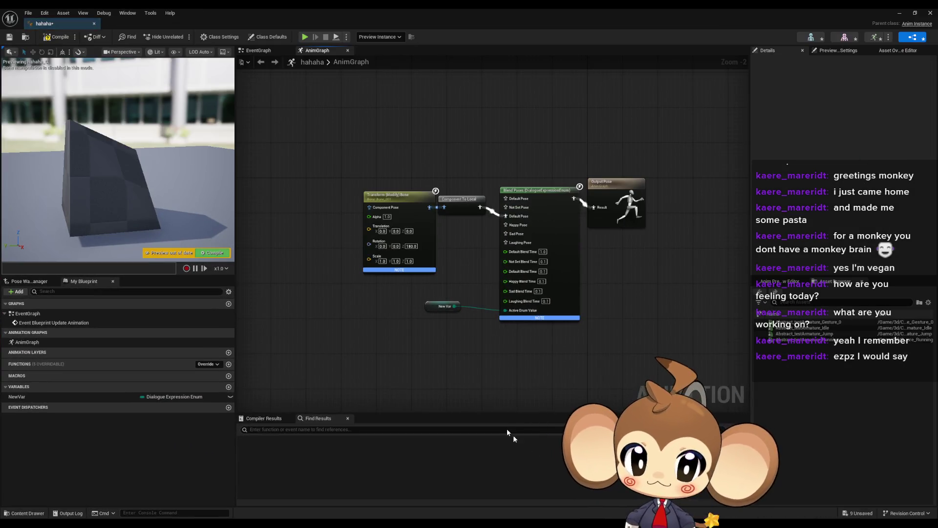
mouse_move(332, 116)
left_mouse_down()
mouse_move(348, 147)
mouse_move(595, 357)
left_mouse_up()
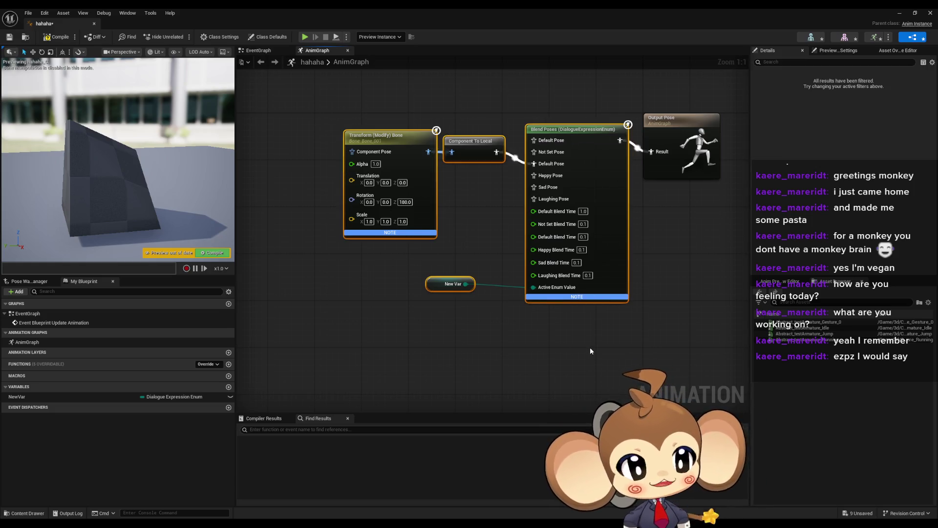
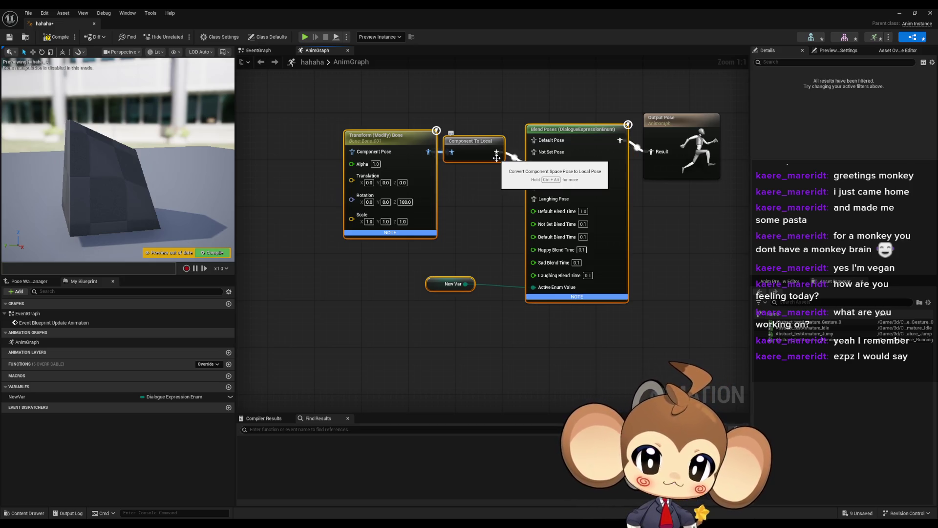
Reposition and inspect the Blend Poses, Transform and Component To Local nodes in the AnimGraph
left_click(601, 298)
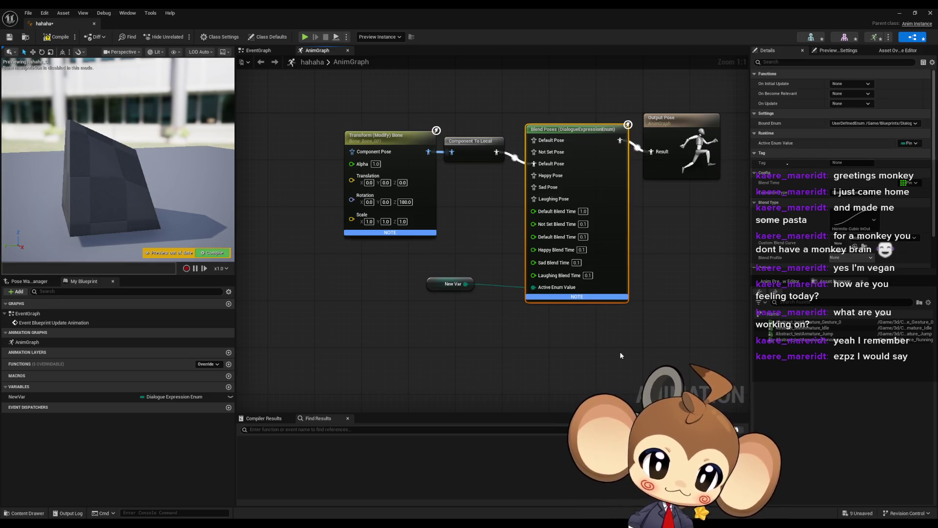
left_click_drag(638, 289, 589, 306)
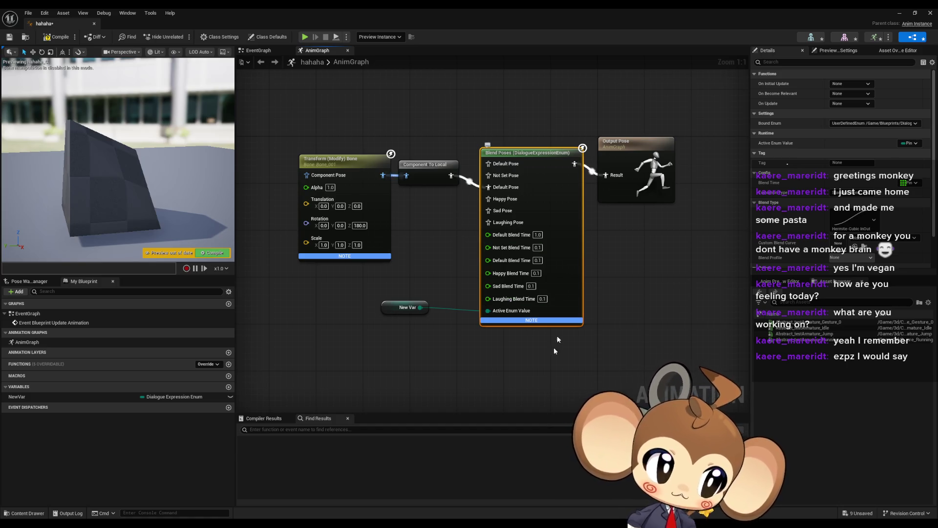
scroll(428, 238, "down", 7)
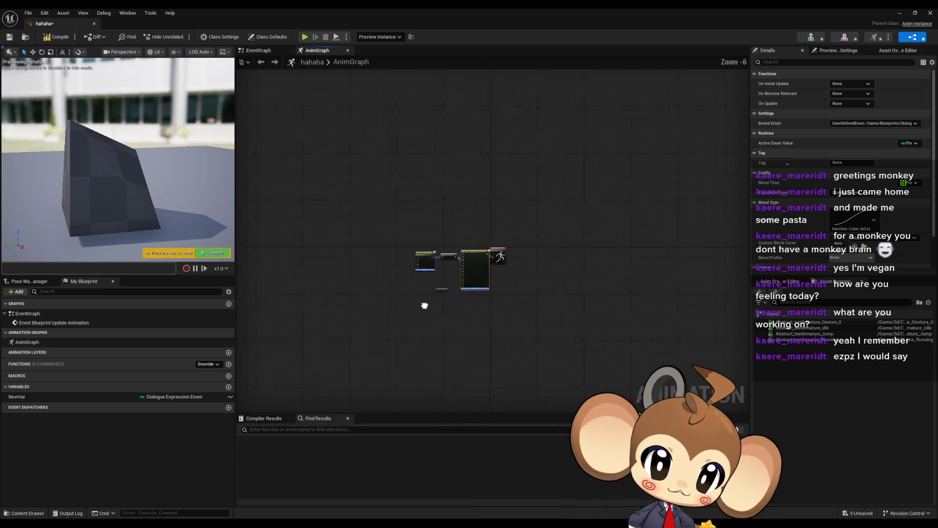
scroll(520, 283, "up", 7)
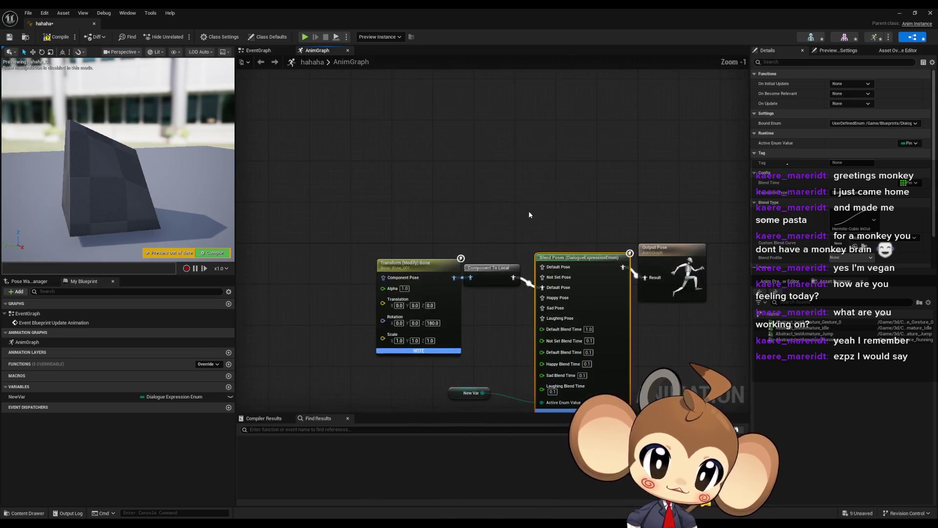
left_click_drag(333, 126, 439, 274)
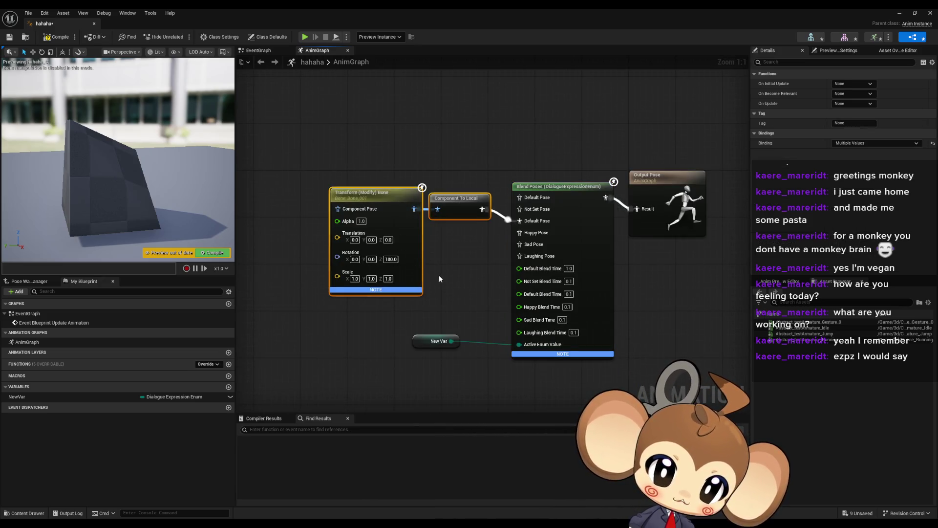
left_click(465, 267)
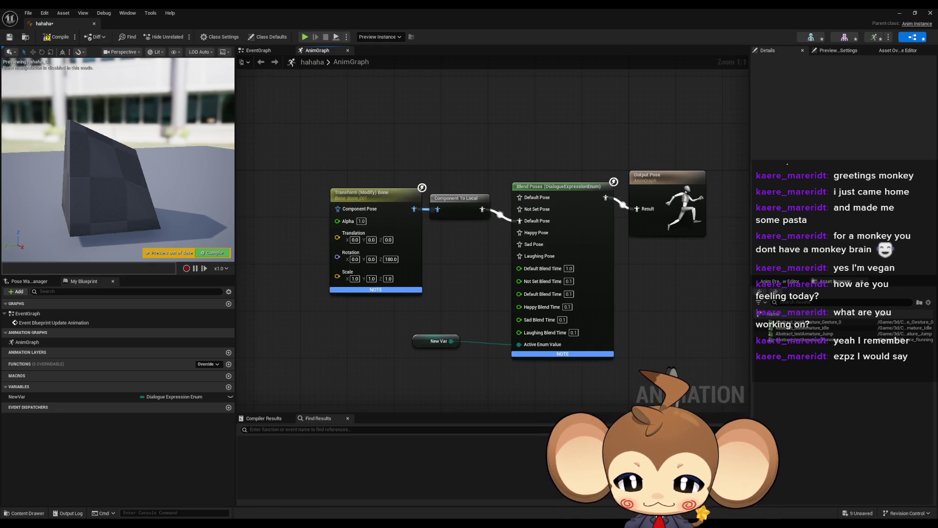
In Blender, put the cube in Edit Mode and select all its vertices with Bone.001 active
mouse_move(207, 524)
left_click(236, 502)
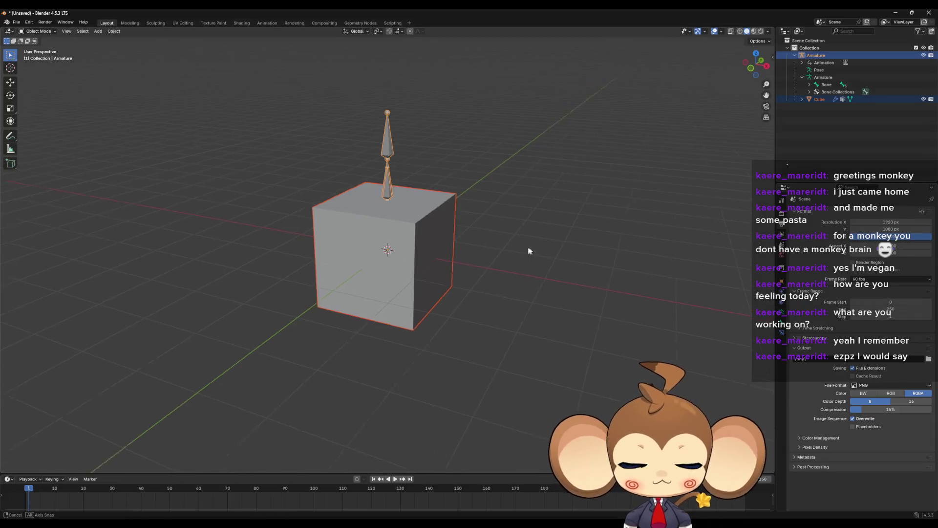
left_click_drag(529, 251, 495, 249)
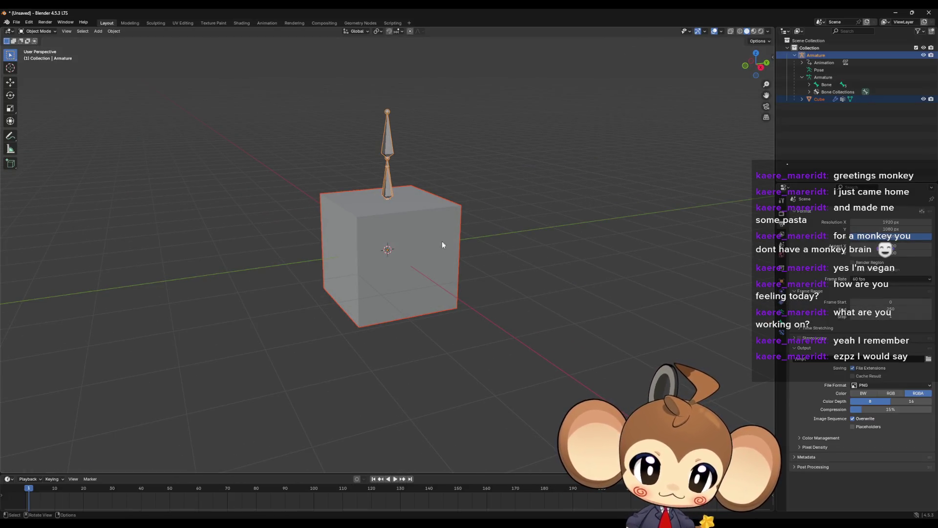
left_click(418, 245)
key("Tab")
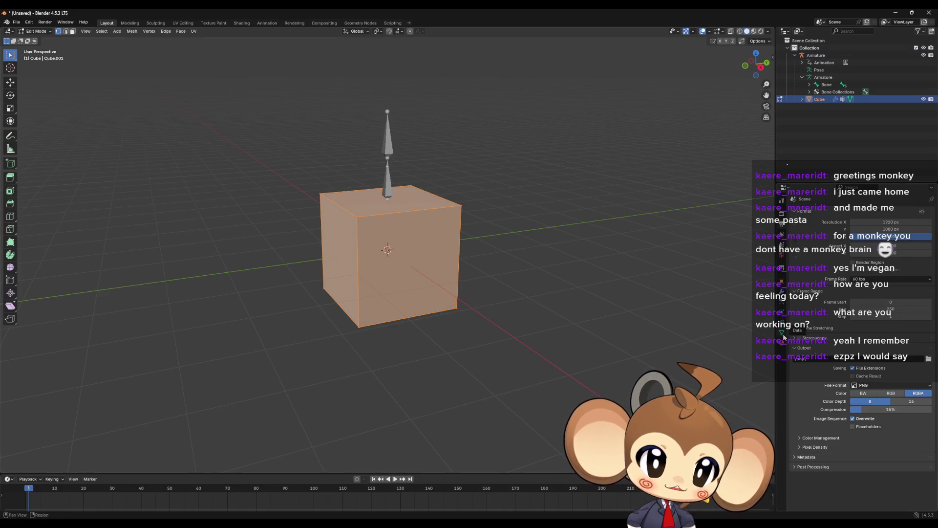
left_click(782, 333)
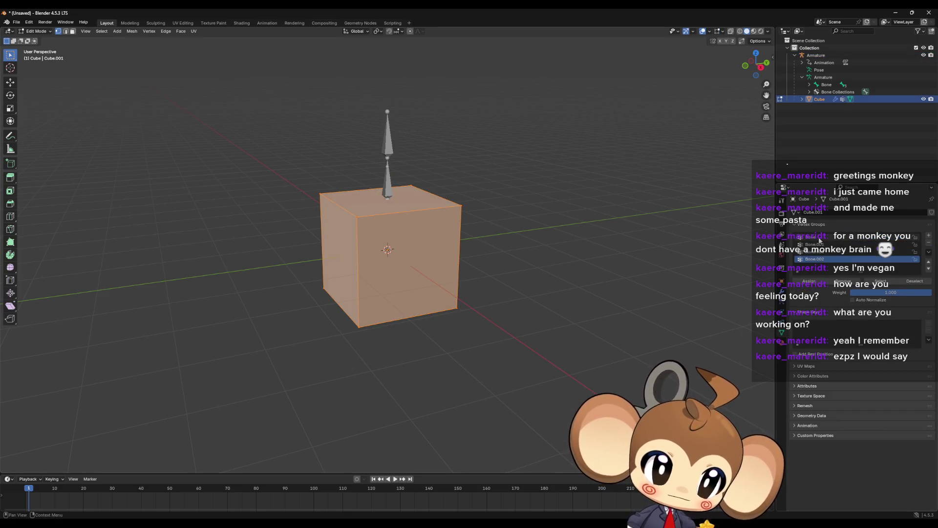
left_click(820, 244)
key("alt+a")
key("a")
Select the cube's bottom-front corner vertex and work through the vertex groups around Bone.002
mouse_move(467, 264)
left_mouse_down()
mouse_move(509, 292)
mouse_move(465, 254)
mouse_move(383, 236)
left_mouse_up()
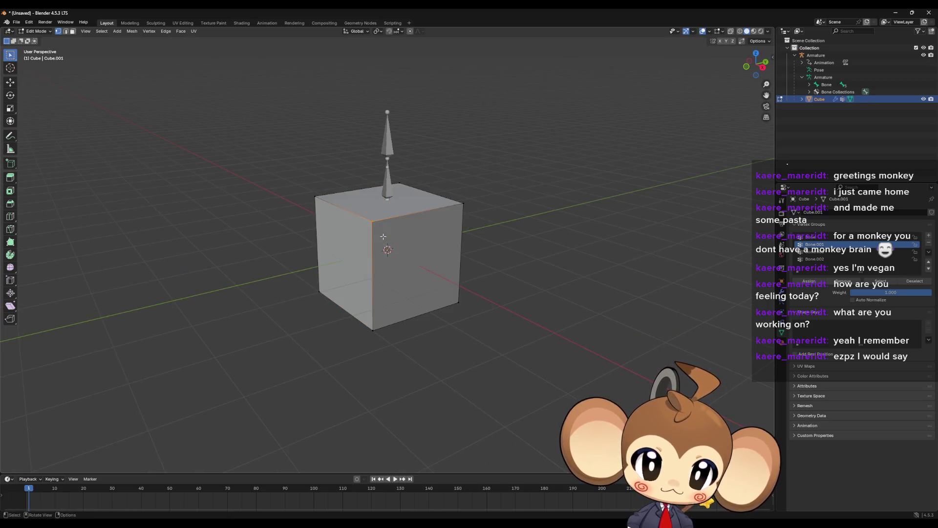
left_click(825, 252)
left_click(373, 330)
left_click(815, 259)
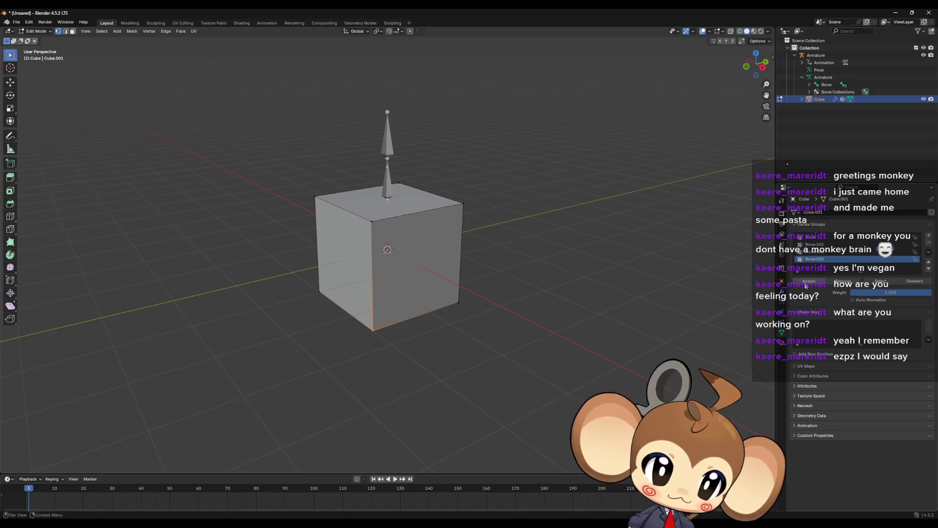
left_click(811, 252)
left_click(600, 282)
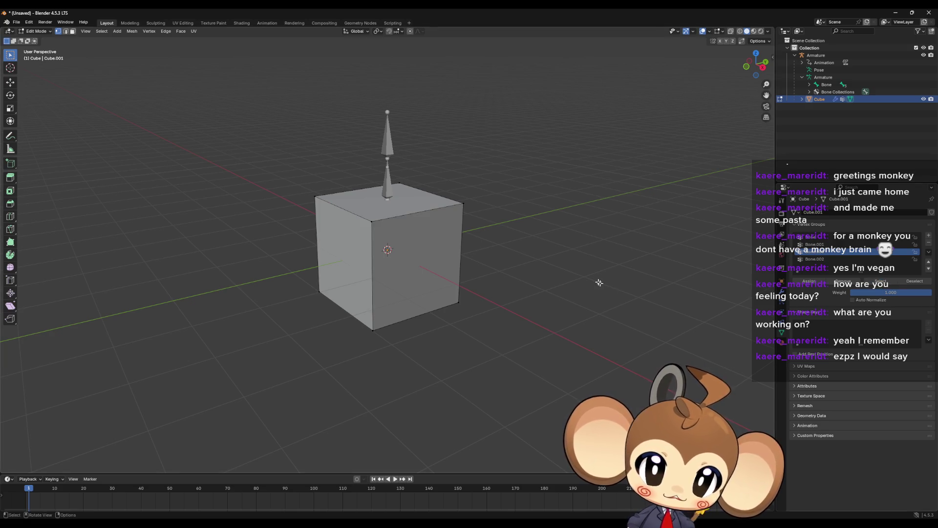
key("KP_6")
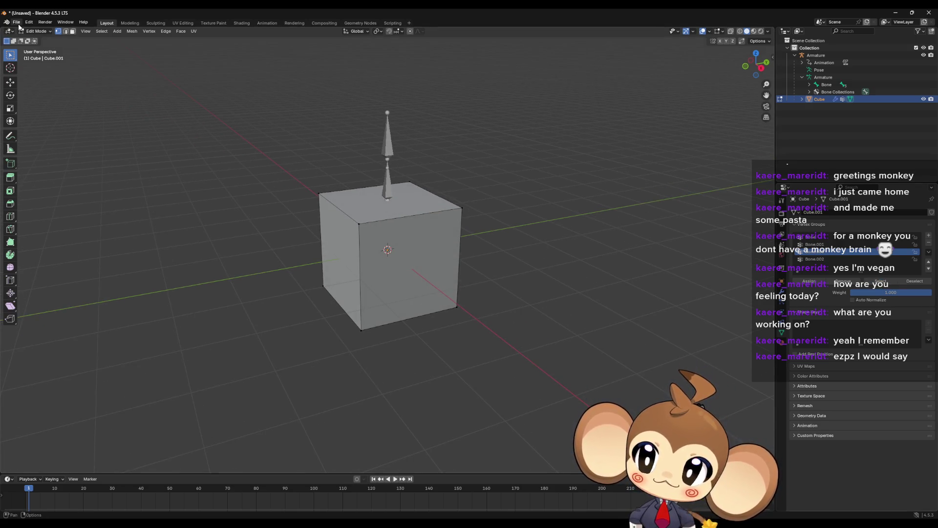
Return the cube to Object Mode and select both the cube and the armature
left_click(16, 22)
mouse_move(34, 134)
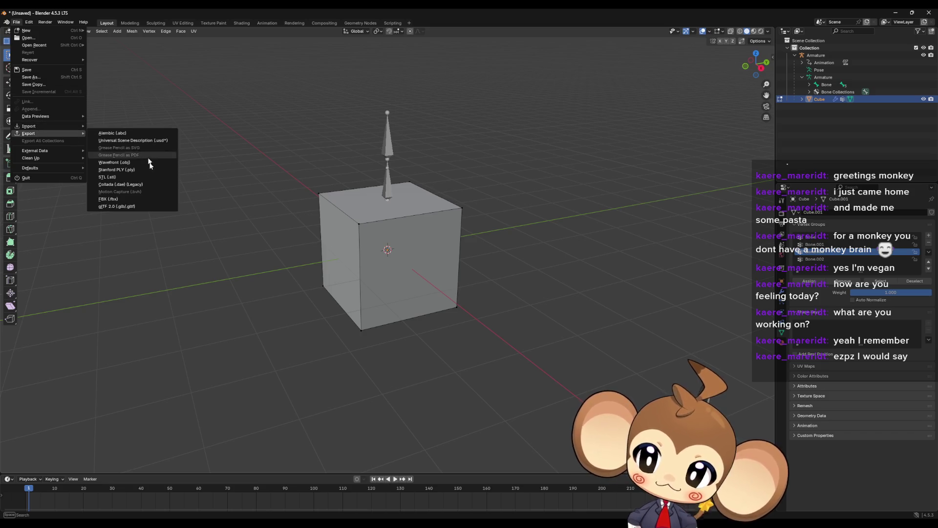
left_click(125, 199)
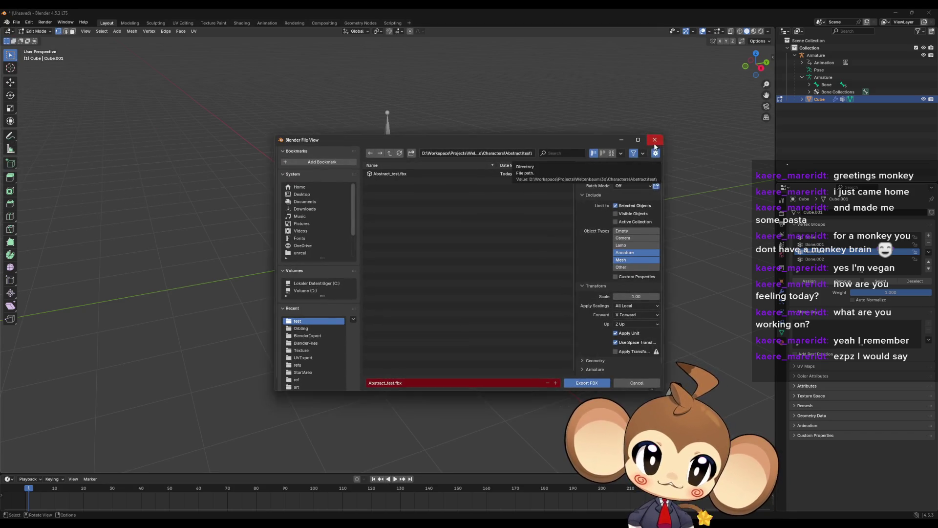
left_click(655, 141)
left_click(821, 99)
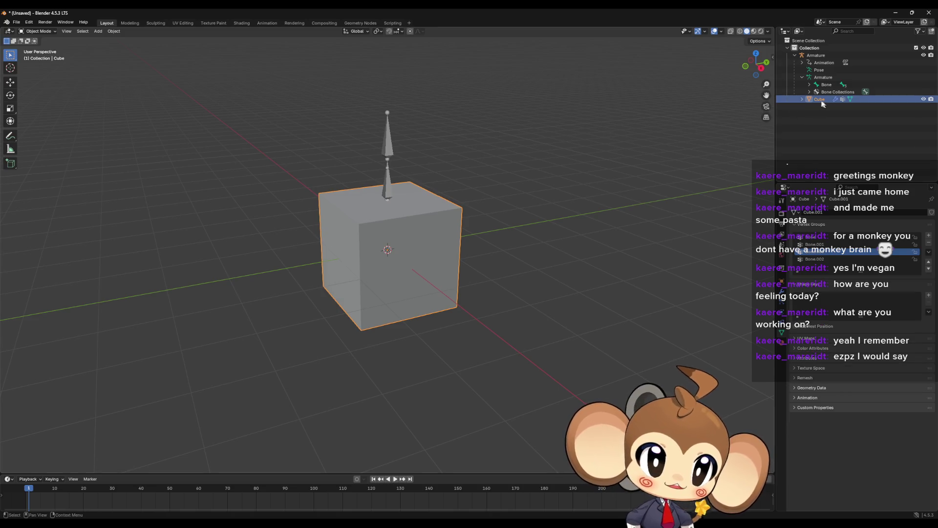
left_click(815, 55, "ctrl")
Export the cube and armature as FBX over Abstract_test.fbx, then return to Unreal
left_click(16, 23)
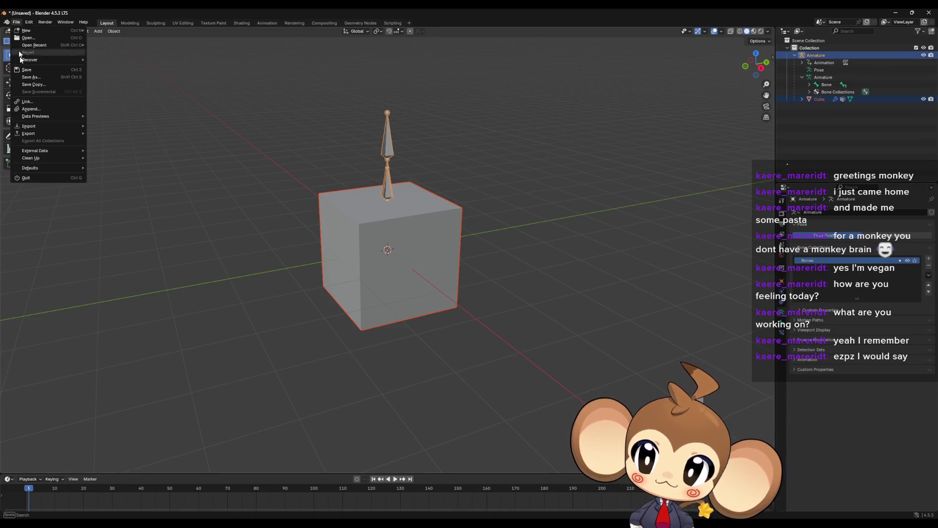
mouse_move(27, 133)
left_click(124, 199)
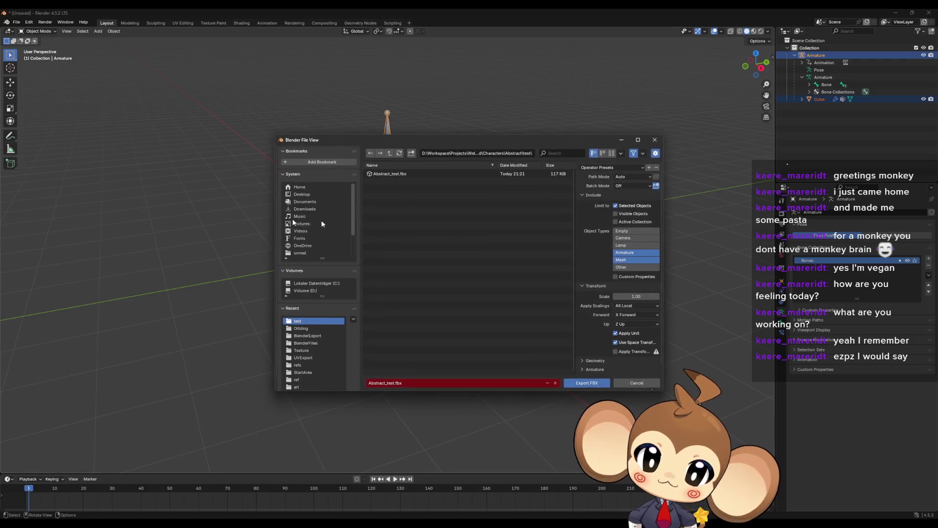
left_click(389, 174)
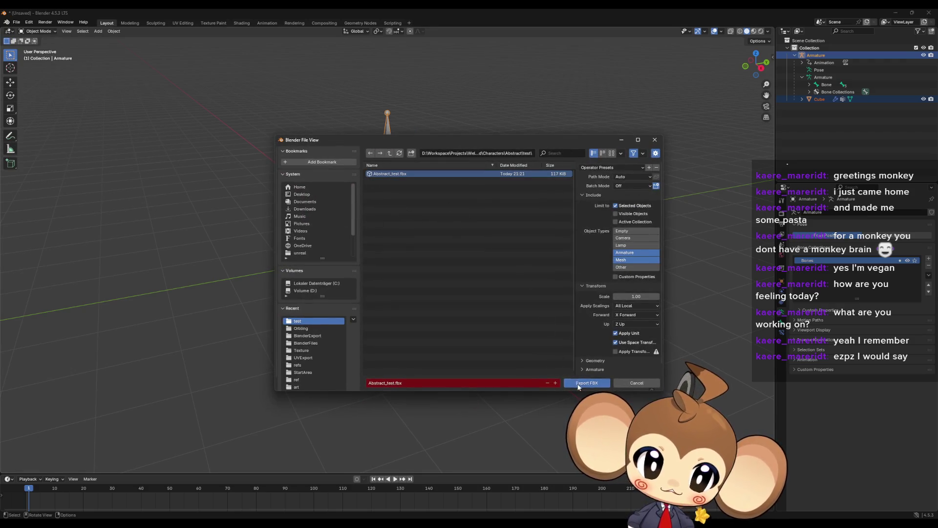
left_click(578, 385)
key("alt+Tab")
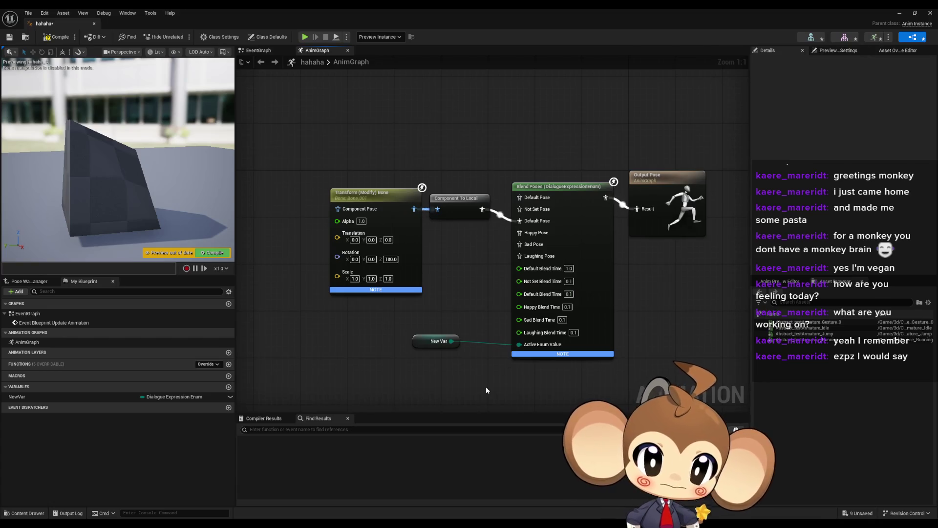
Dock the hahaha AnimGraph window as a tab in the main Unreal editor
double_click(635, 8)
left_click(568, 196)
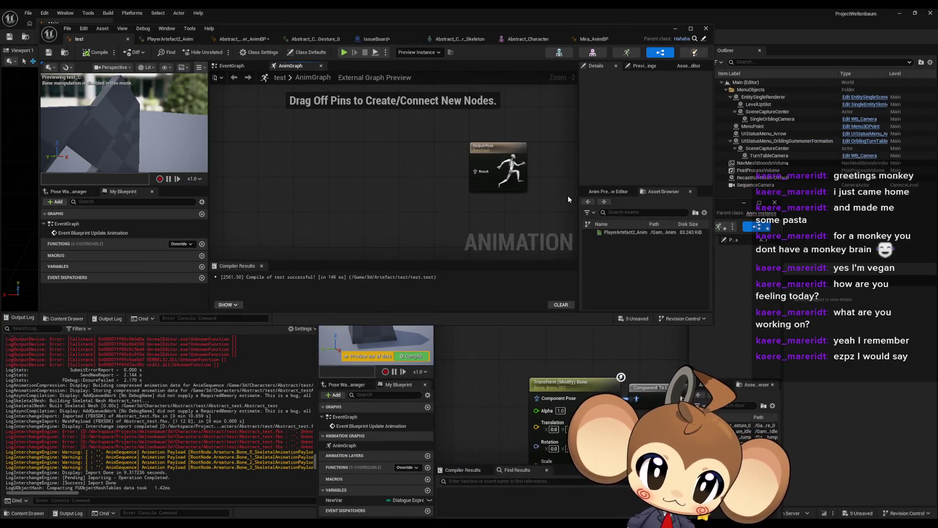
left_click(503, 348)
mouse_move(535, 204)
left_mouse_down()
mouse_move(515, 188)
mouse_move(601, 38)
left_mouse_up()
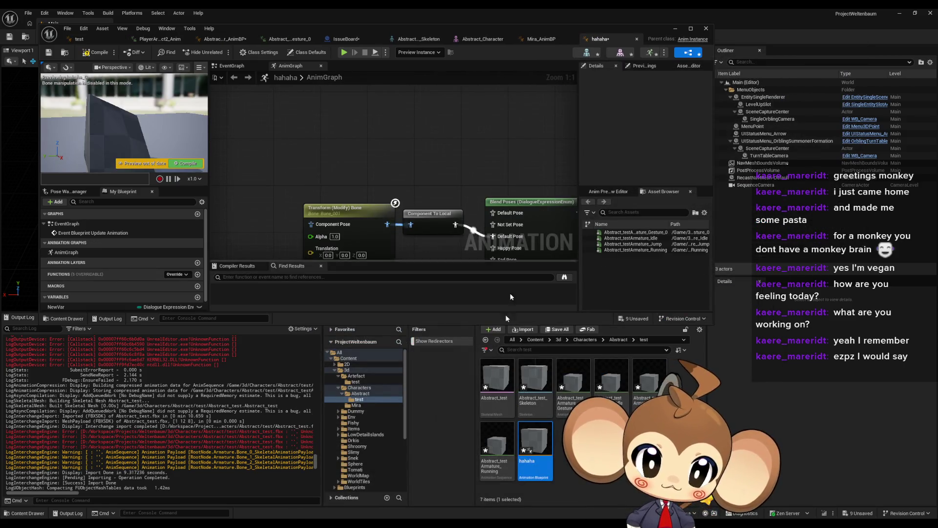
In Content/3d/Characters/Abstract/test, reimport Abstract_test from the updated FBX and maximize the editor
left_click(585, 339)
double_click(497, 375)
double_click(497, 375)
right_click(534, 440)
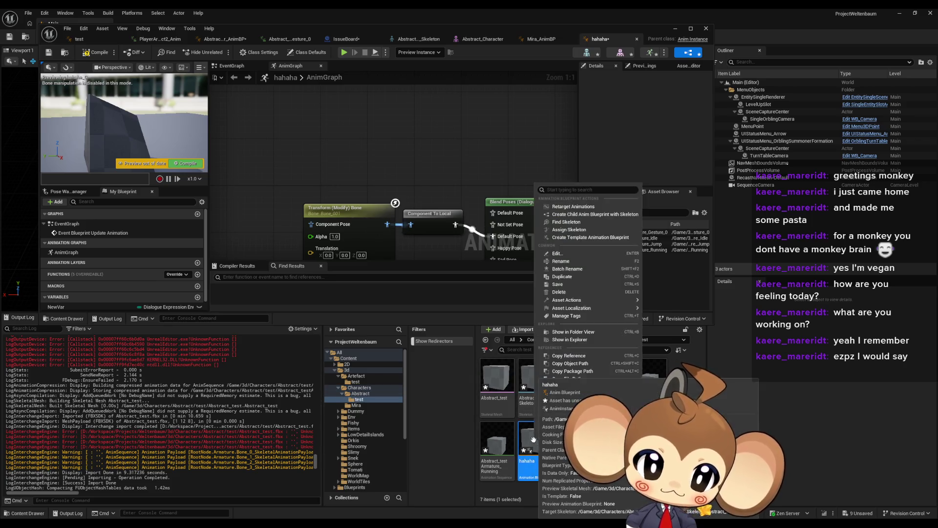
left_click(497, 377)
right_click(504, 384)
mouse_move(551, 132)
left_click(636, 135)
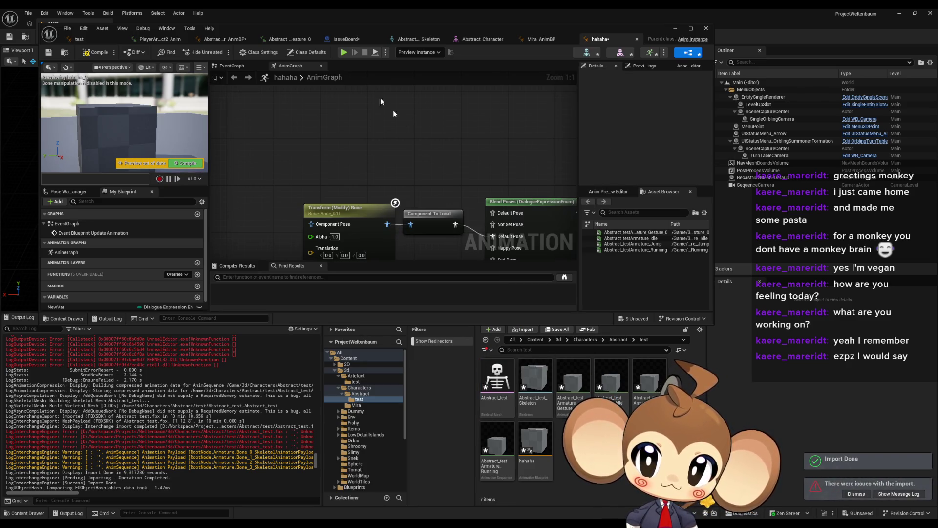
double_click(314, 28)
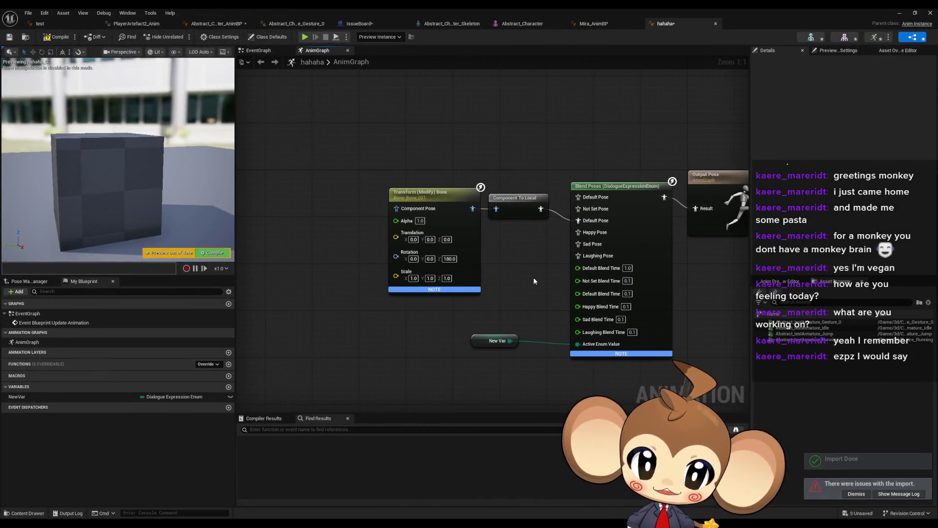
Compile the blueprint, set the Transform (Modify) Bone node to Bone_003, and recompile
left_click(445, 339)
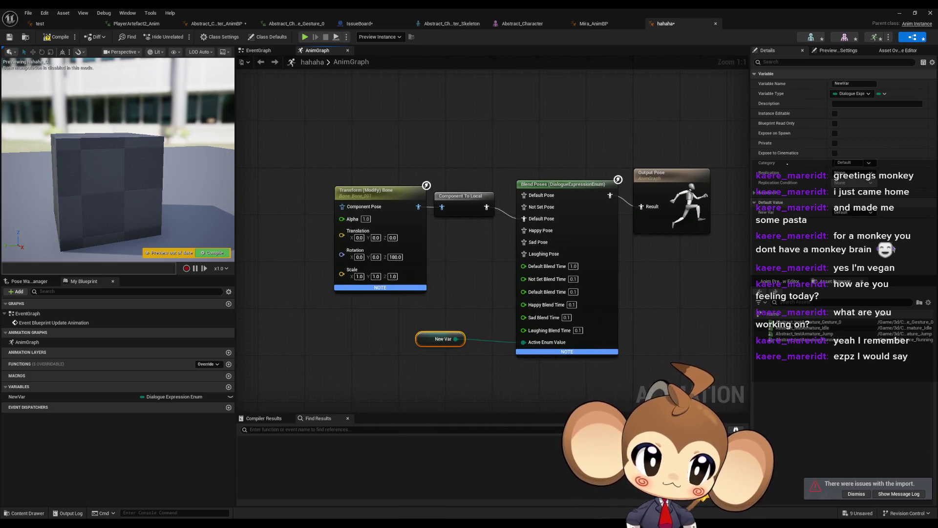
left_click(50, 38)
left_click_drag(159, 153, 147, 105)
left_click(389, 207)
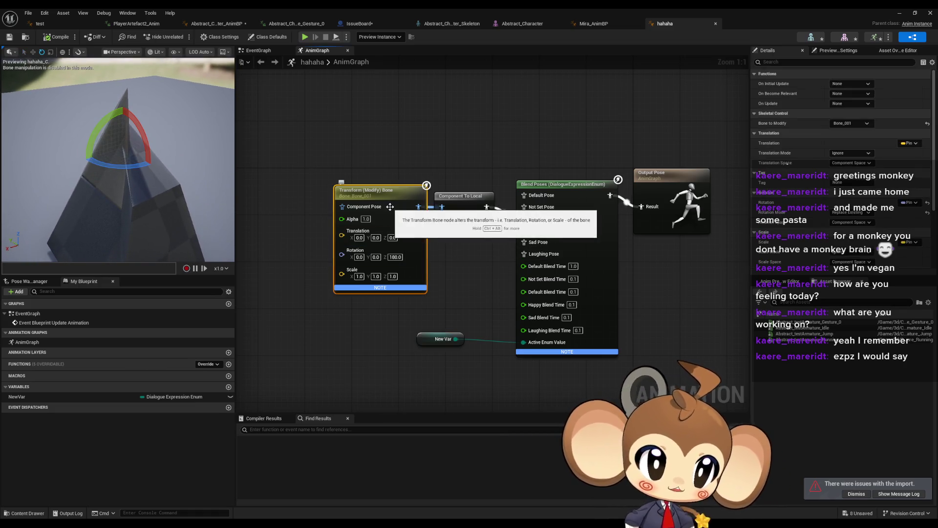
left_click(858, 126)
left_click(862, 165)
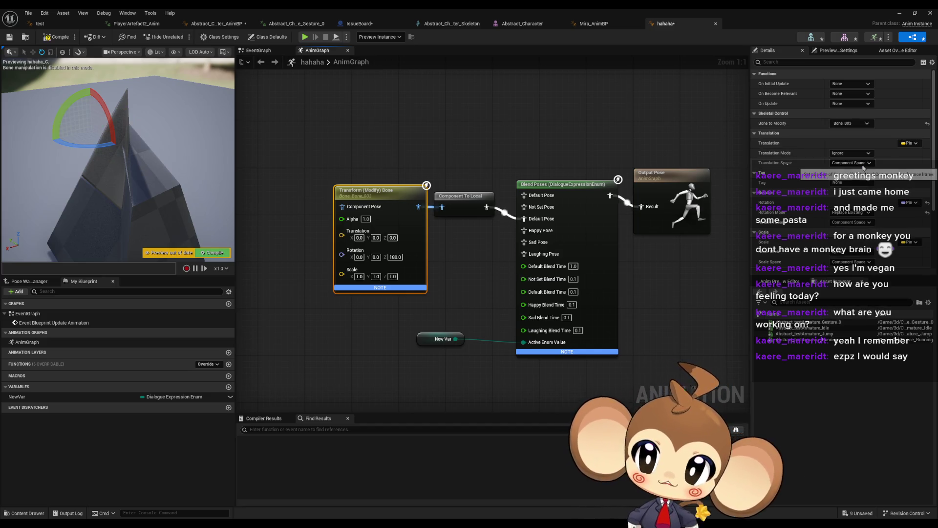
left_click(58, 37)
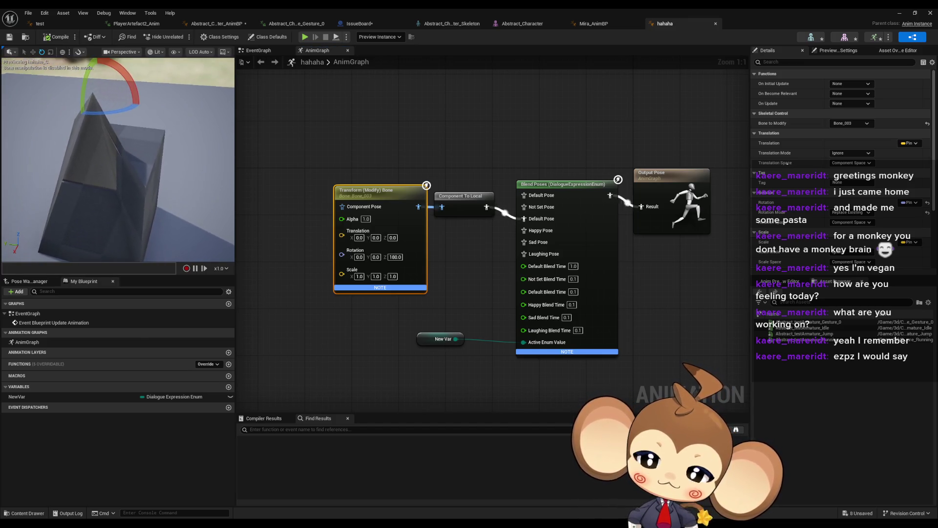
Change the node's Bone to Modify to Bone_002 and recompile to preview the new pose
left_click(855, 124)
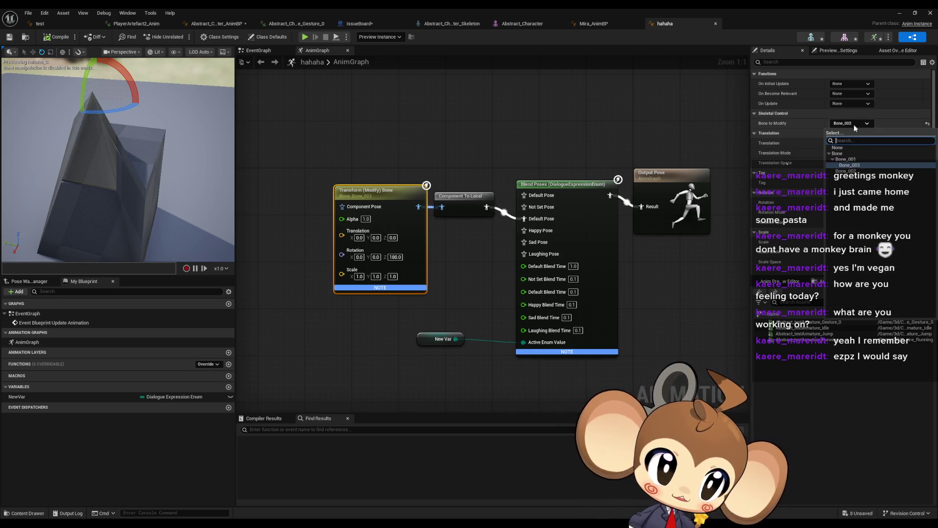
left_click(857, 175)
left_click(58, 38)
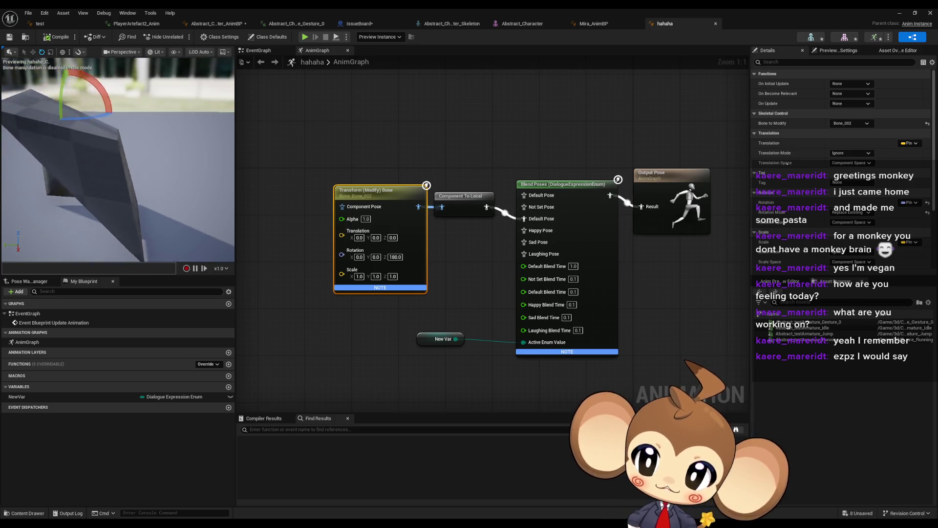
mouse_move(398, 287)
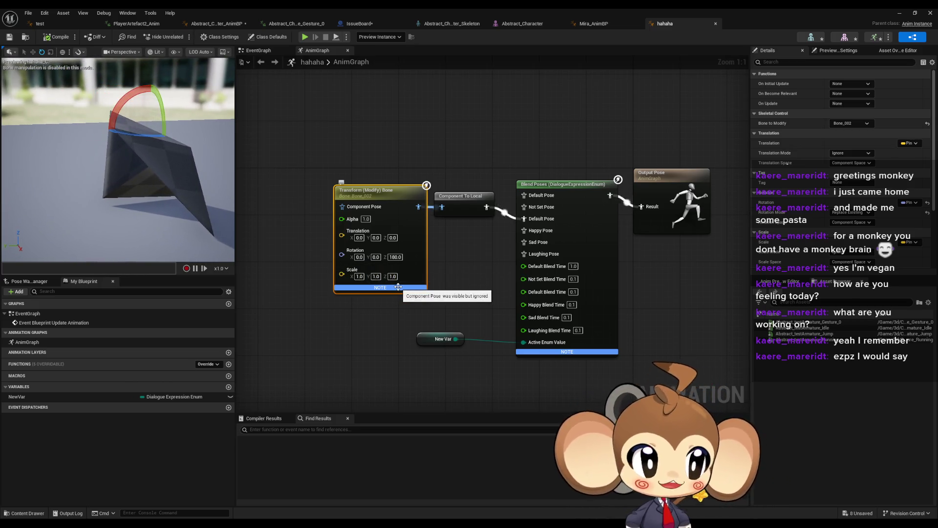
left_click_drag(399, 287, 425, 233)
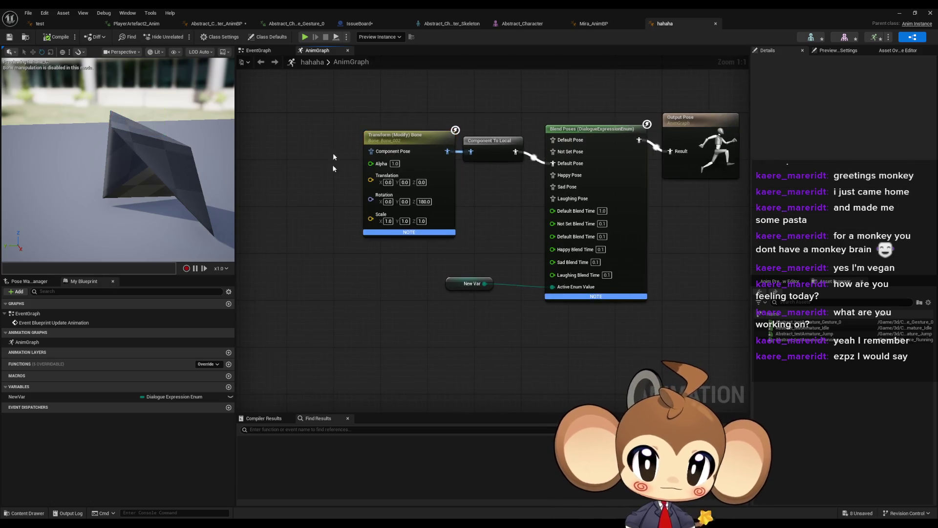
Duplicate the Transform (Modify) Bone node, set the copy to Bone_003, and arrange both nodes
key("ctrl+d")
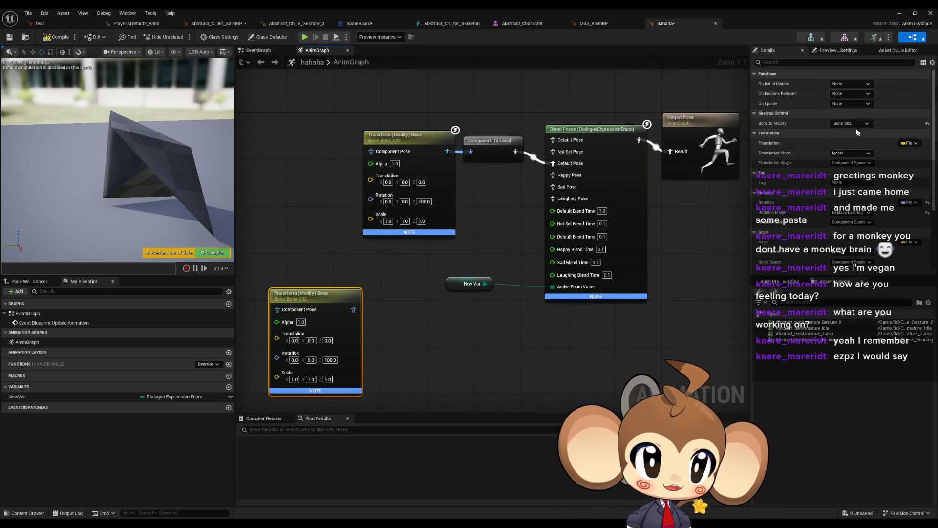
left_click(853, 123)
left_click(849, 165)
mouse_move(330, 308)
left_mouse_down()
mouse_move(382, 307)
mouse_move(408, 258)
mouse_move(342, 252)
left_mouse_up()
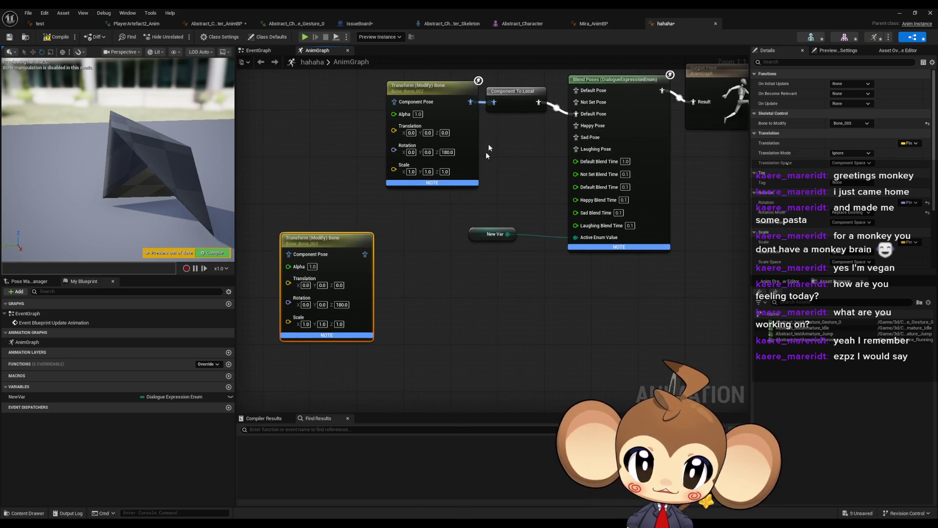
mouse_move(468, 108)
left_mouse_down()
mouse_move(319, 102)
mouse_move(369, 114)
left_mouse_up()
Search 'blend pose' on the graph and add a Blend Poses (EWidgetTimingPolicy) node
type("blend")
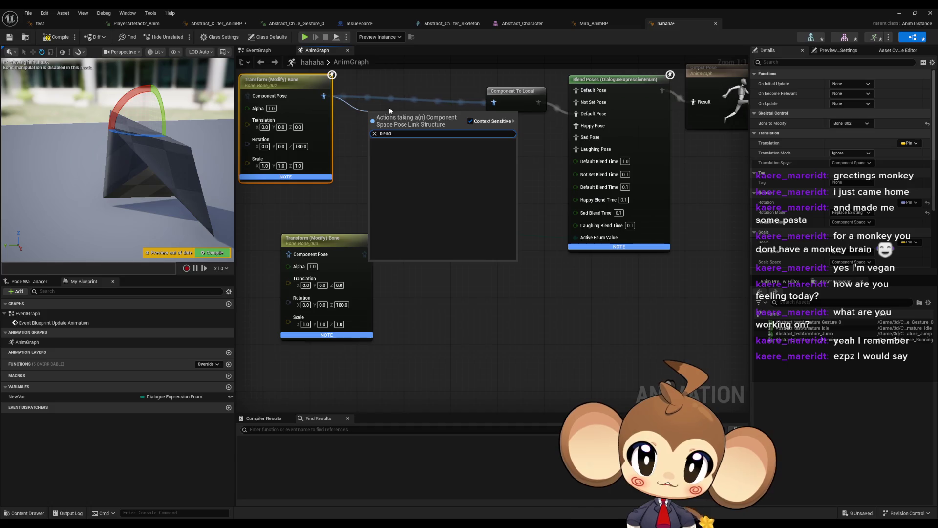
left_click(367, 149)
right_click(365, 148)
type("blend")
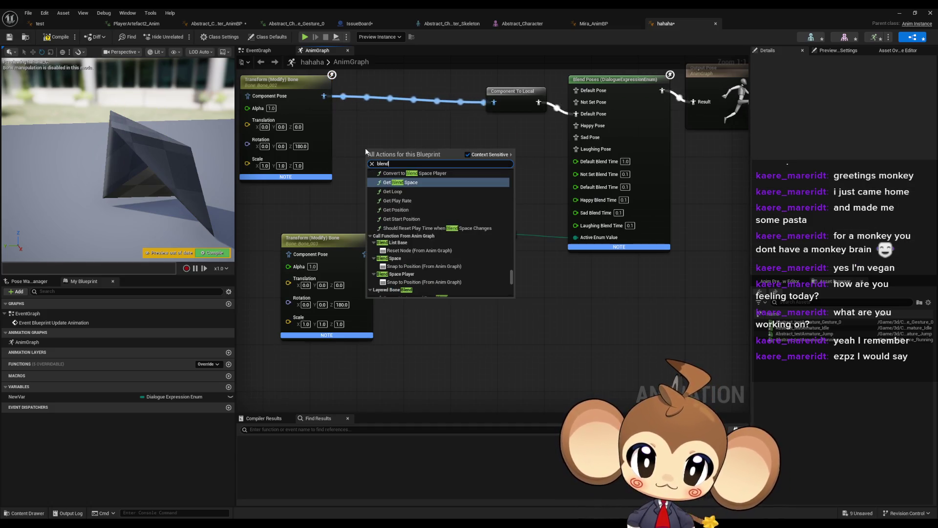
scroll(449, 237, "up", 3)
scroll(448, 234, "down", 3)
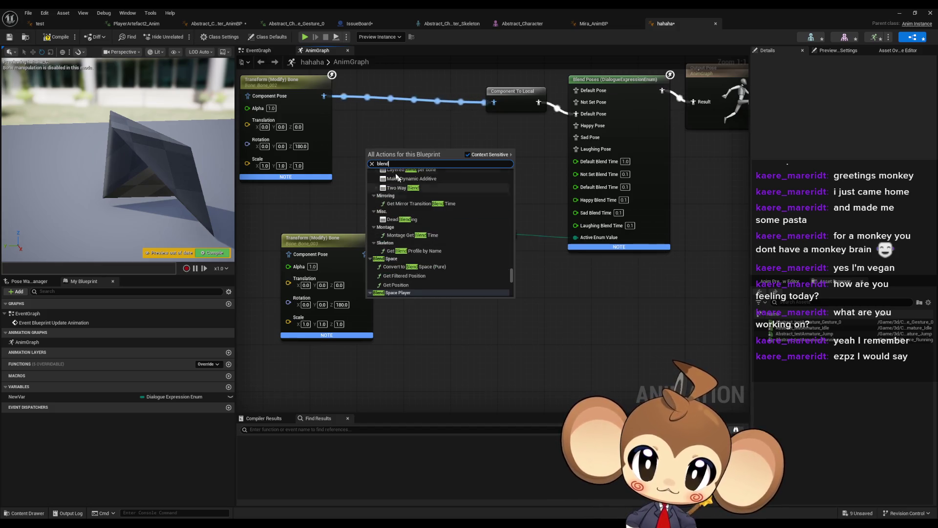
type(" pios")
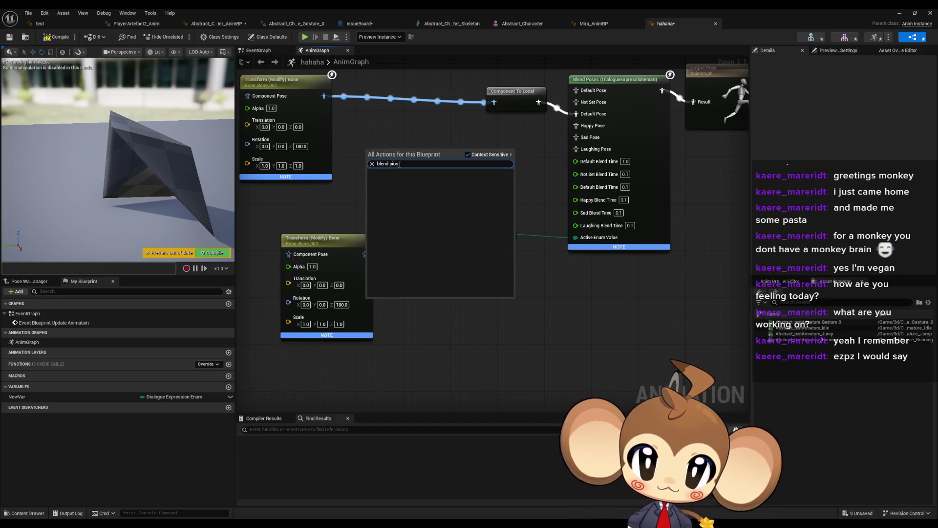
key("BackSpace")
key("BackSpace")
key("BackSpace")
type("ose")
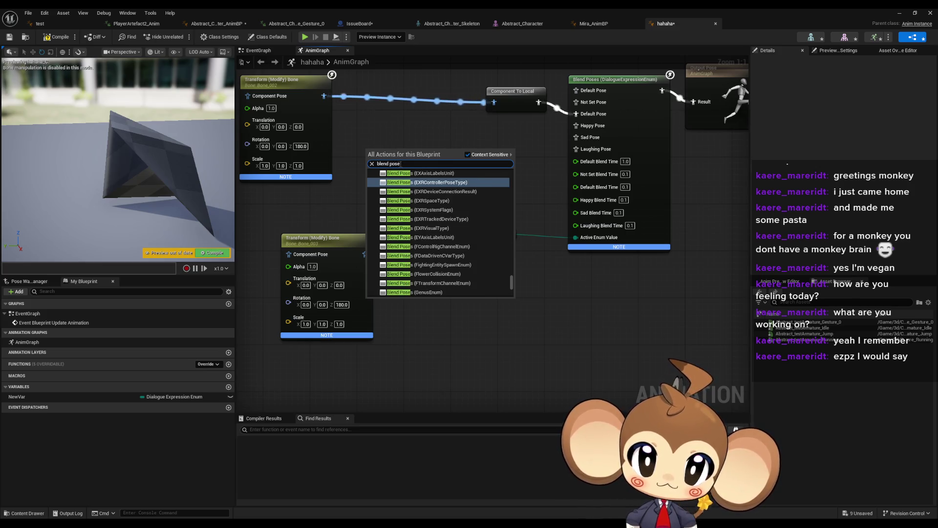
scroll(494, 235, "down", 5)
left_click(509, 277)
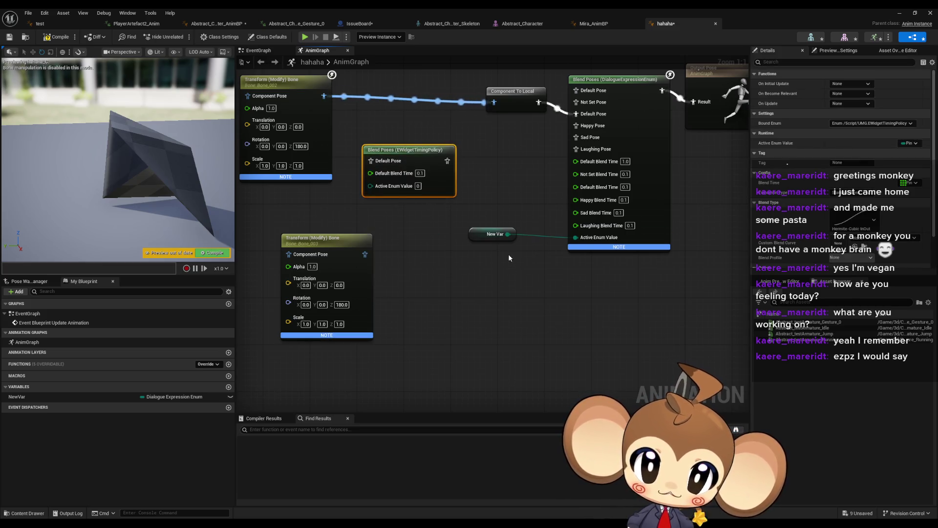
Delete the Blend Poses (EWidgetTimingPolicy) node and search the graph actions for 'blend pose'
key("Delete")
right_click(406, 154)
type("blen")
key("BackSpace")
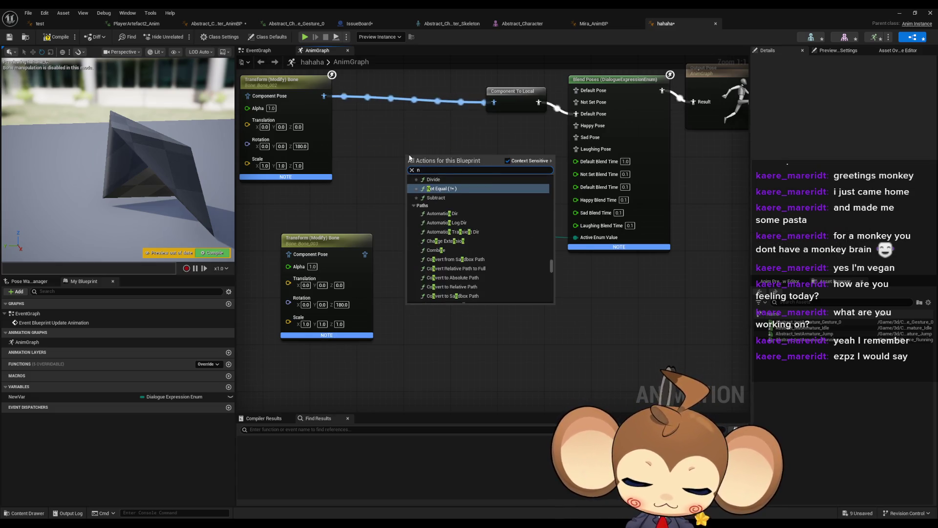
type("nd pose")
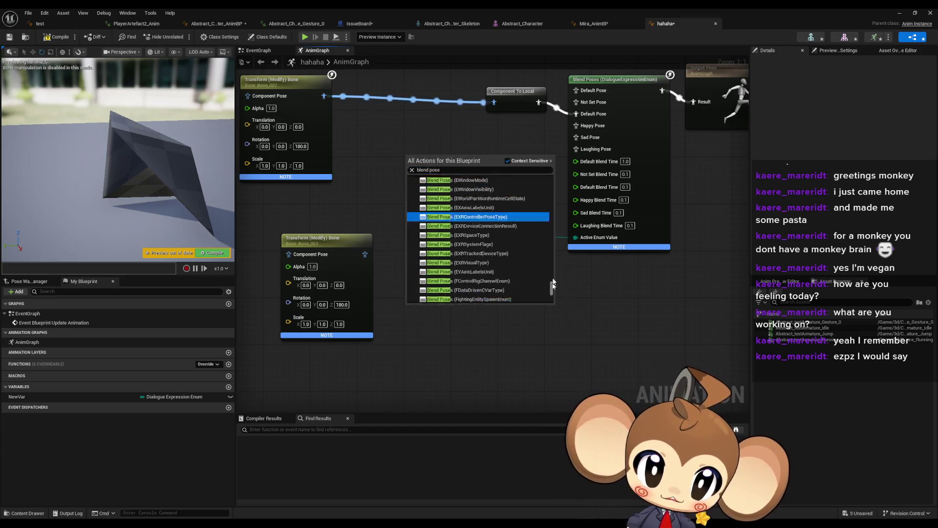
Browse the blend pose results, close the search without adding a node, and switch to the docs
scroll(545, 178, "up", 10)
scroll(546, 173, "down", 15)
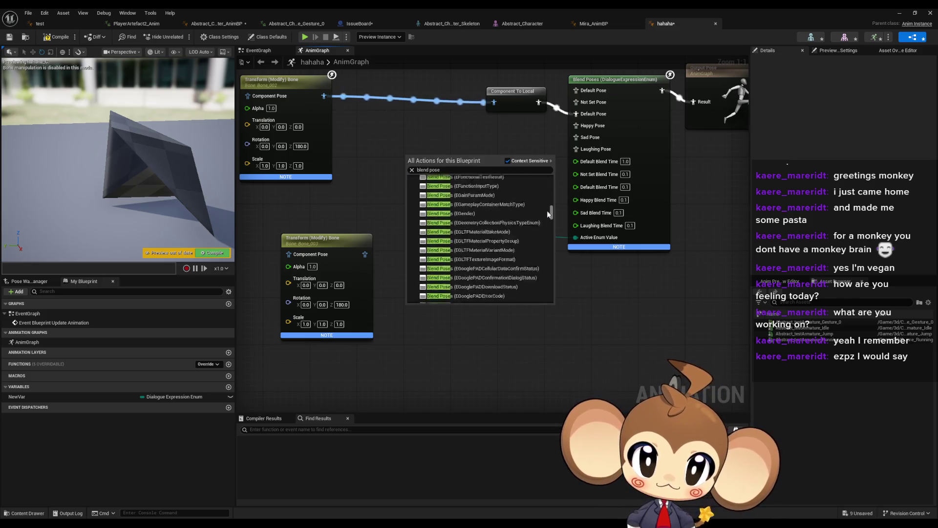
left_click_drag(547, 269, 547, 298)
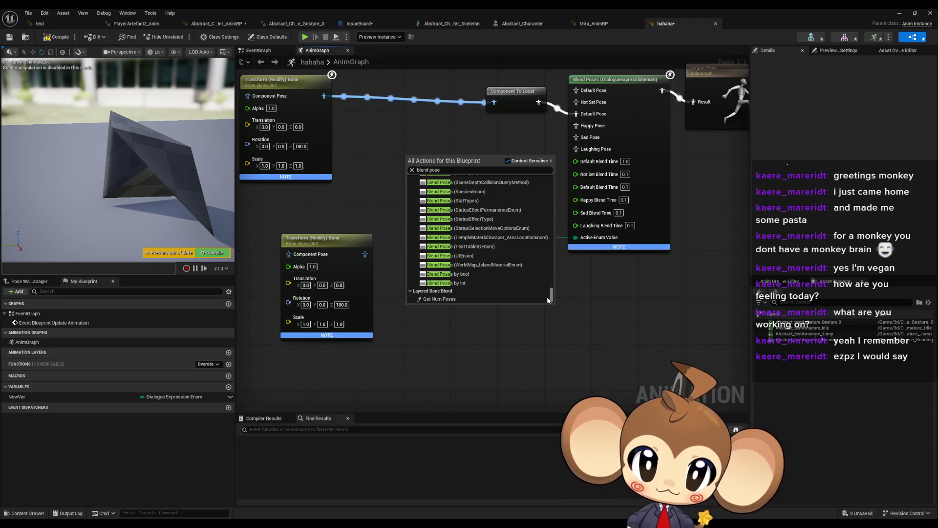
scroll(549, 283, "up", 2)
mouse_move(551, 292)
left_mouse_down()
mouse_move(555, 166)
mouse_move(552, 296)
left_mouse_up()
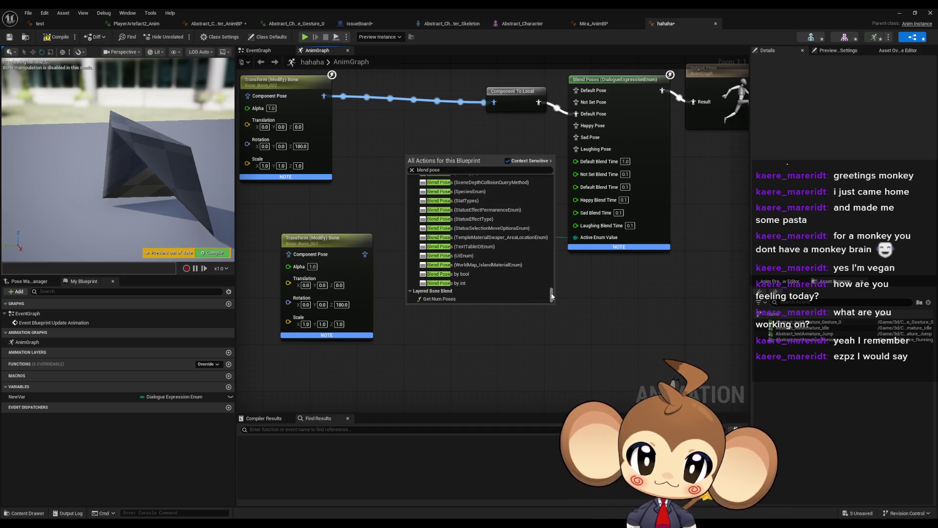
left_click(629, 350)
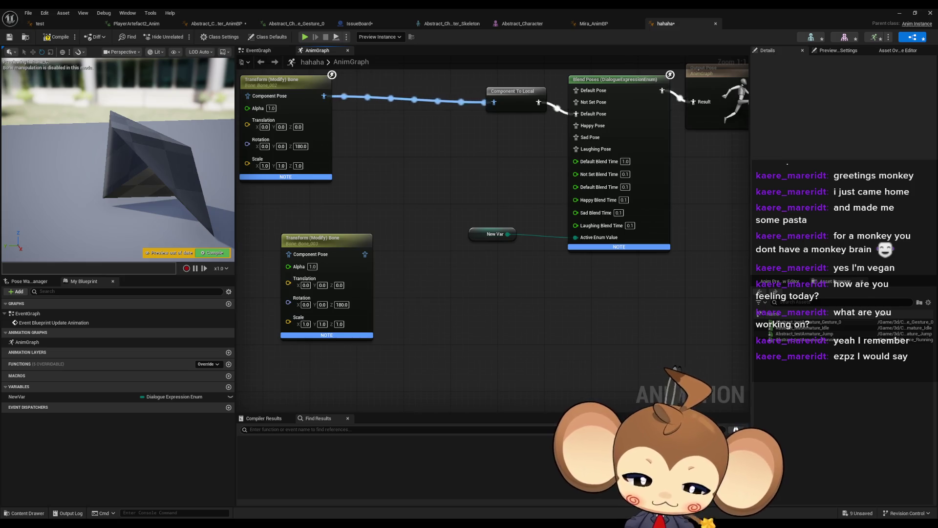
key("alt+Tab")
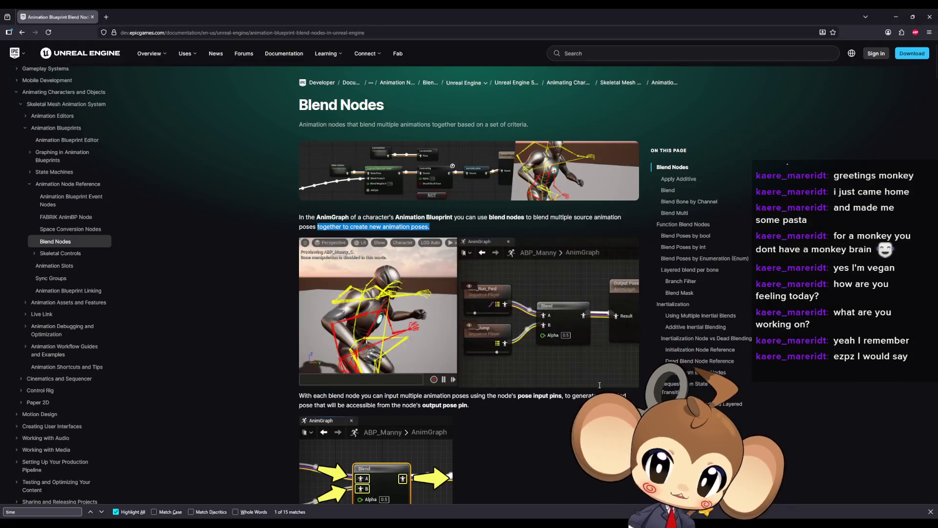
Scroll the Blend Nodes documentation down toward the additive blend sections
scroll(364, 239, "down", 5)
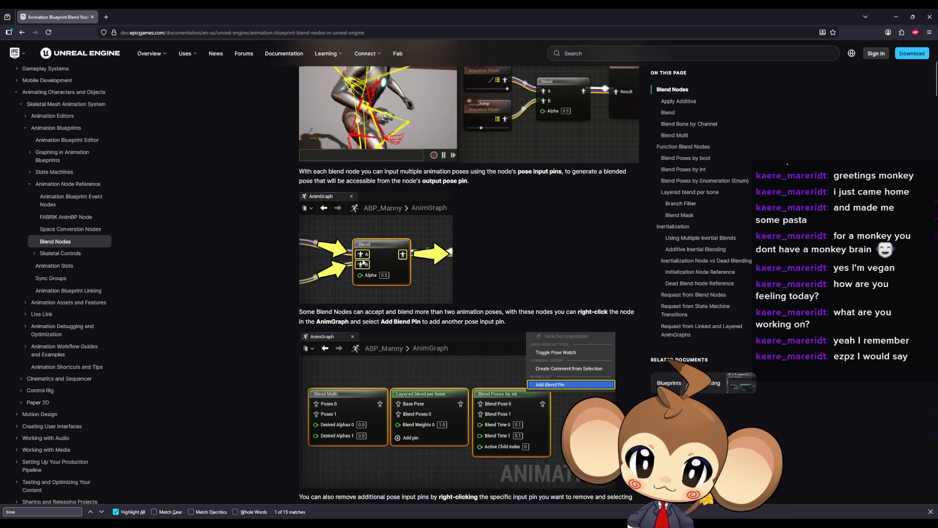
scroll(366, 274, "down", 5)
scroll(367, 288, "down", 3)
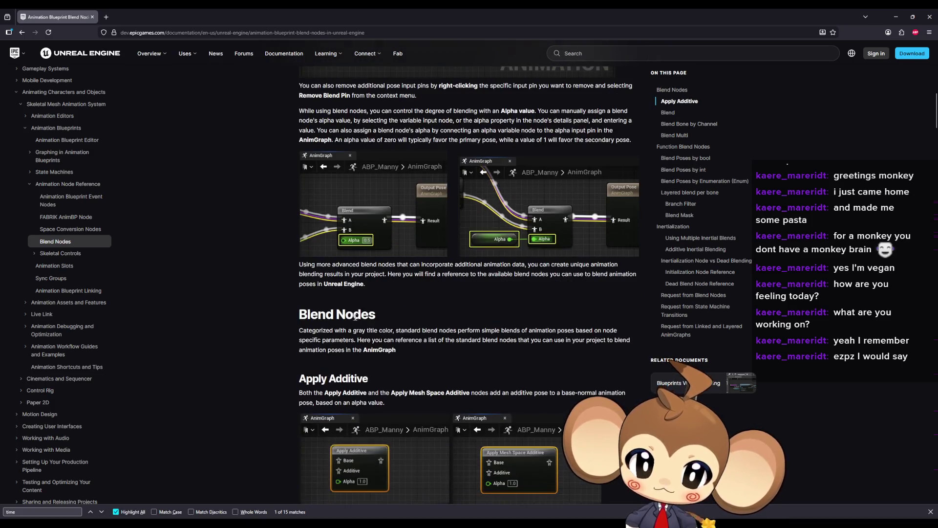
left_click_drag(341, 318, 290, 320)
scroll(380, 324, "down", 2)
left_click_drag(370, 266, 307, 267)
key("alt+Tab")
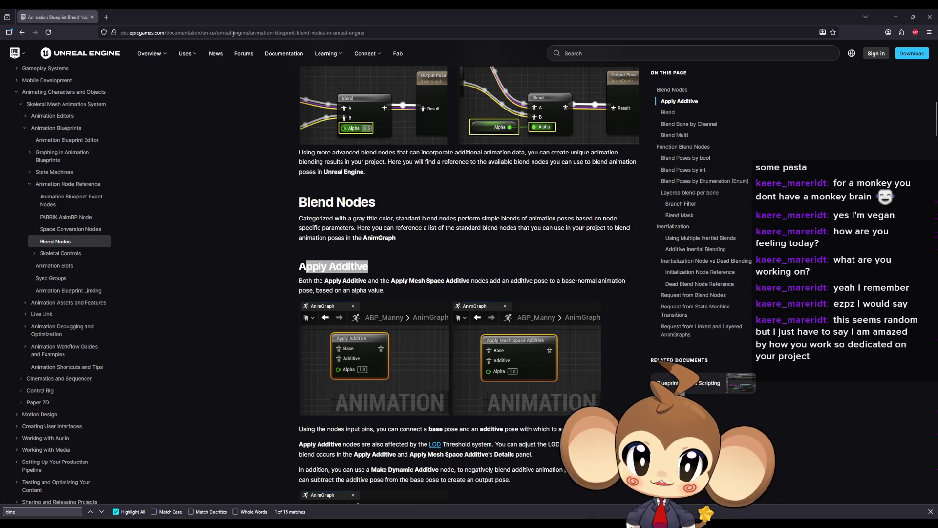
Read the Apply Additive and Blend sections, then minimize the browser
left_click_drag(306, 267, 383, 281)
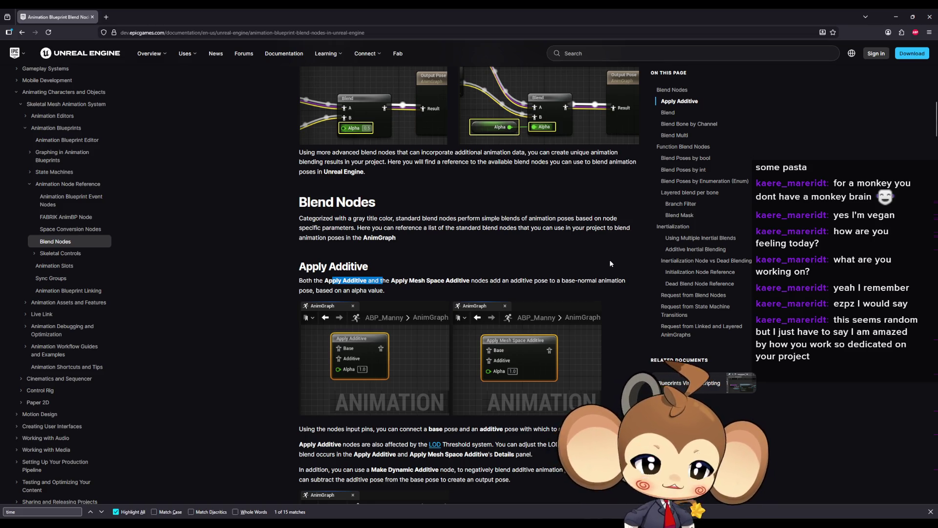
scroll(632, 257, "down", 3)
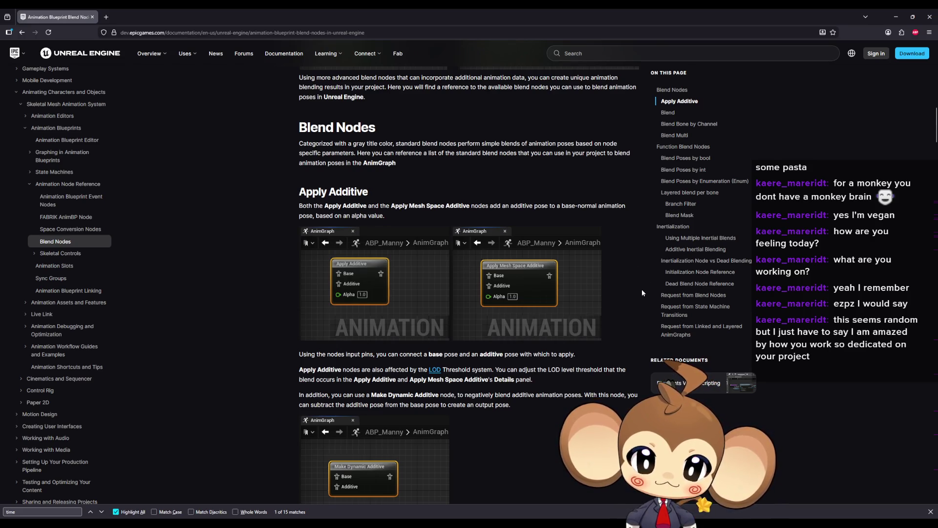
scroll(641, 289, "down", 1)
scroll(632, 291, "down", 5)
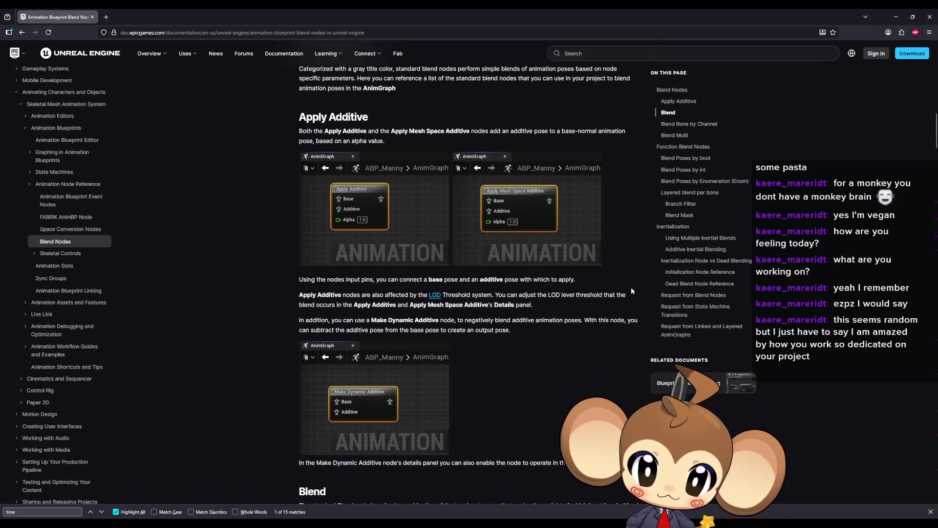
scroll(631, 293, "down", 1)
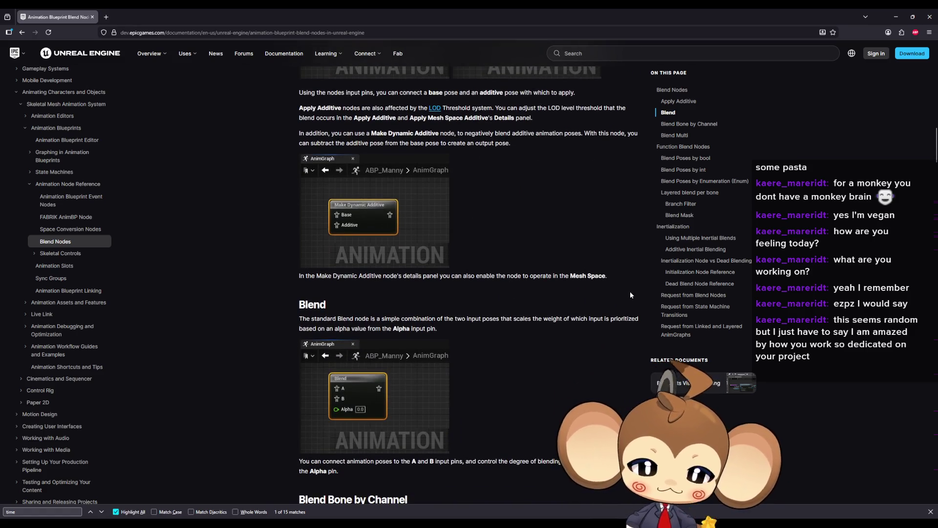
left_click(896, 16)
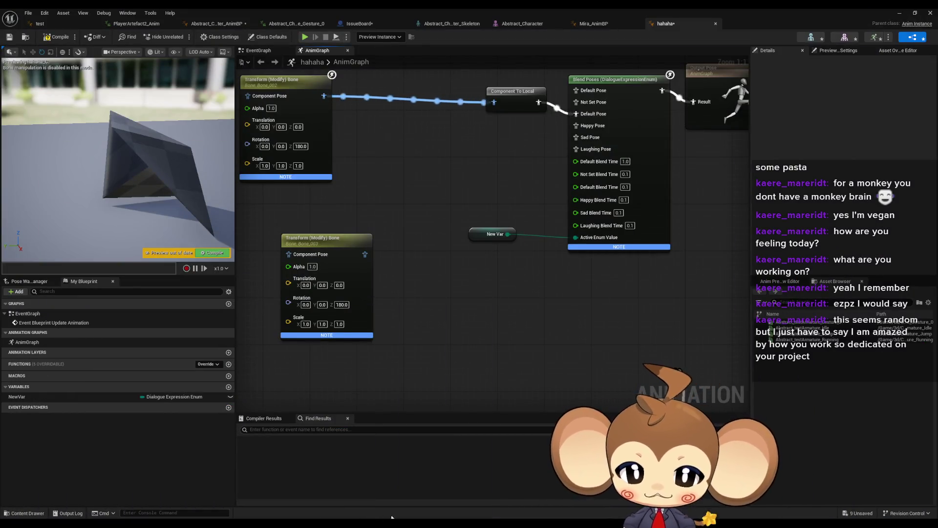
Search 'blend' and add a Blend Multi node, positioning it beside the Transform chains
right_click(489, 333)
type("lend")
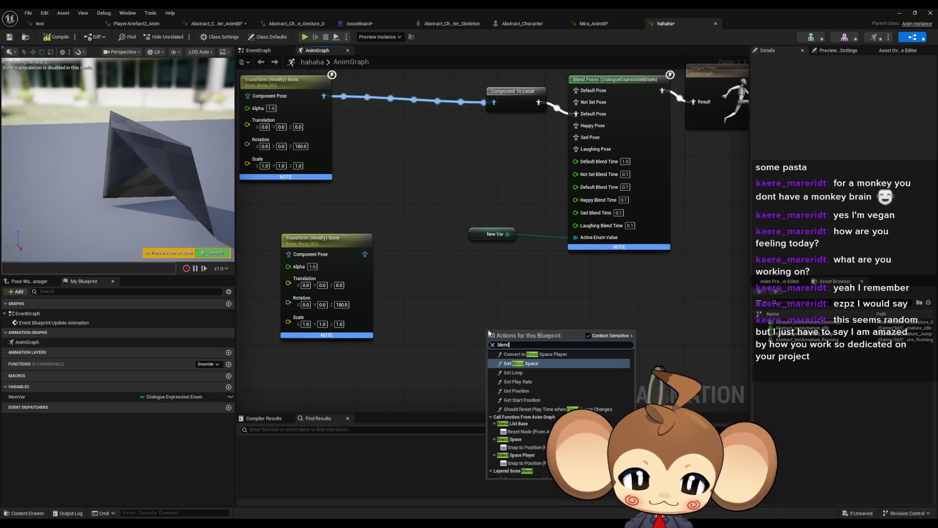
scroll(560, 413, "down", 10)
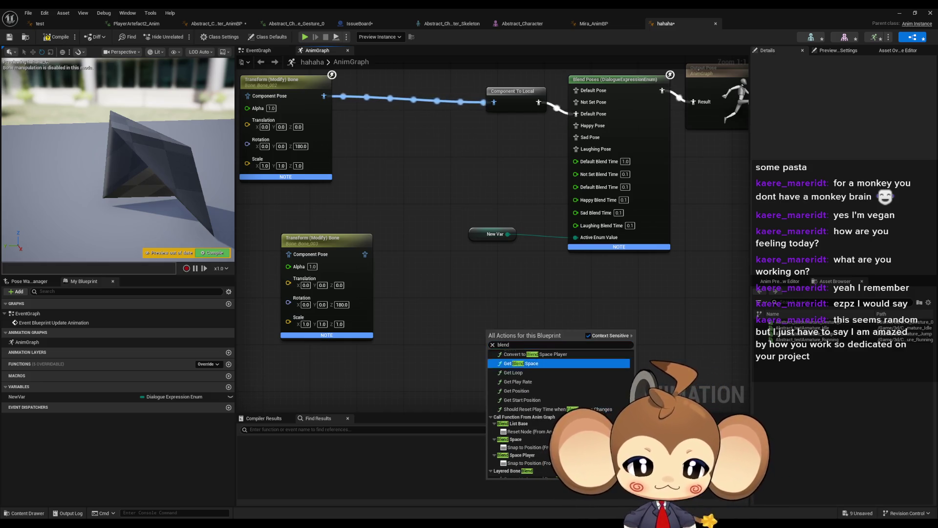
left_click_drag(632, 410, 644, 356)
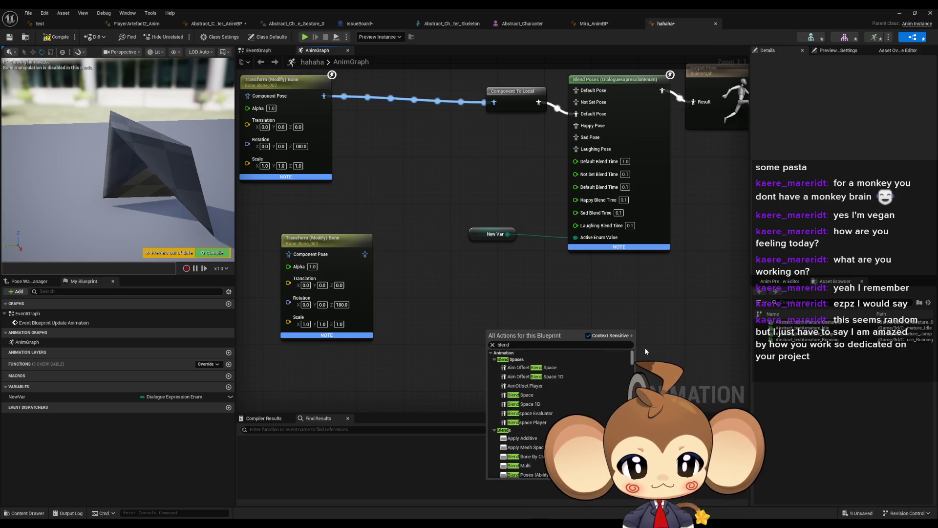
scroll(575, 395, "down", 1)
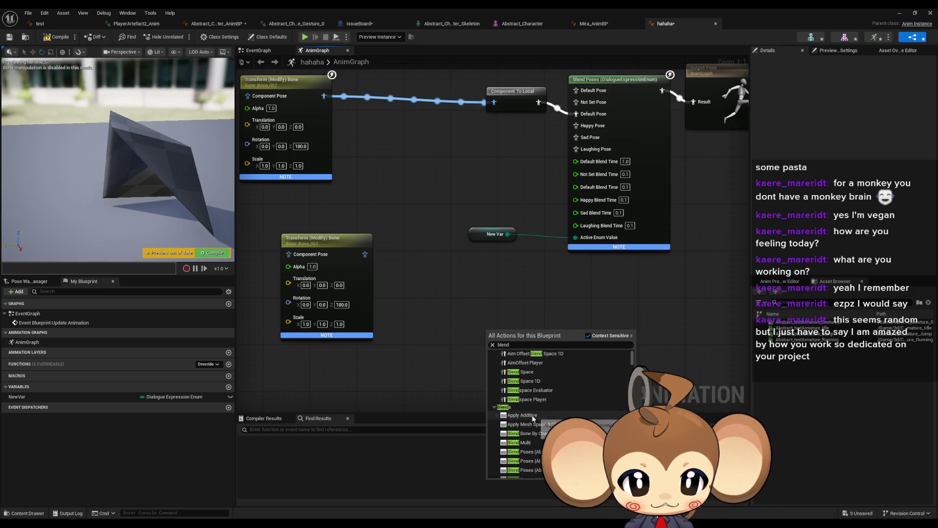
scroll(529, 446, "down", 1)
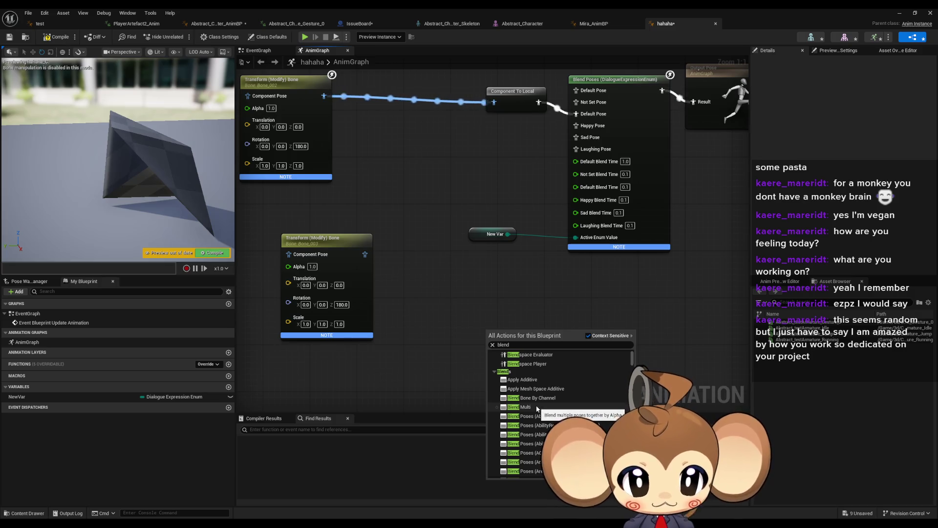
left_click(538, 407)
left_click_drag(506, 332, 482, 298)
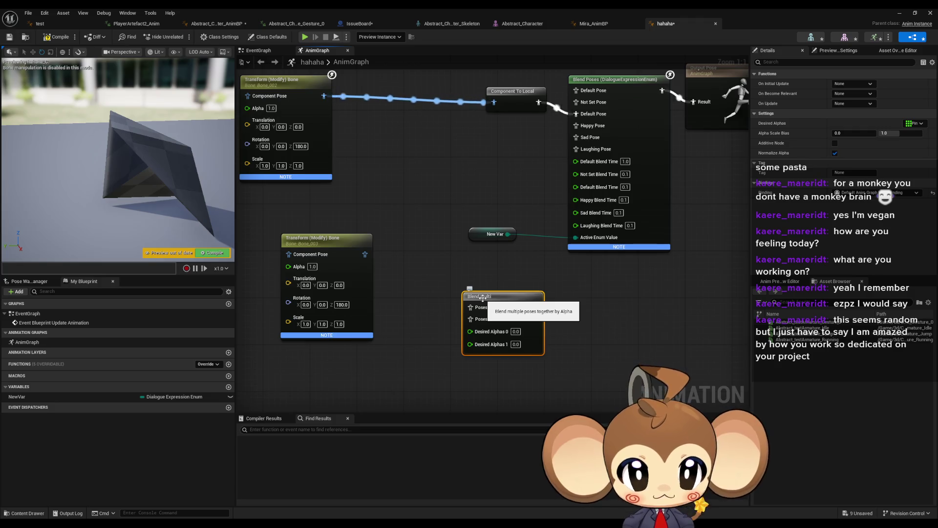
left_click_drag(483, 297, 469, 276)
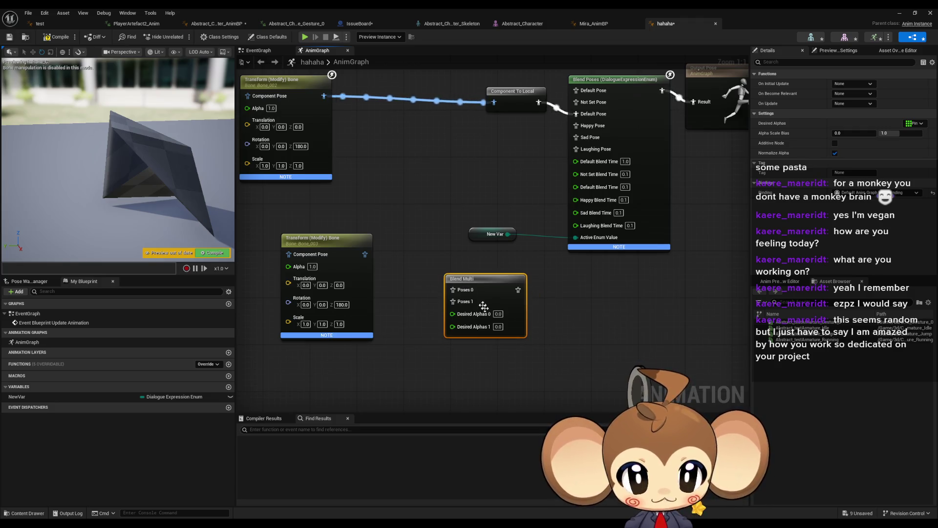
Wire the two Transform Bone chains into Poses 0 and 1, Blend Multi into Output Pose, and compile
scroll(550, 372, "down", 2)
scroll(550, 373, "up", 2)
left_click_drag(384, 179, 513, 373)
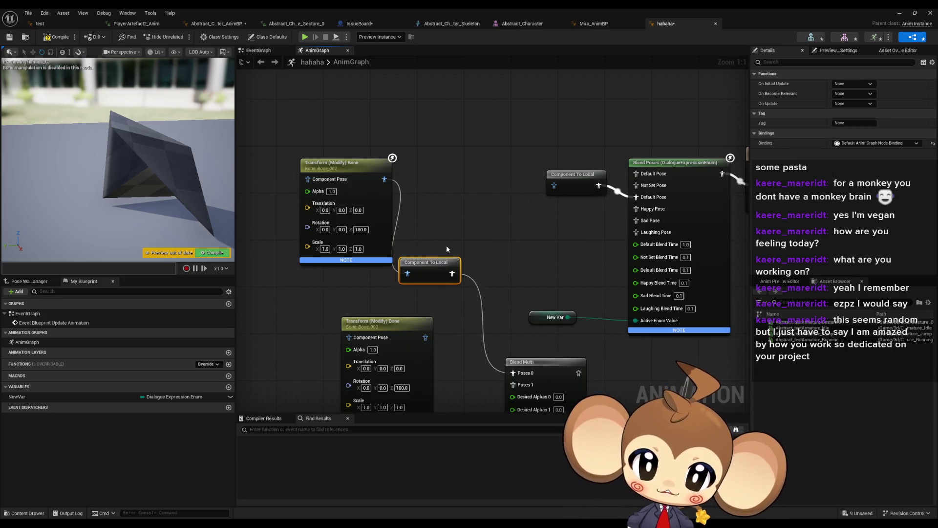
left_click_drag(477, 285, 466, 238)
left_click_drag(414, 290, 502, 337)
mouse_move(567, 326)
left_mouse_down()
mouse_move(586, 318)
mouse_move(728, 146)
mouse_move(702, 148)
left_mouse_up()
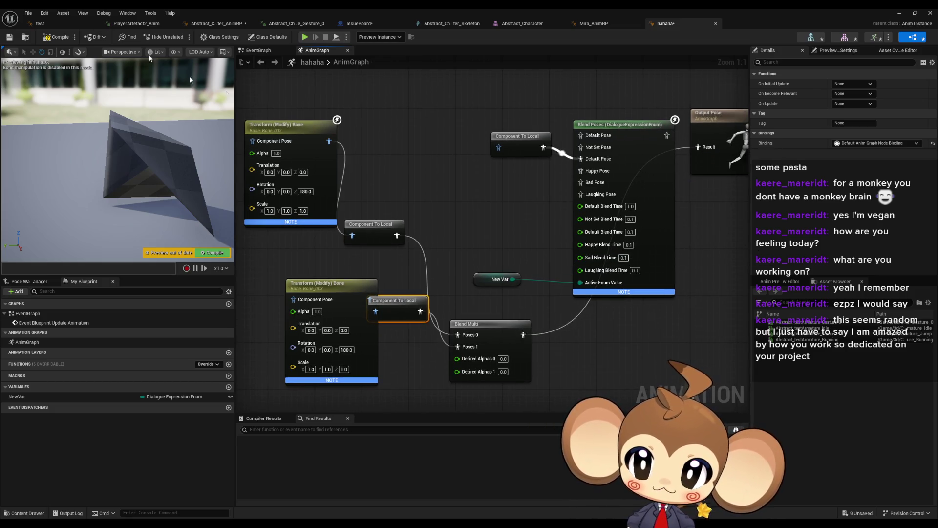
left_click(59, 37)
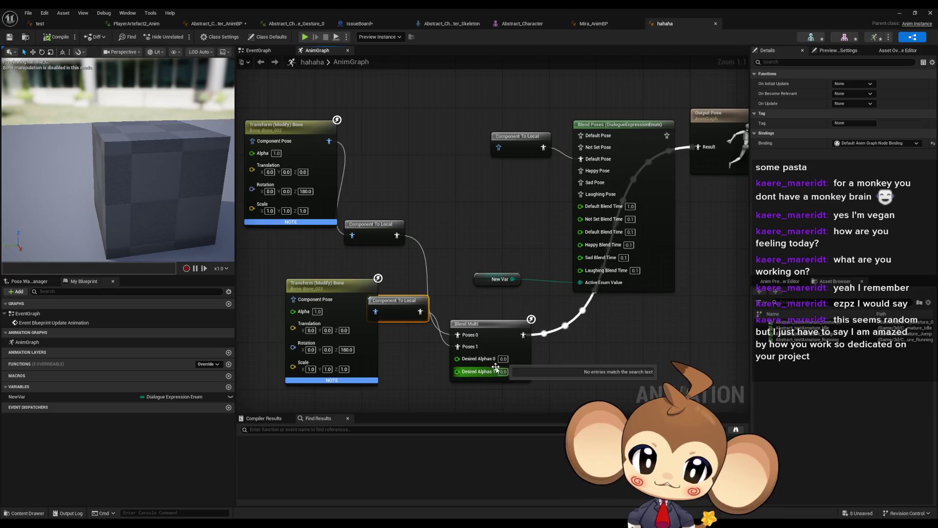
Set Desired Alphas 0 and 1 both to 1.0, compiling after each change
type("1")
key("Return")
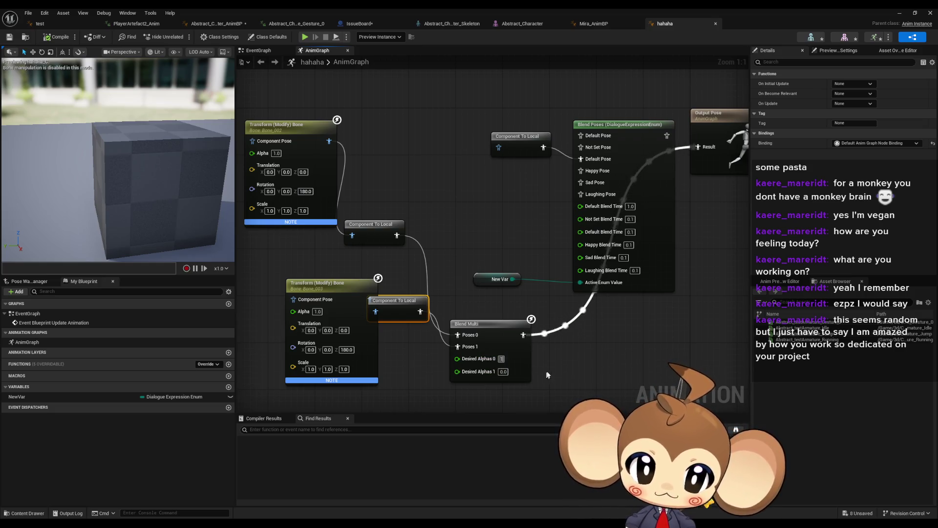
left_click(54, 37)
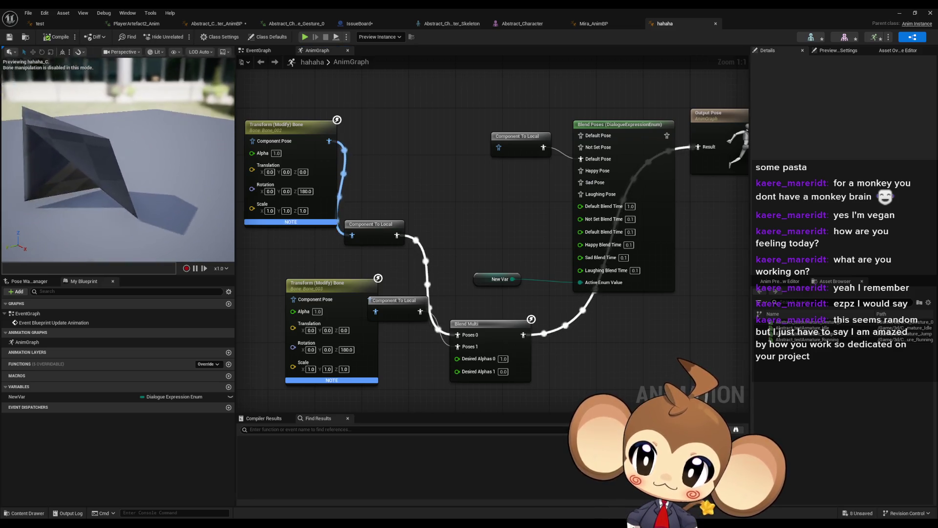
left_click(504, 371)
type("1")
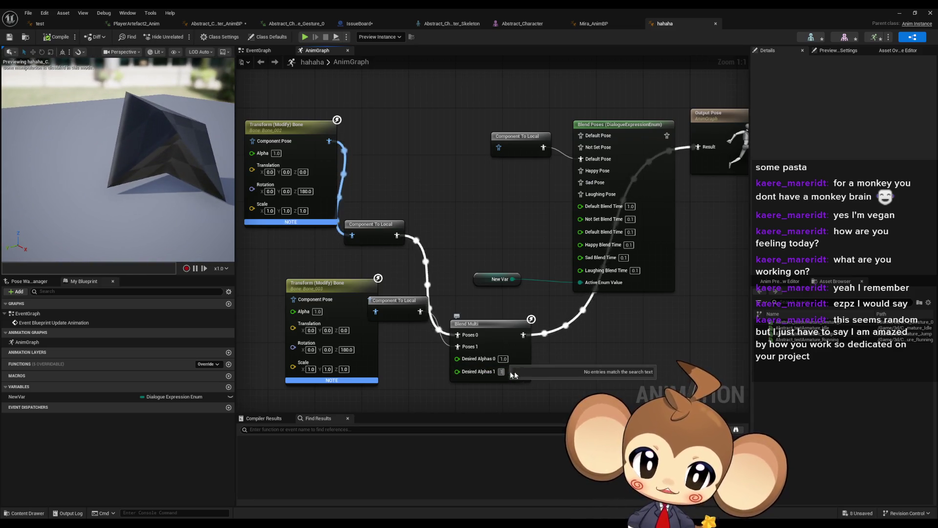
key("Return")
left_click(54, 36)
mouse_move(205, 189)
left_mouse_down()
mouse_move(198, 146)
mouse_move(199, 186)
left_mouse_up()
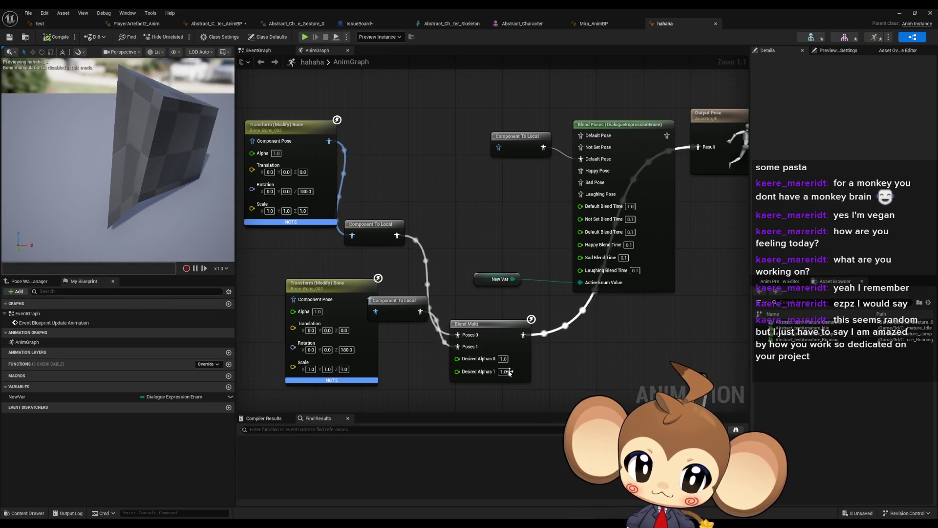
Lower Desired Alphas 0 to 0.5, compile, and tidy the lower Transform Bone nodes
type("0.5")
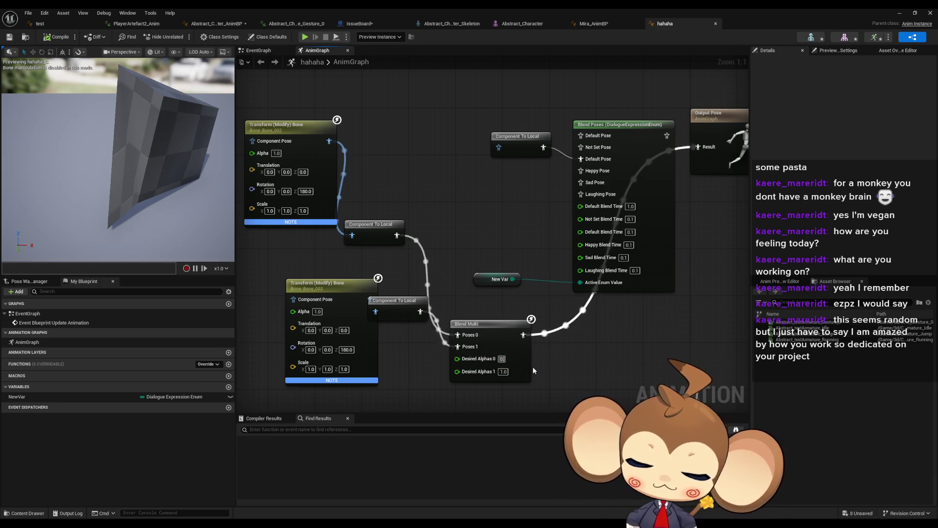
key("Return")
left_click(56, 37)
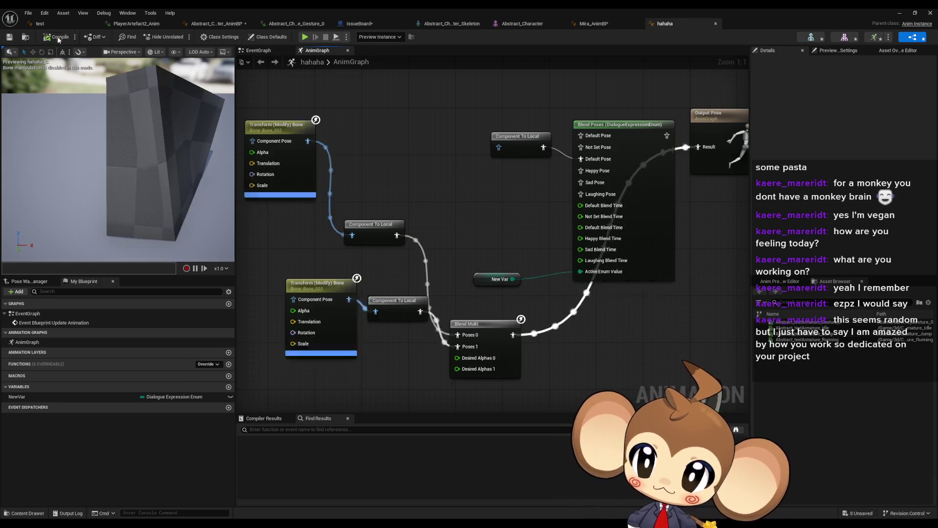
left_click_drag(200, 158, 176, 196)
left_click_drag(350, 283, 301, 289)
left_click_drag(396, 302, 373, 296)
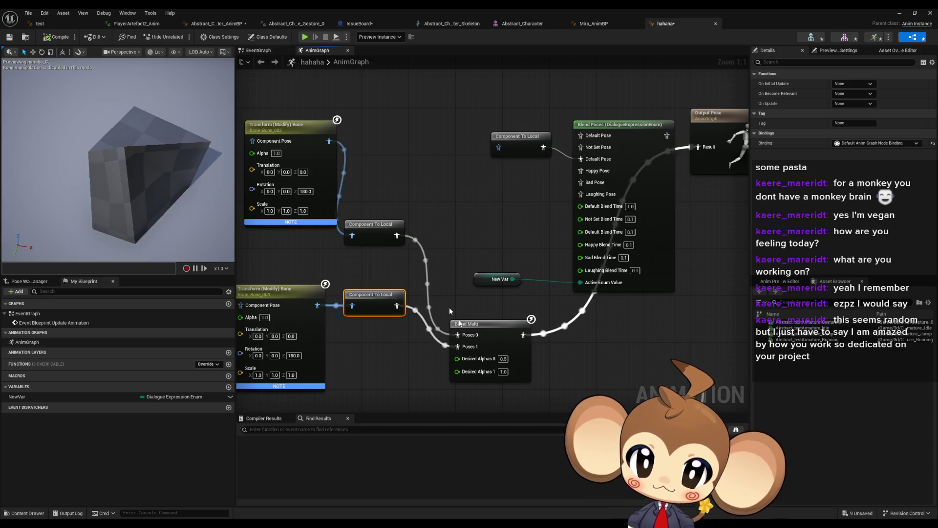
Set Desired Alphas 0 to 0, compile, then restore it to 1.0 and recompile
left_click(503, 359)
type("0")
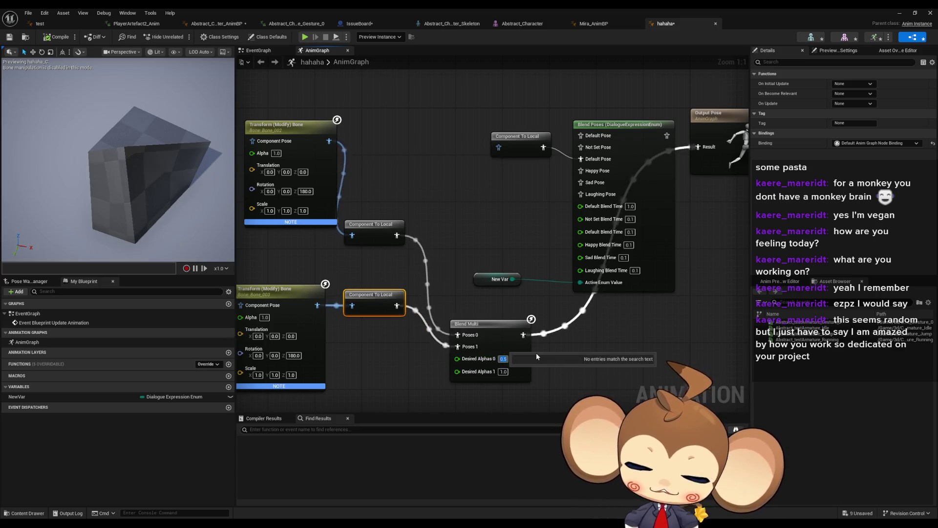
key("Return")
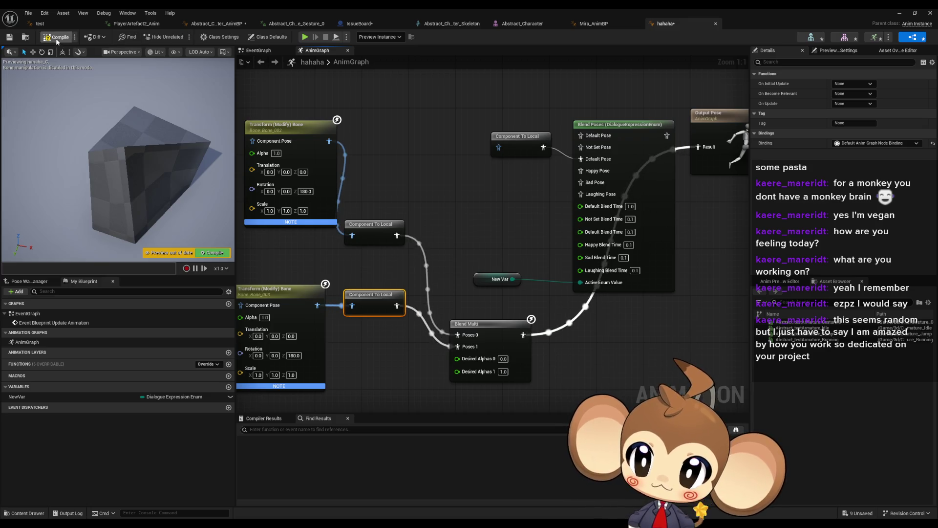
left_click(57, 41)
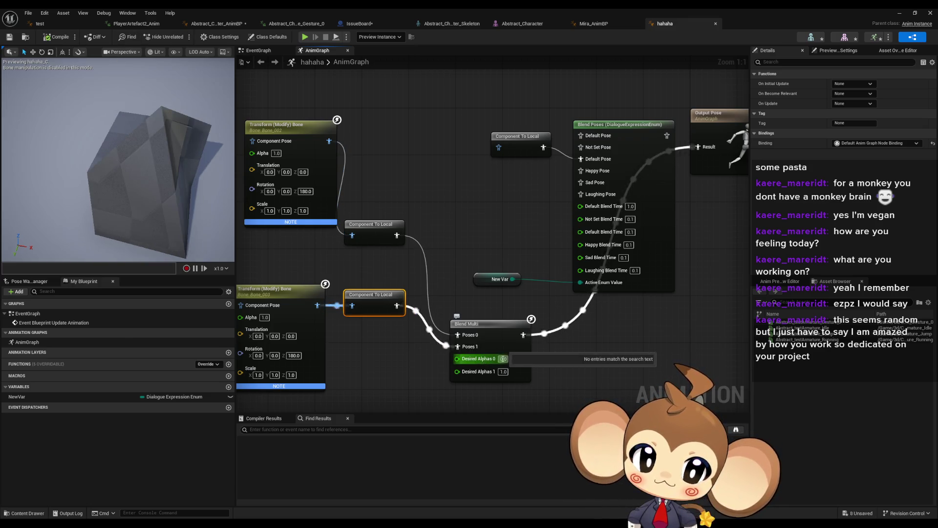
type("1")
key("Return")
left_click(58, 38)
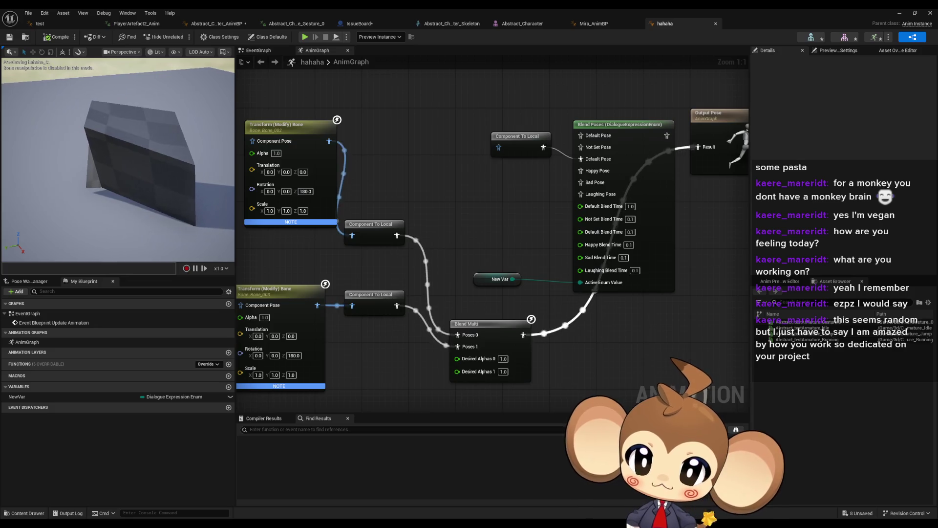
Wire the top Transform Bone chain's Component To Local straight into Output Pose Result and compile
left_click_drag(322, 141, 326, 145)
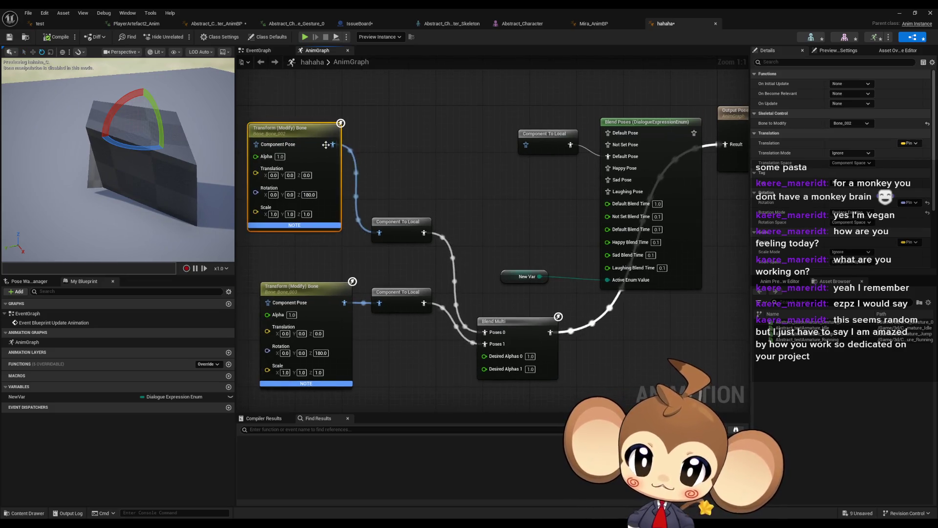
scroll(482, 167, "down", 2)
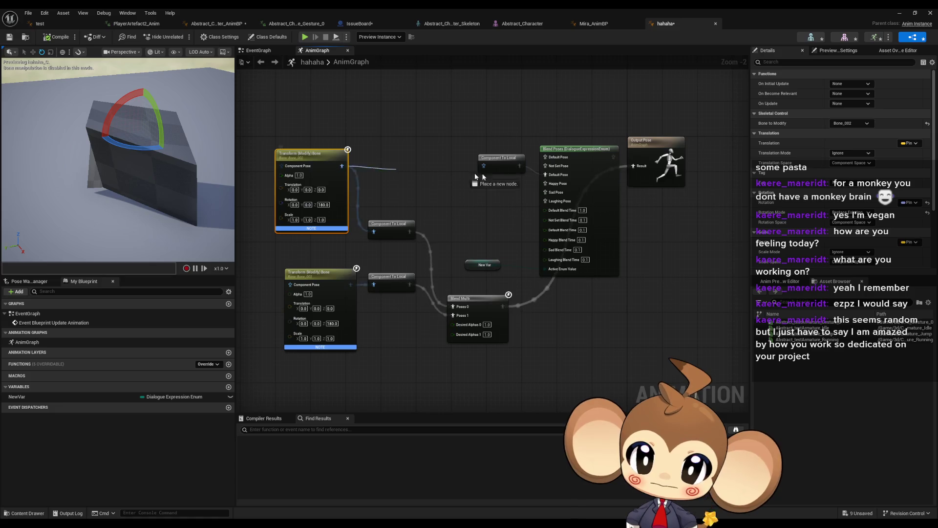
left_click_drag(634, 168, 634, 168)
left_click(380, 102)
mouse_move(410, 231)
left_mouse_down()
mouse_move(528, 302)
mouse_move(635, 167)
left_mouse_up()
left_click(51, 38)
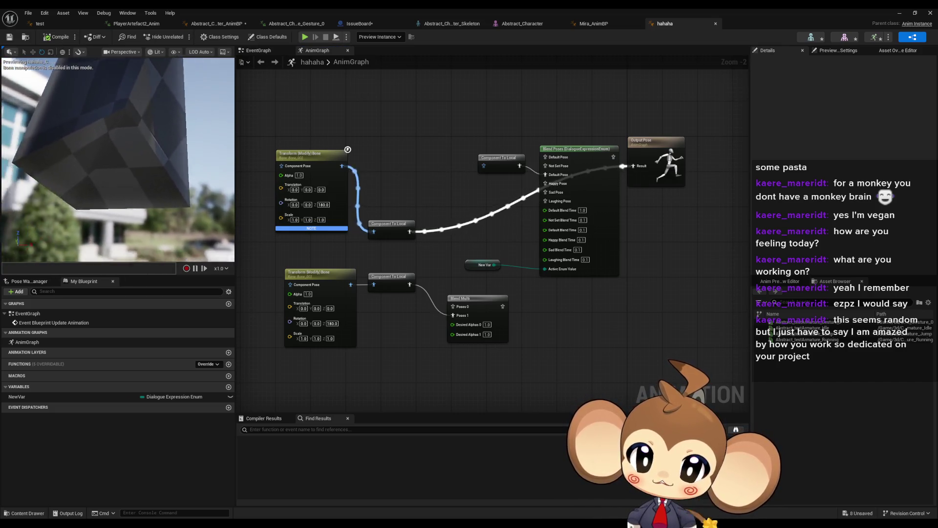
Set Rotation Z to 90, then give the top Transform Bone Replace Existing translation with X 100
type("90")
key("Return")
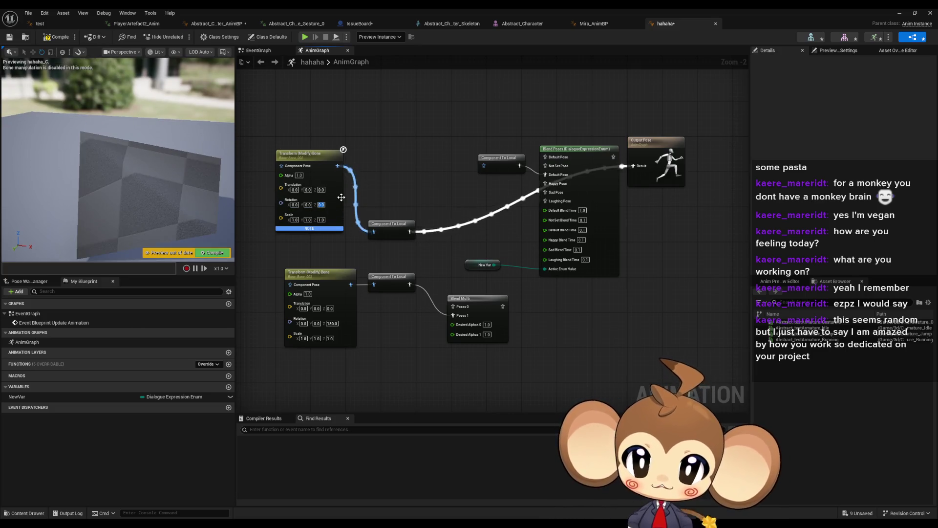
left_click(341, 201)
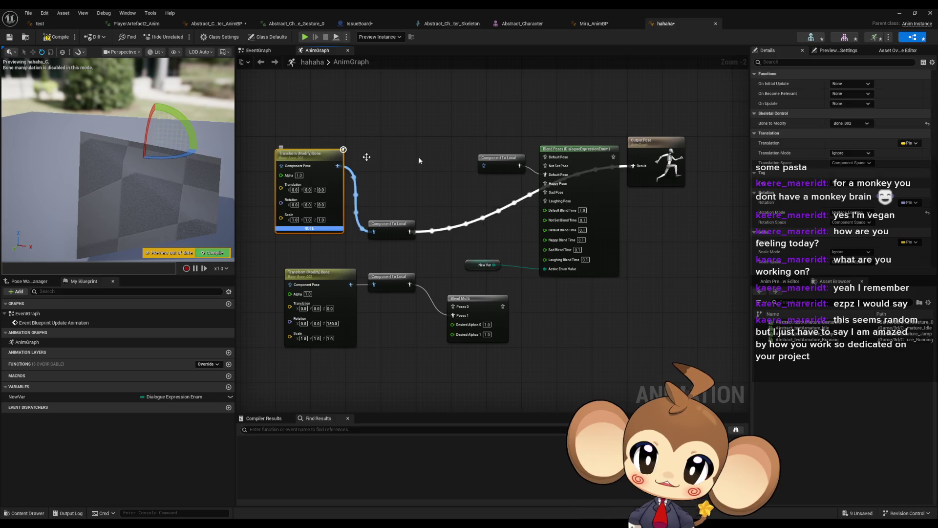
left_click(851, 153)
left_click(851, 167)
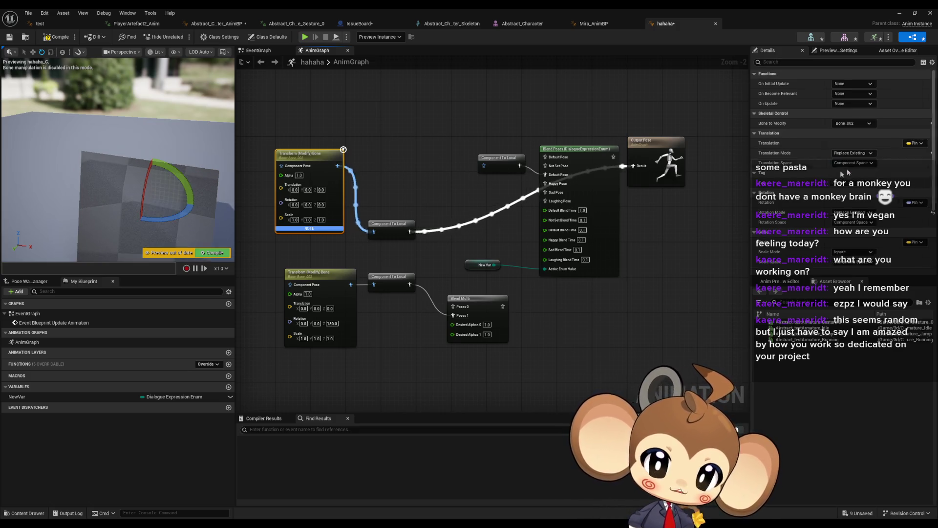
left_click(294, 190)
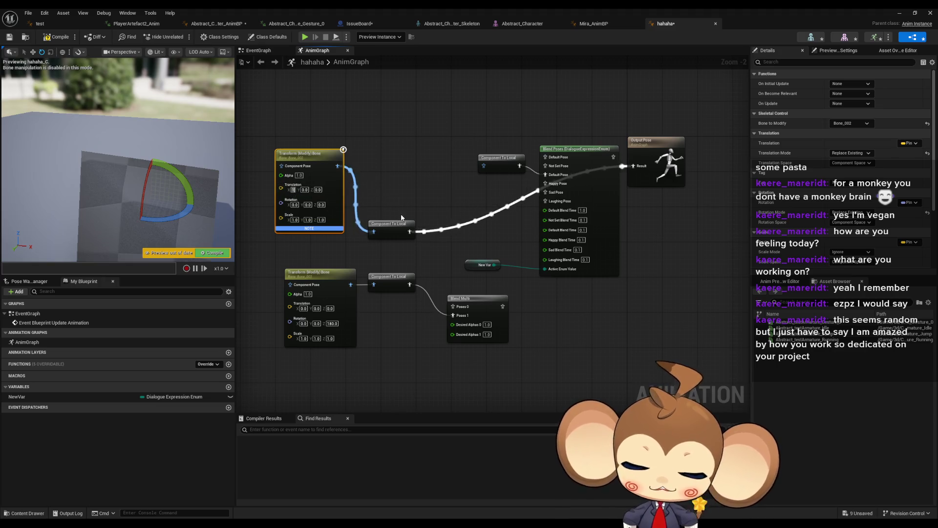
type("00")
key("Return")
Raise Translation X to 1000 and orbit the preview to view the stretched cube
left_click_drag(117, 186, 61, 167)
left_click(297, 190)
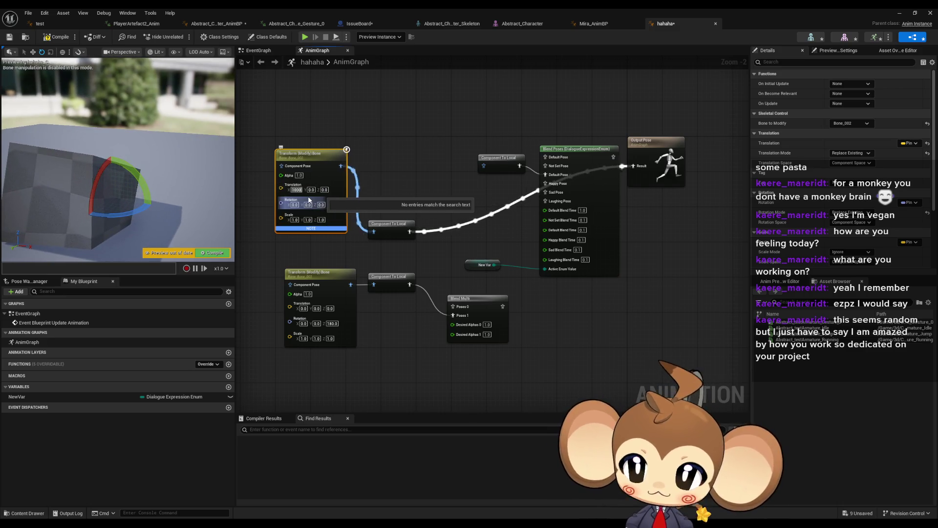
key("Return")
left_click_drag(117, 161, 78, 175)
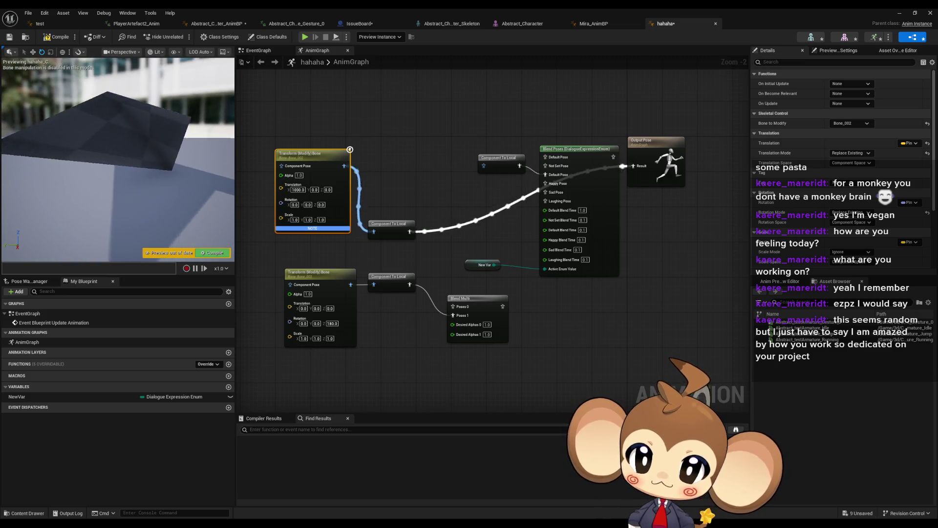
left_click(289, 386)
mouse_move(235, 517)
left_click(253, 500)
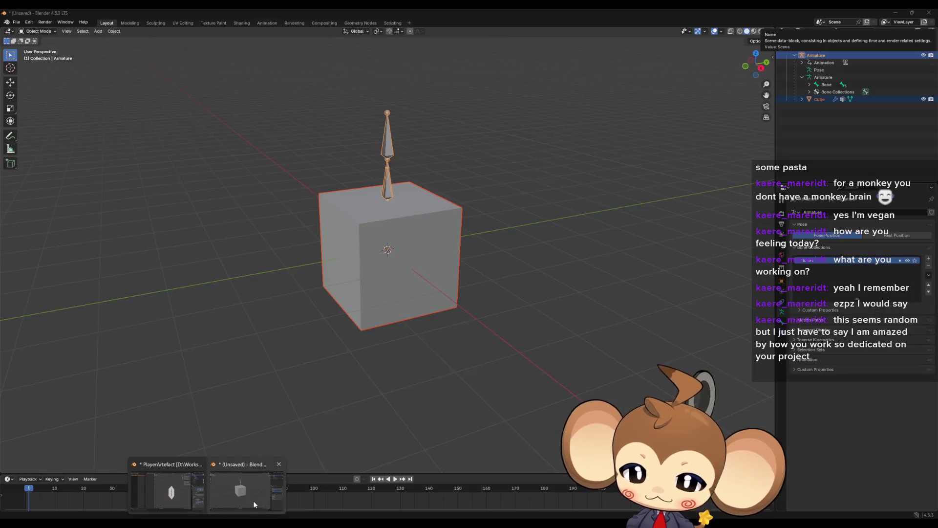
left_click(673, 188)
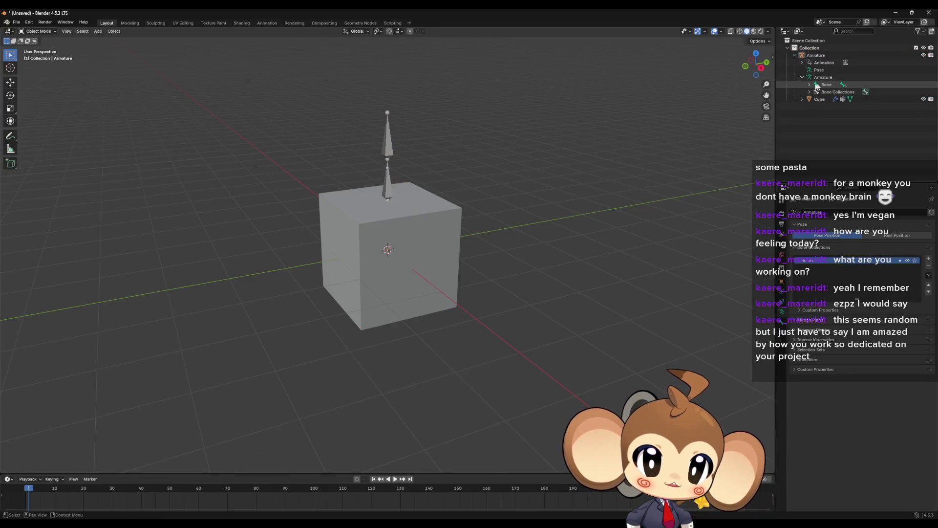
left_click(408, 238)
left_click(391, 166)
left_click(446, 265)
left_click(822, 259)
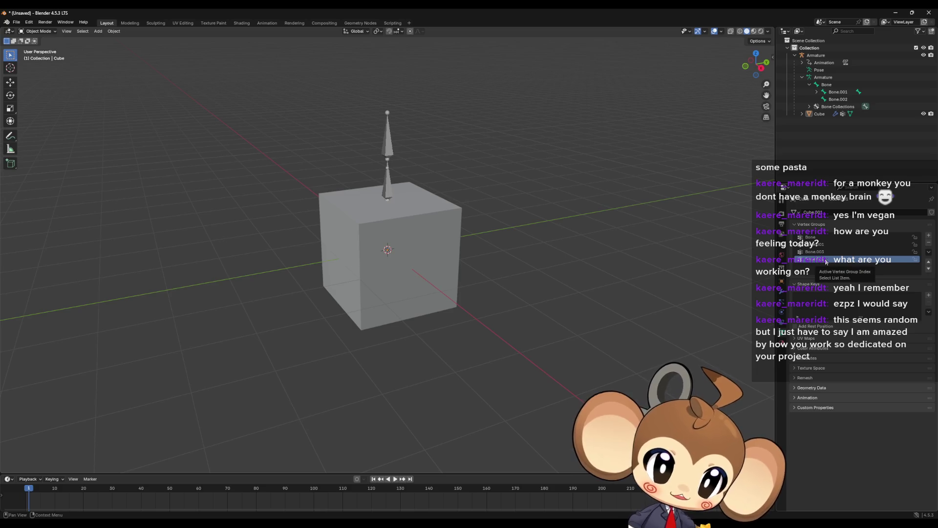
left_click(403, 242)
key("Tab")
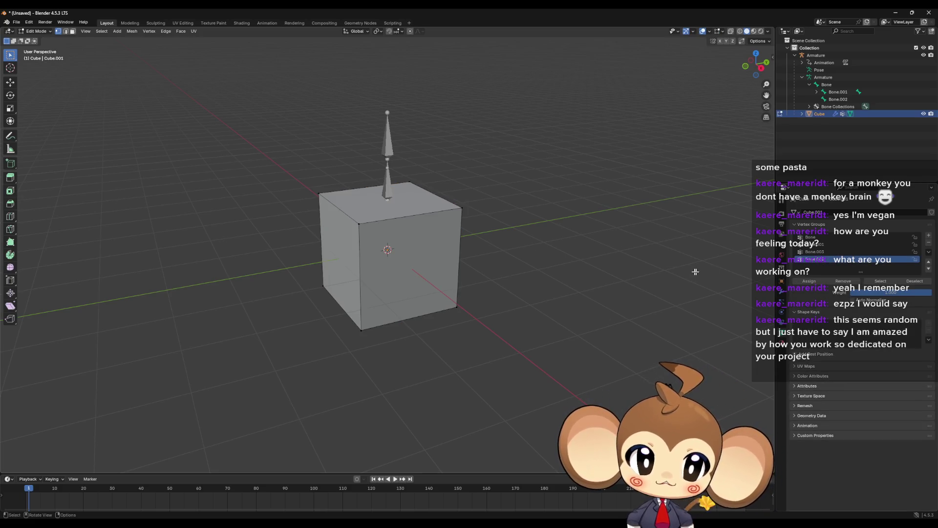
left_click(883, 284)
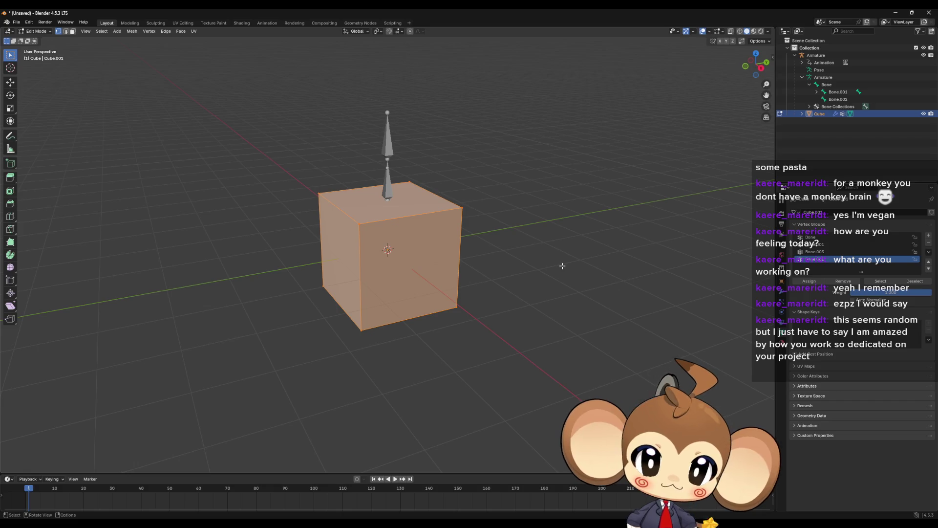
right_click(514, 274)
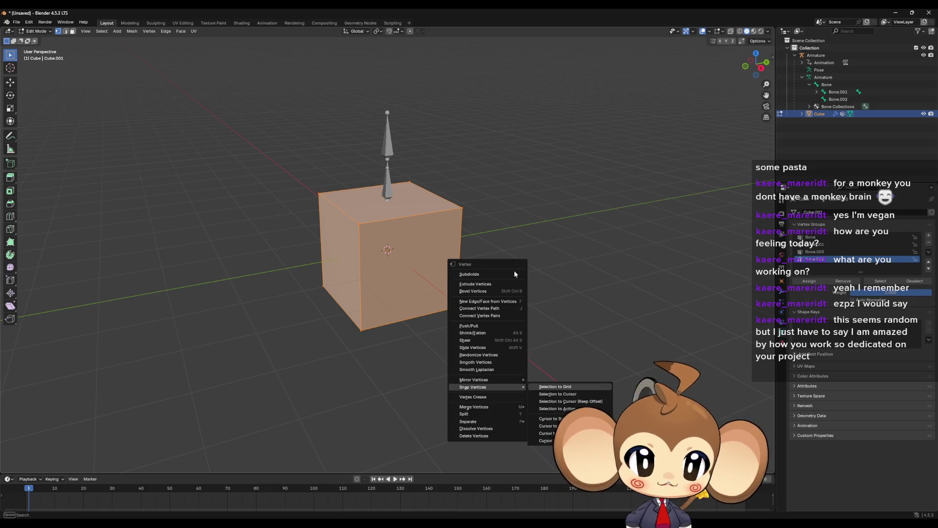
left_click_drag(612, 254, 622, 263)
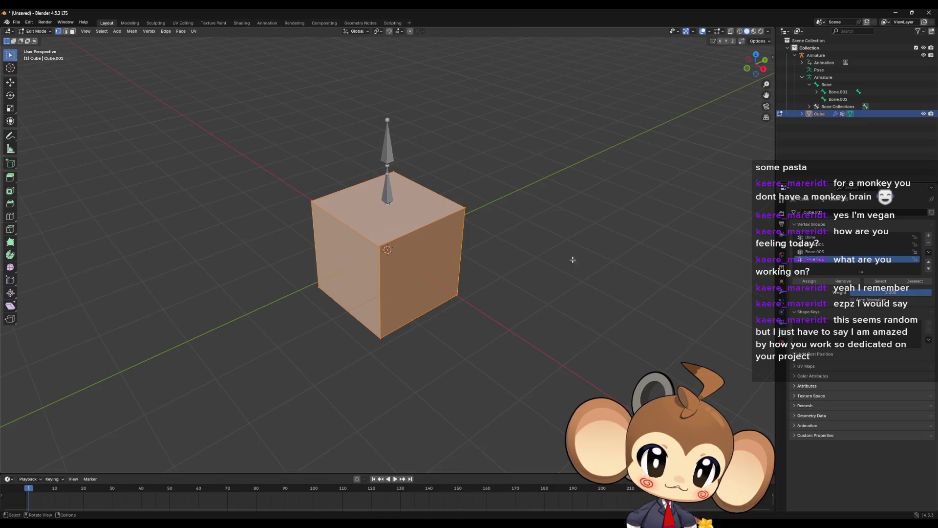
scroll(572, 260, "up", 1)
left_click(830, 245)
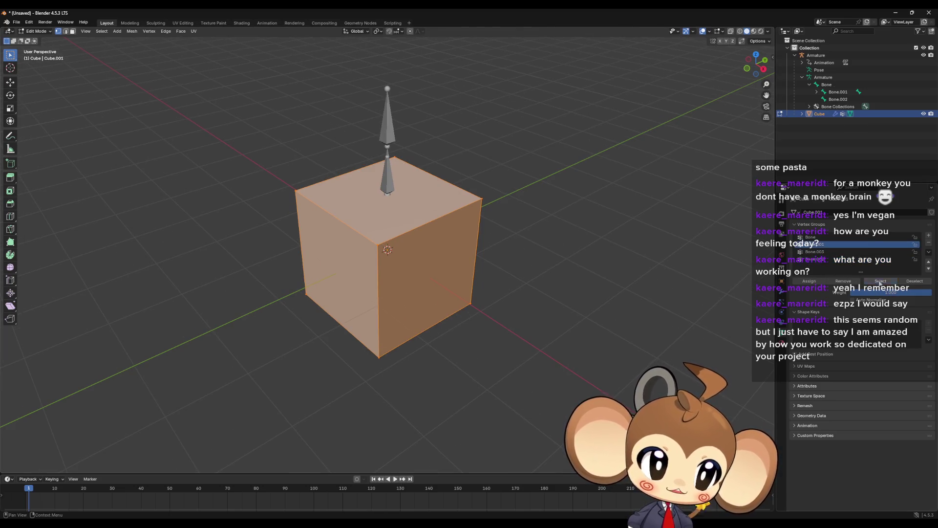
left_click(914, 281)
left_click(881, 282)
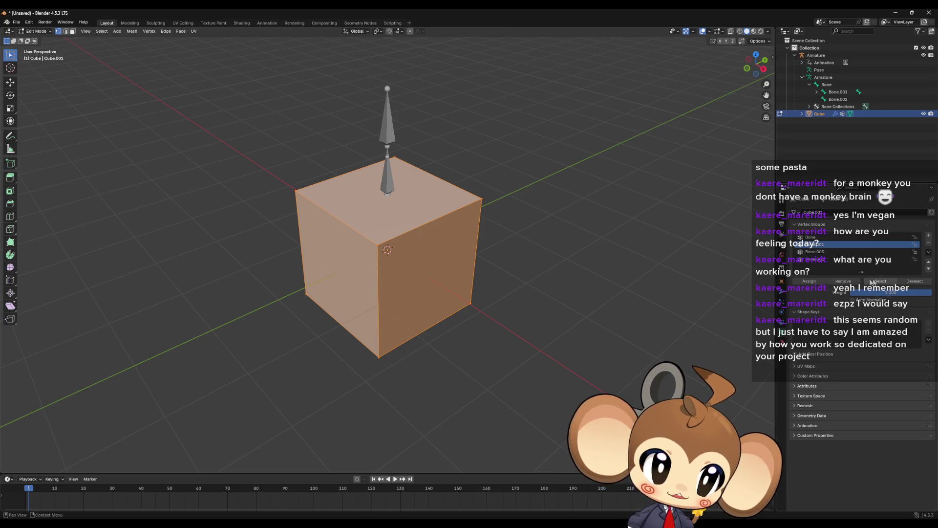
left_click(291, 190)
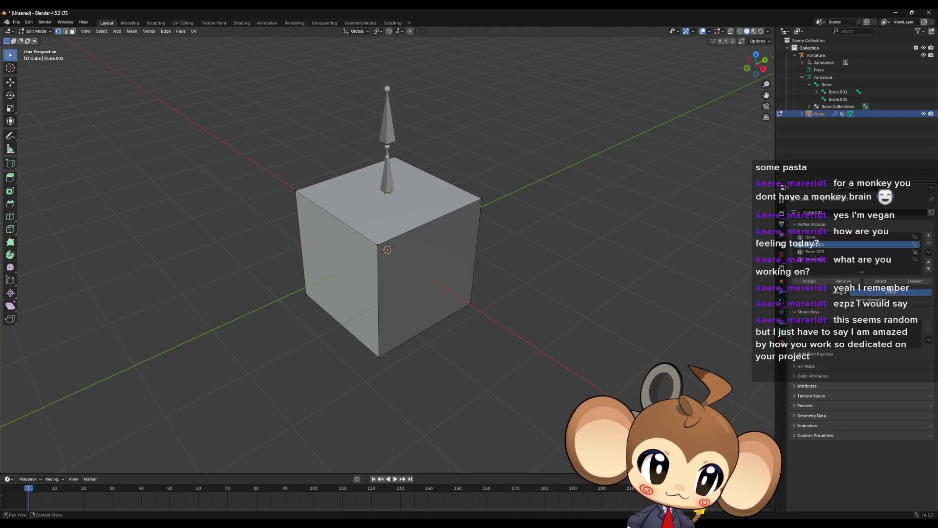
left_click(840, 252)
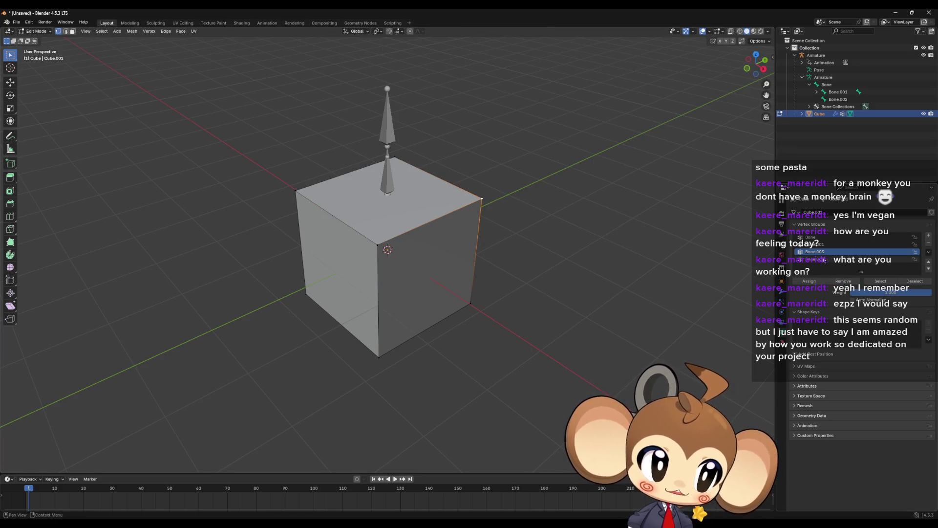
left_click(825, 260)
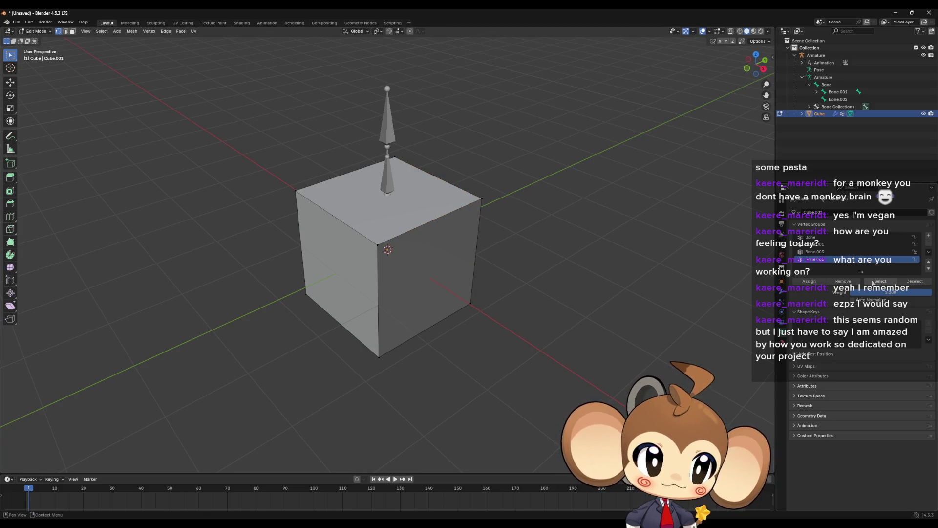
left_click(873, 283)
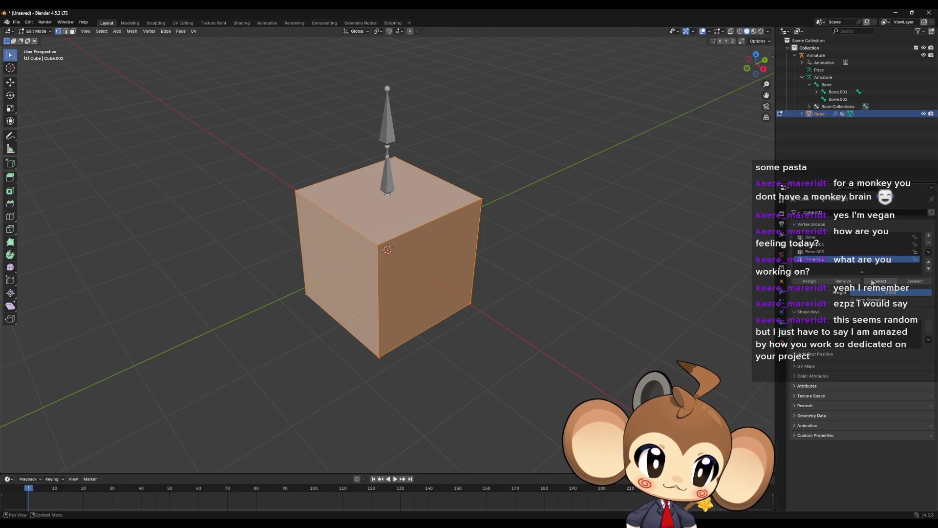
left_click(398, 344)
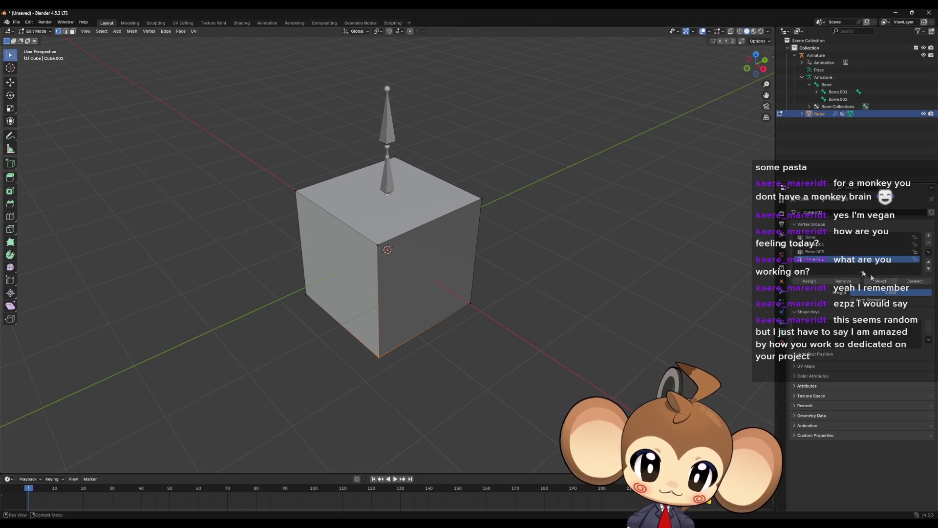
left_click(831, 252)
left_click(833, 244)
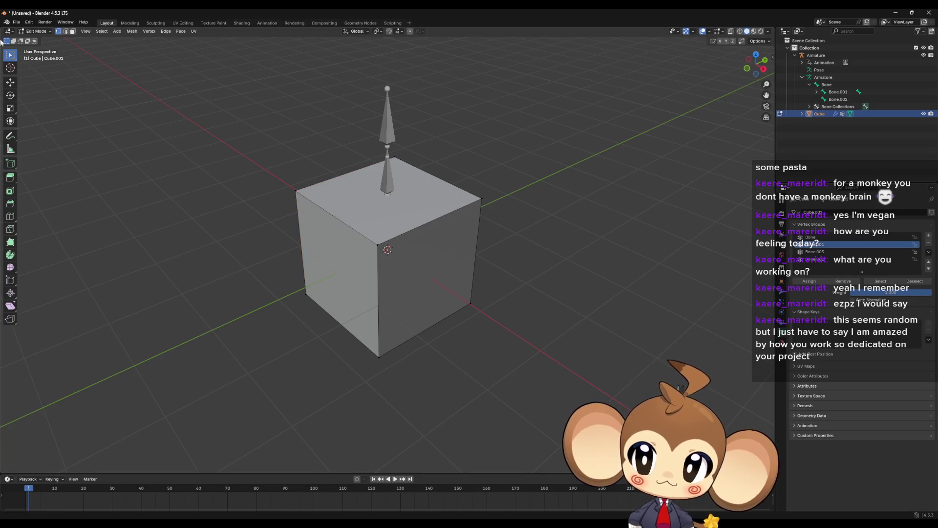
left_click(17, 23)
Export the scene as FBX over Abstract_test.fbx, then minimize Blender and restore Unreal's main editor
mouse_move(37, 135)
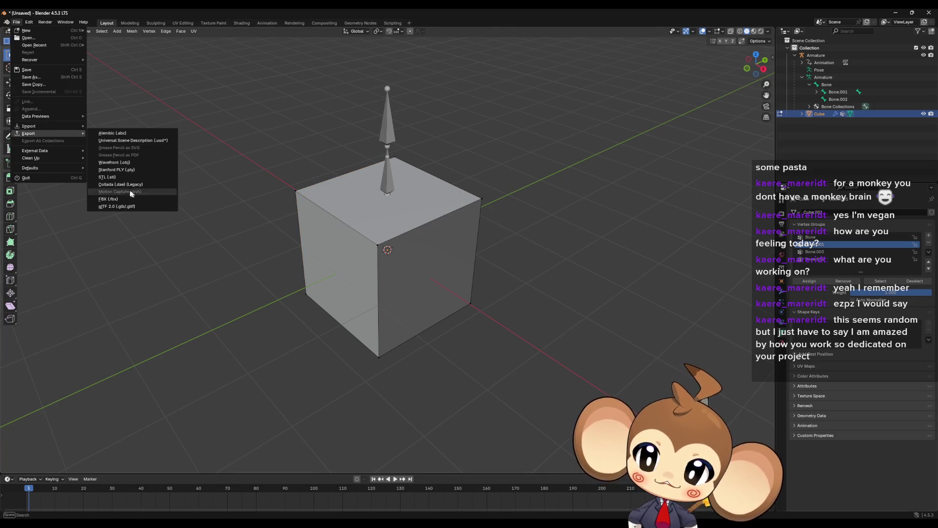
left_click(110, 199)
left_click(393, 175)
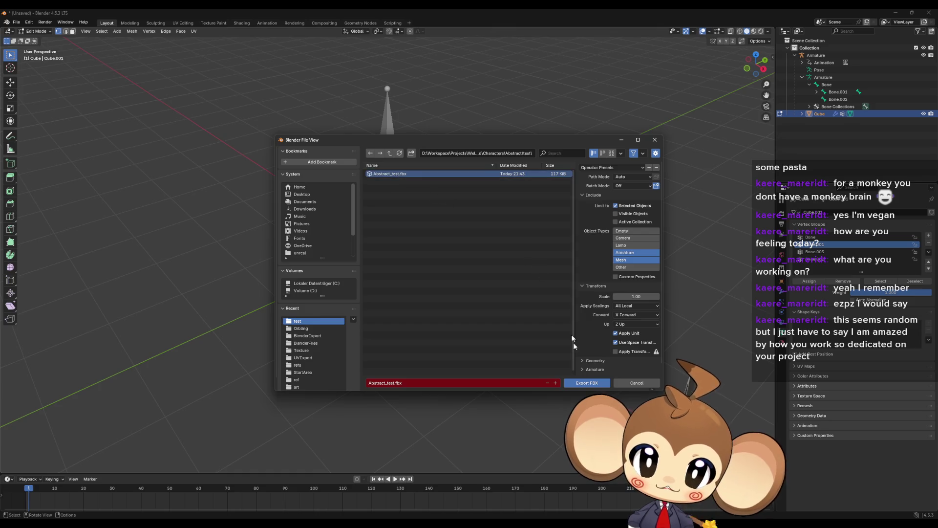
left_click(584, 384)
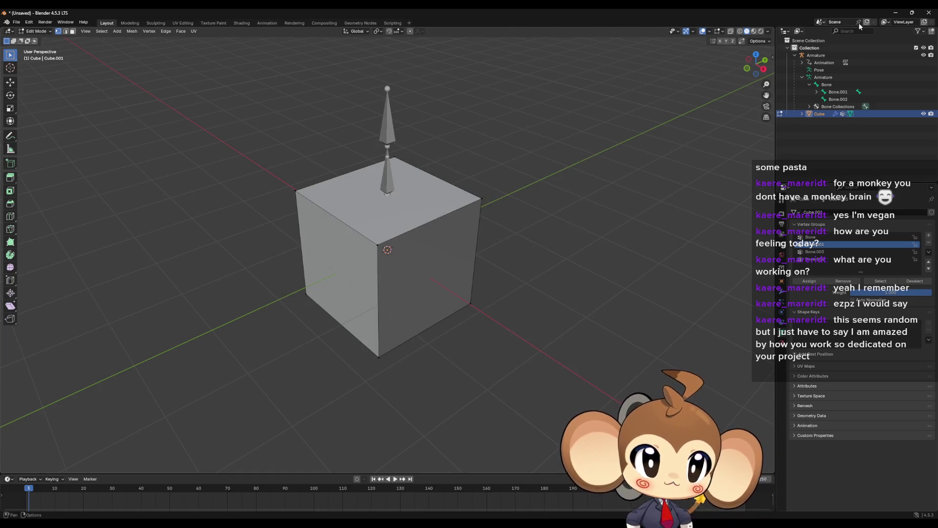
left_click(895, 12)
double_click(547, 12)
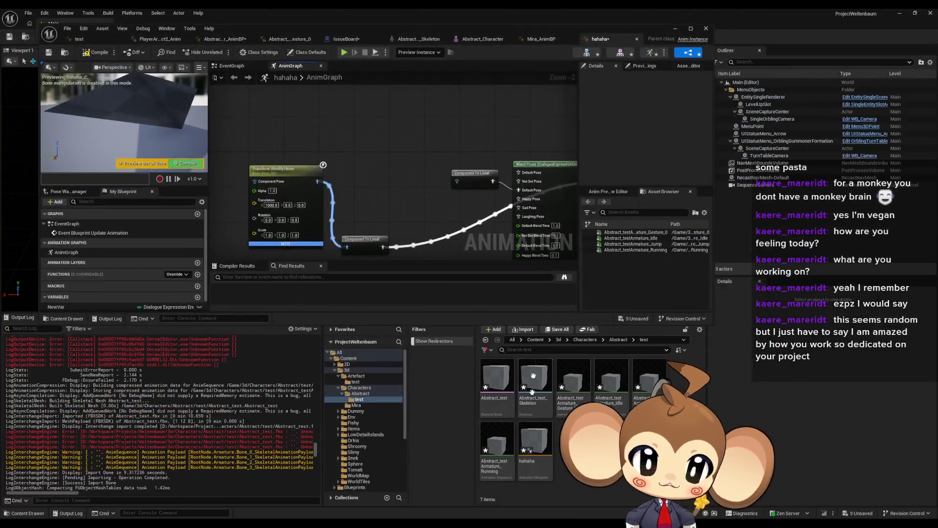
Reimport the Abstract_test mesh and accept regenerating its skeleton
right_click(533, 444)
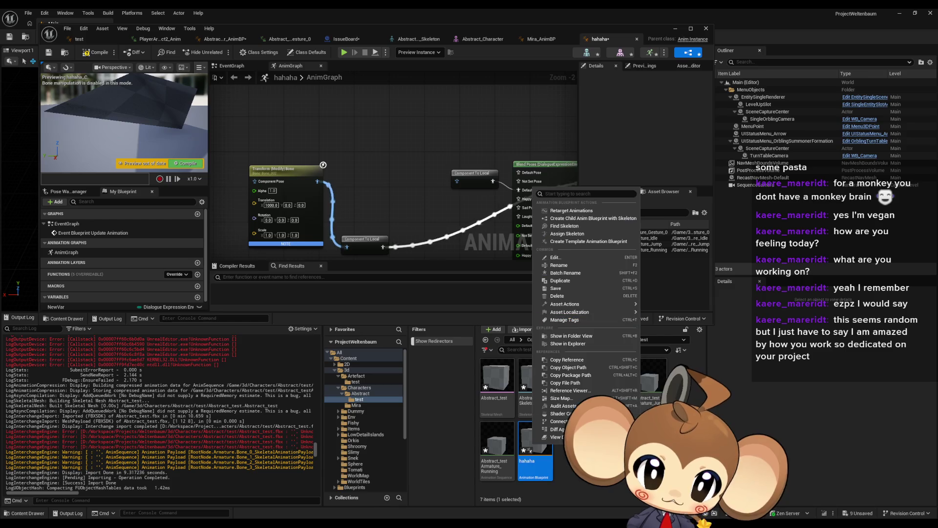
left_click(491, 381)
right_click(487, 379)
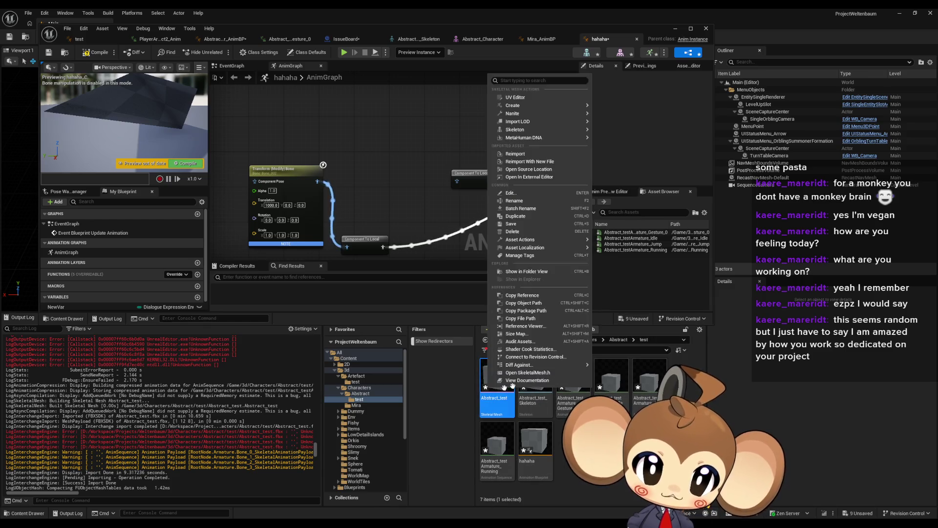
left_click(527, 154)
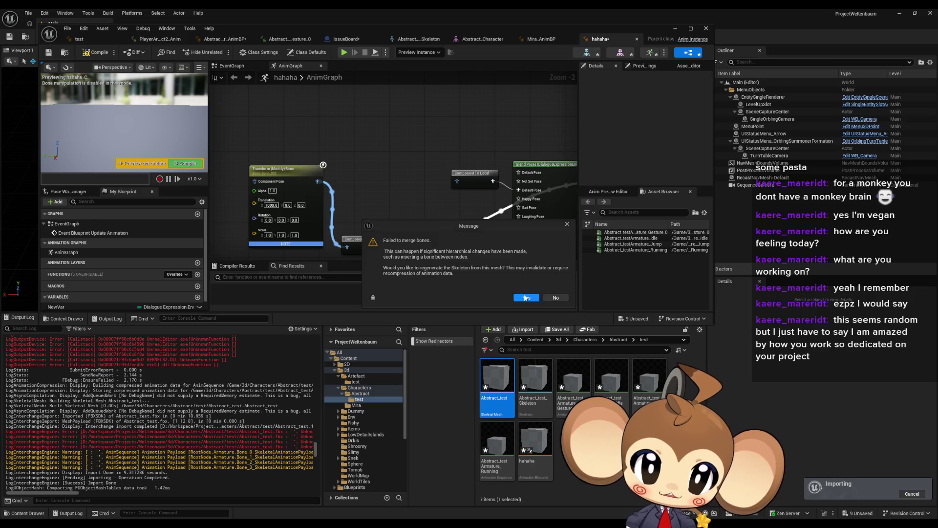
left_click(526, 298)
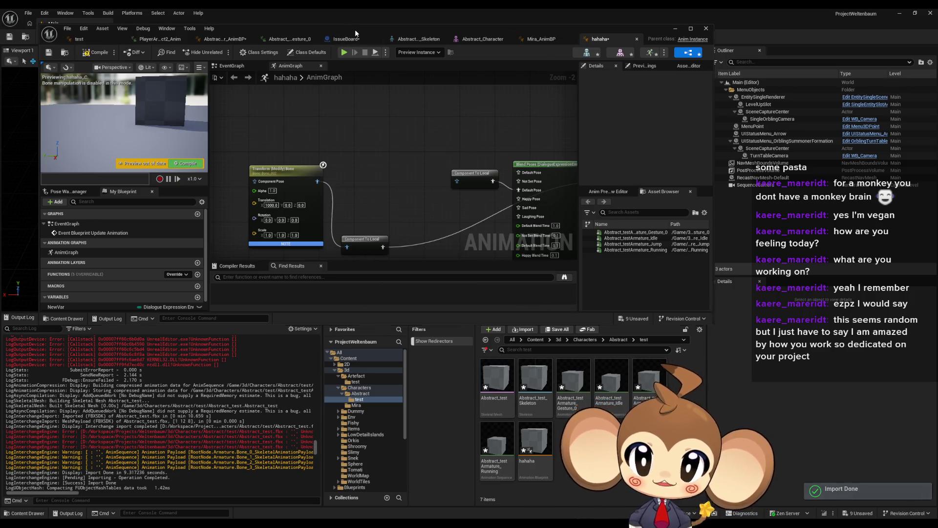
In the maximized blueprint, change Translation X from 1000 to 0 and compile
double_click(355, 29)
mouse_move(398, 162)
left_mouse_down()
mouse_move(385, 142)
mouse_move(439, 192)
left_mouse_up()
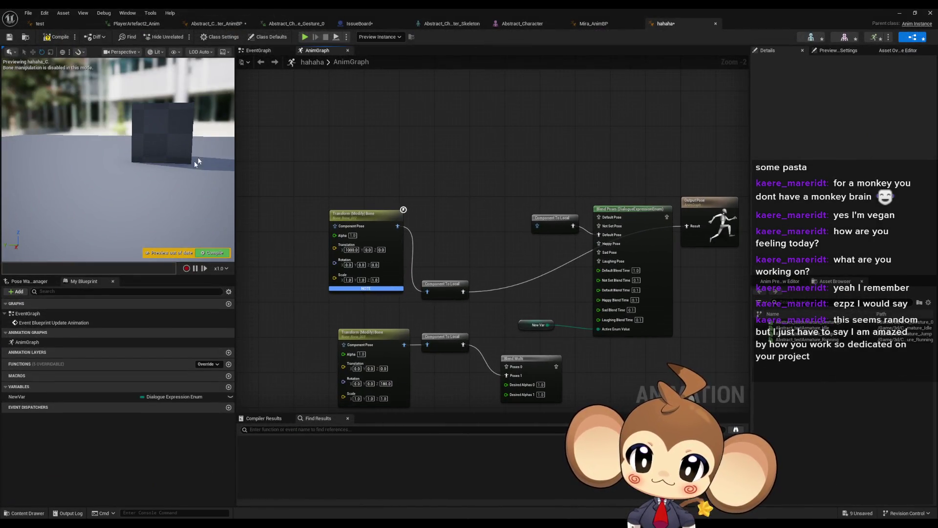
left_click_drag(336, 248, 391, 253)
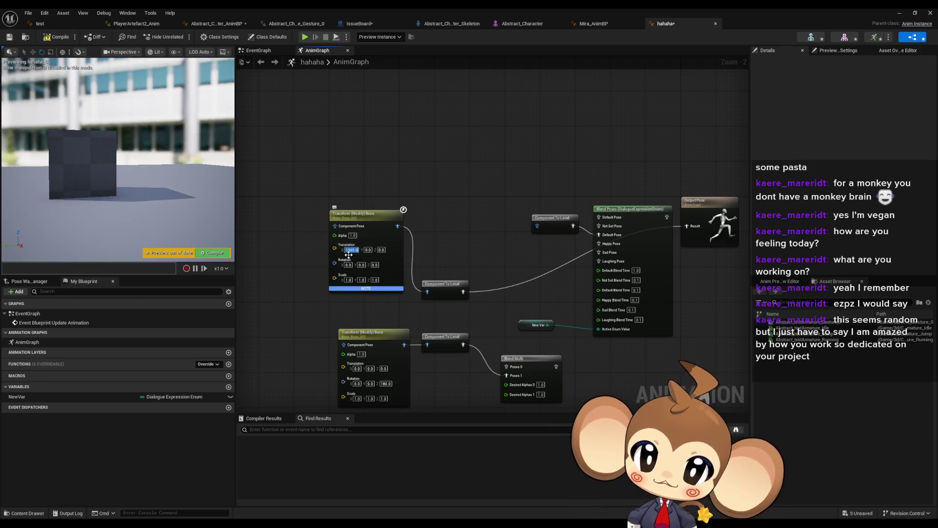
type("0")
key("Return")
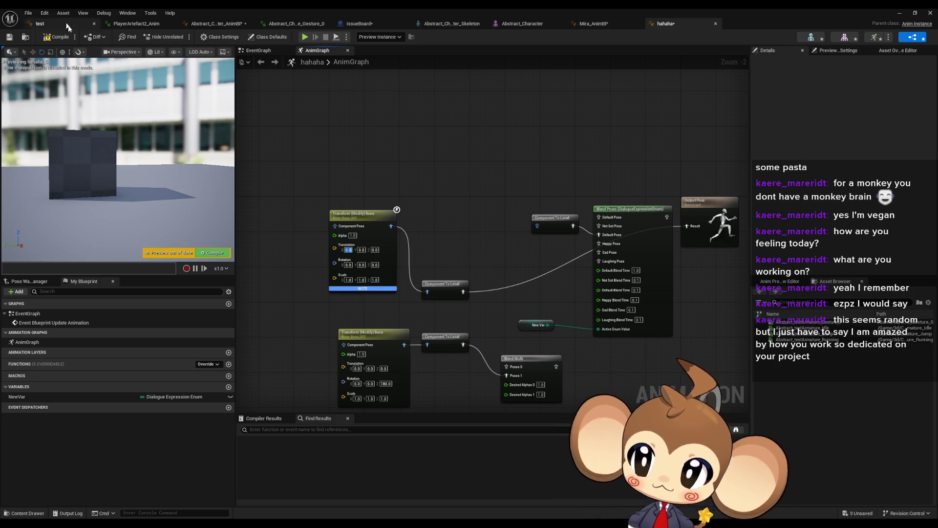
left_click(67, 41)
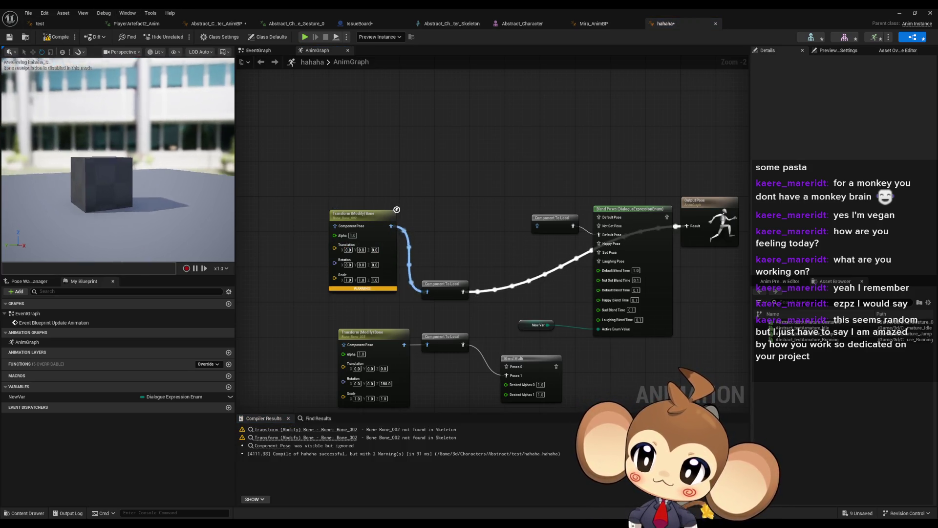
Check the first node's Bone to Modify list without changing it, then minimize the blueprint editor
scroll(219, 188, "up", 5)
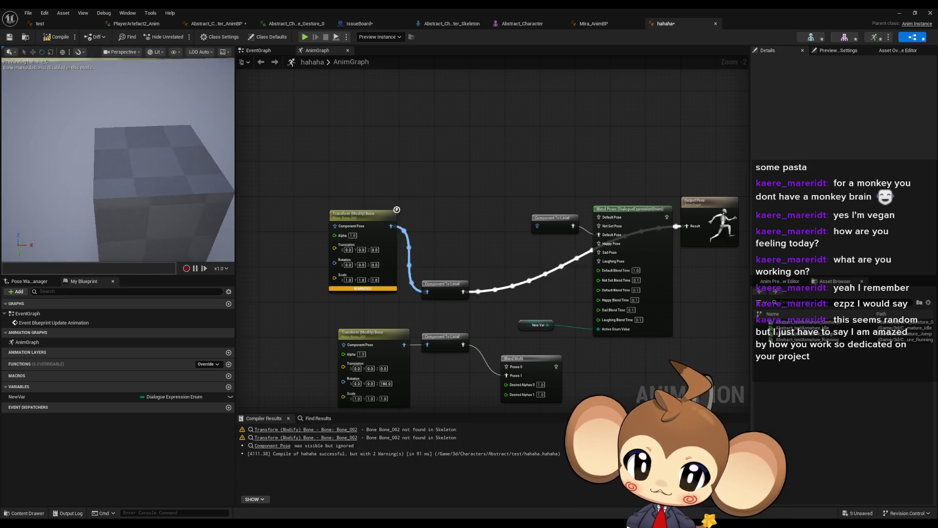
left_click(383, 215)
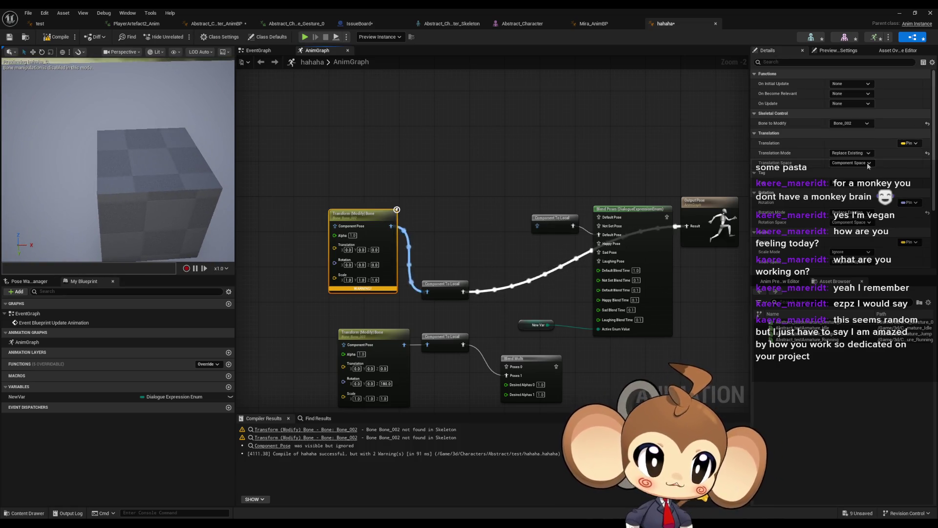
left_click(854, 125)
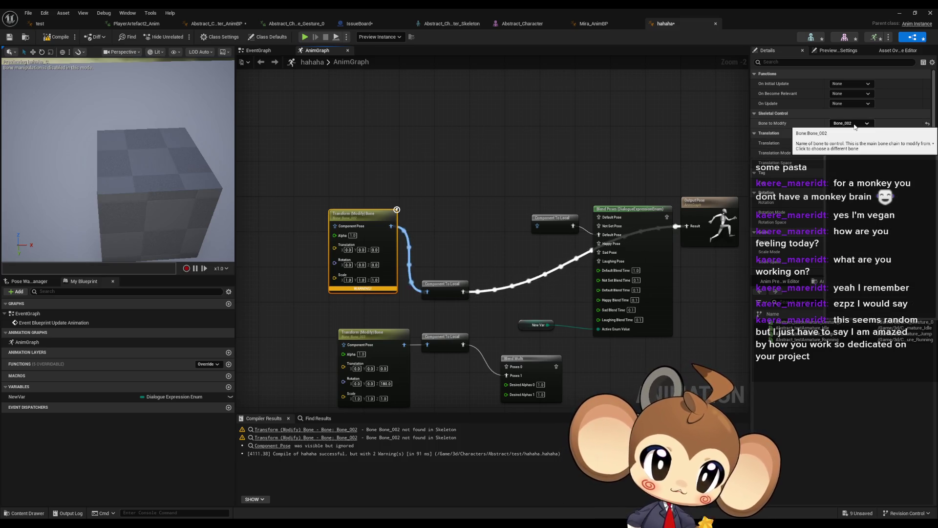
left_click(855, 125)
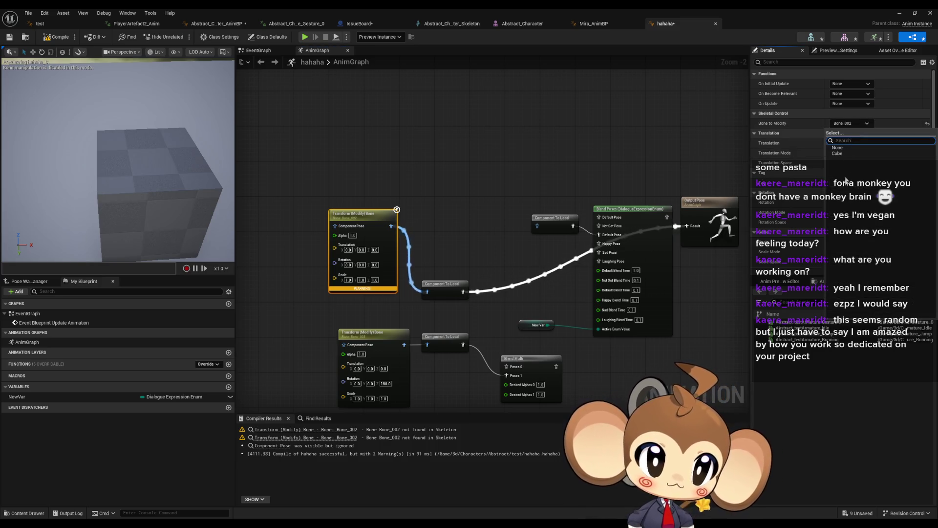
left_click(363, 214)
left_click(853, 126)
left_click(583, 151)
left_click(584, 151)
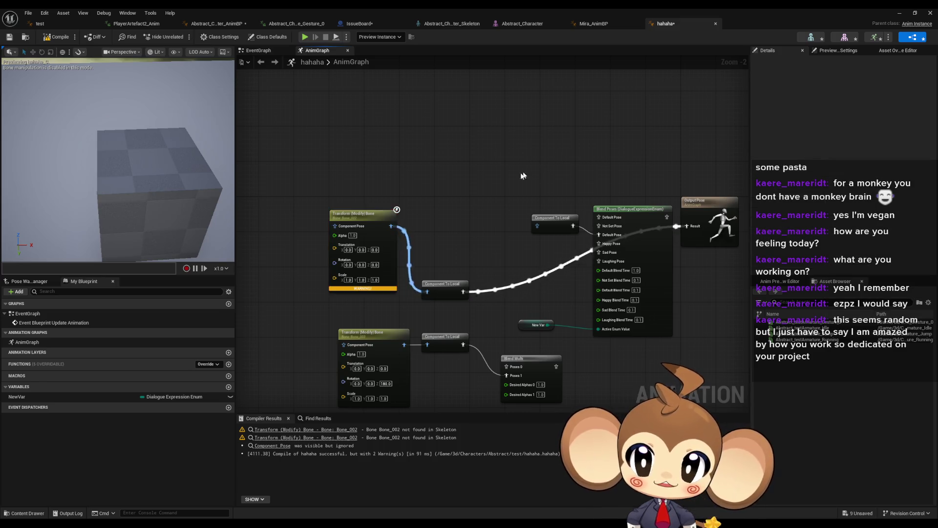
left_click(899, 13)
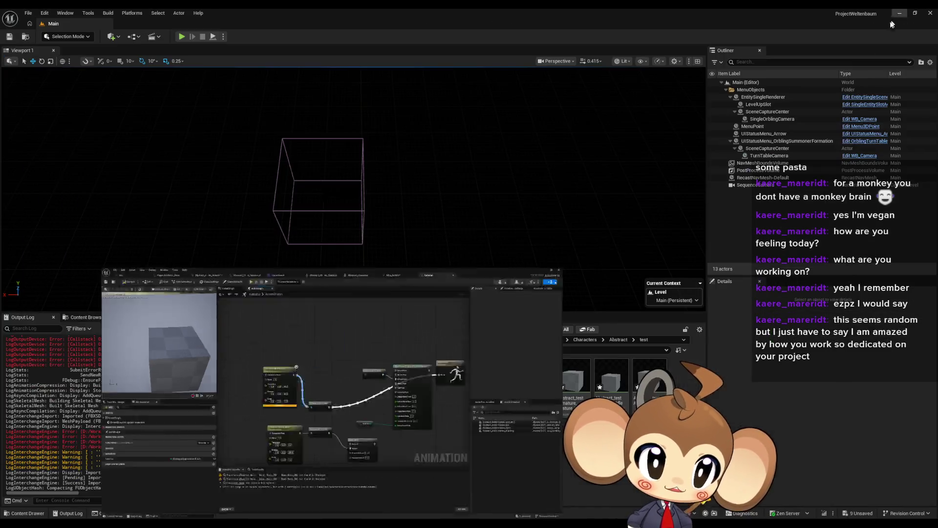
Back in Blender, switch to Object Mode and select the cube together with the armature
mouse_move(208, 526)
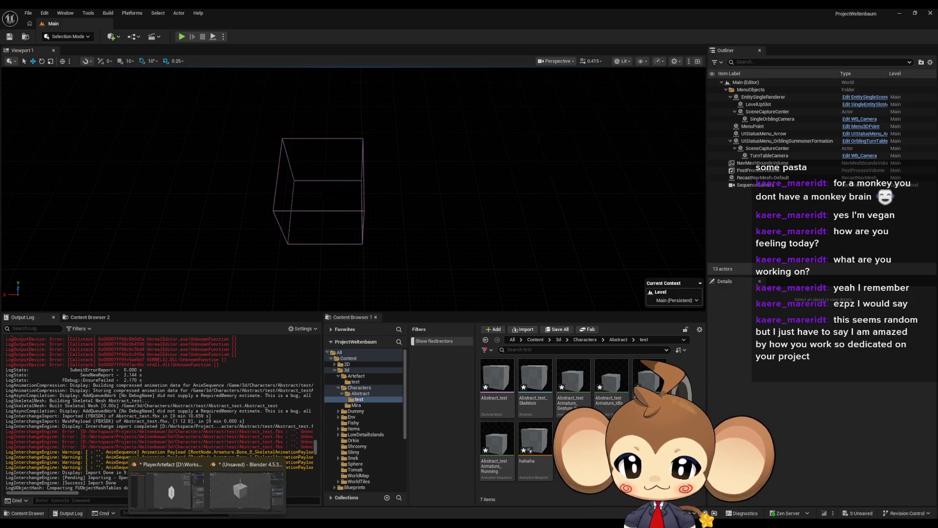
left_click(242, 487)
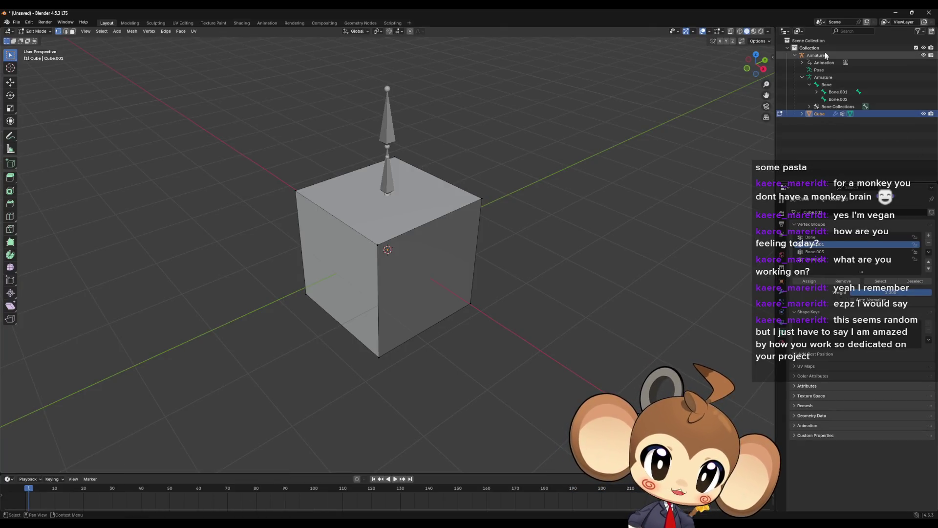
key("Tab")
left_click(591, 199)
left_click(819, 114)
left_click(816, 55, "ctrl")
Export the selection as FBX over Abstract_test.fbx and return to Unreal Engine
left_click(16, 22)
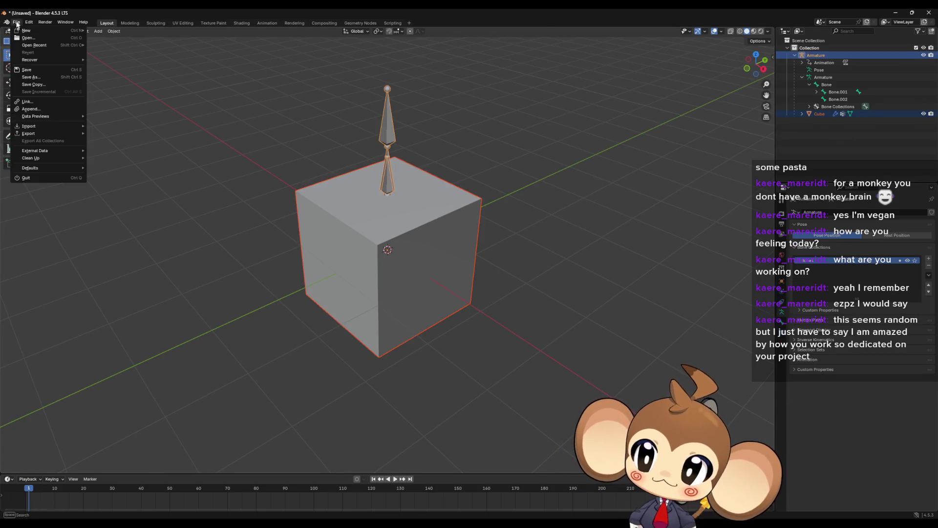
mouse_move(29, 134)
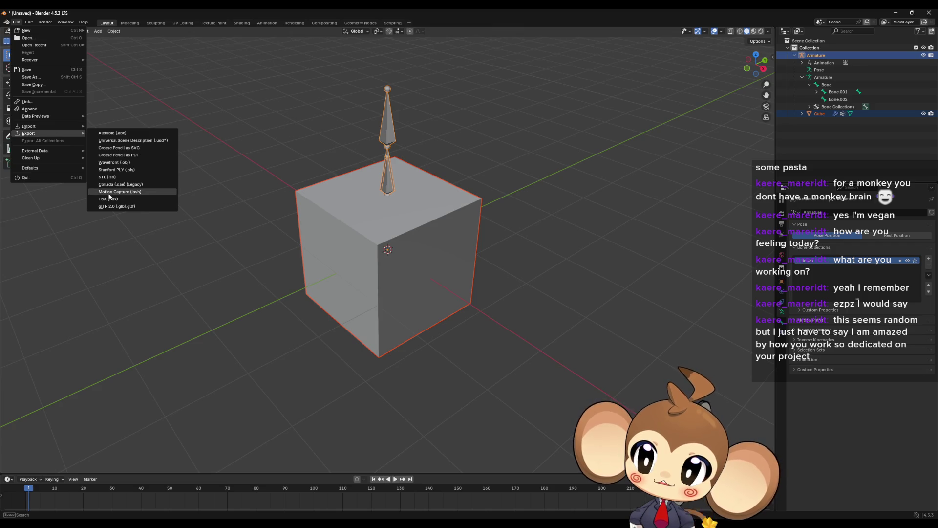
left_click(110, 199)
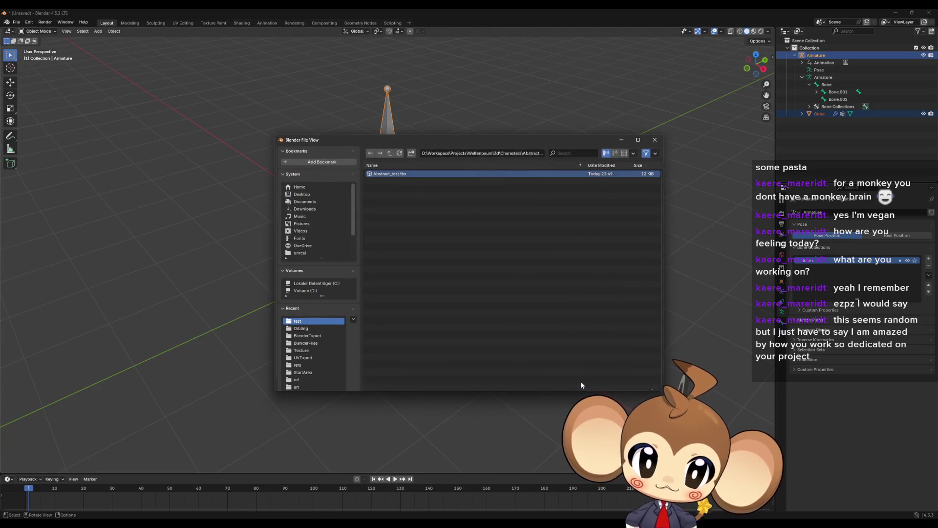
key("Return")
key("alt+Tab")
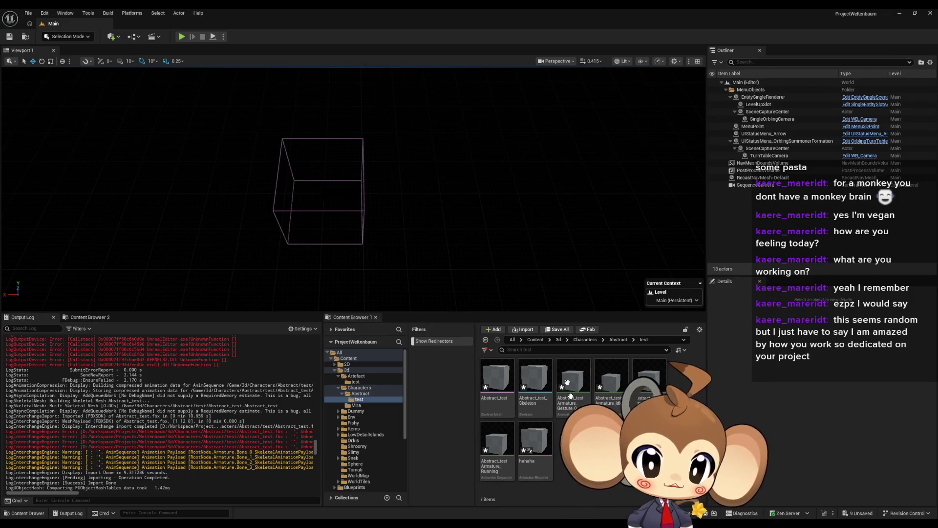
Reimport Abstract_test, dismiss the bone merge warning, and open the hahaha animation blueprint
right_click(497, 383)
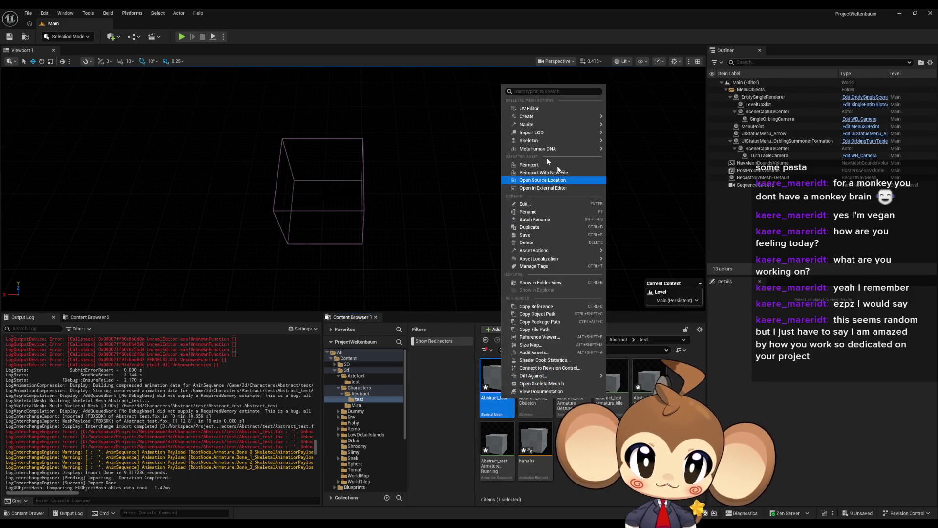
left_click(542, 164)
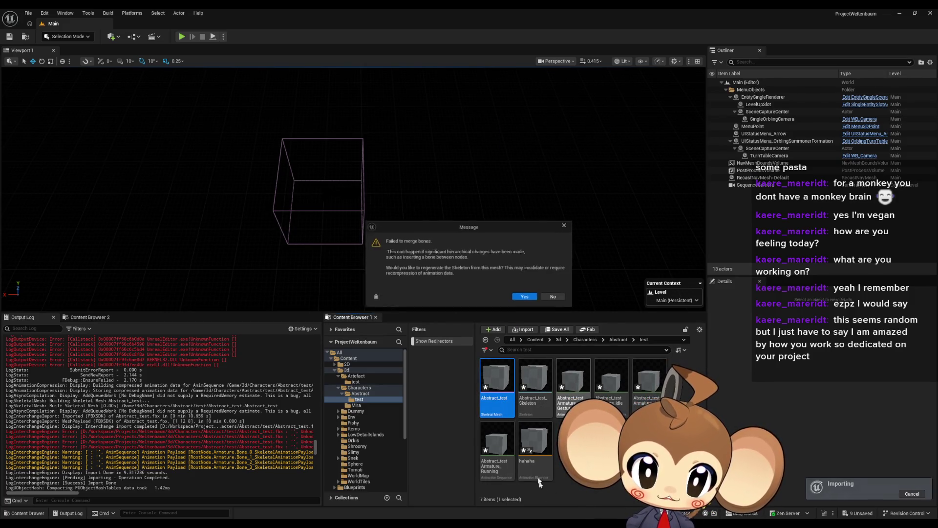
left_click(533, 301)
double_click(535, 442)
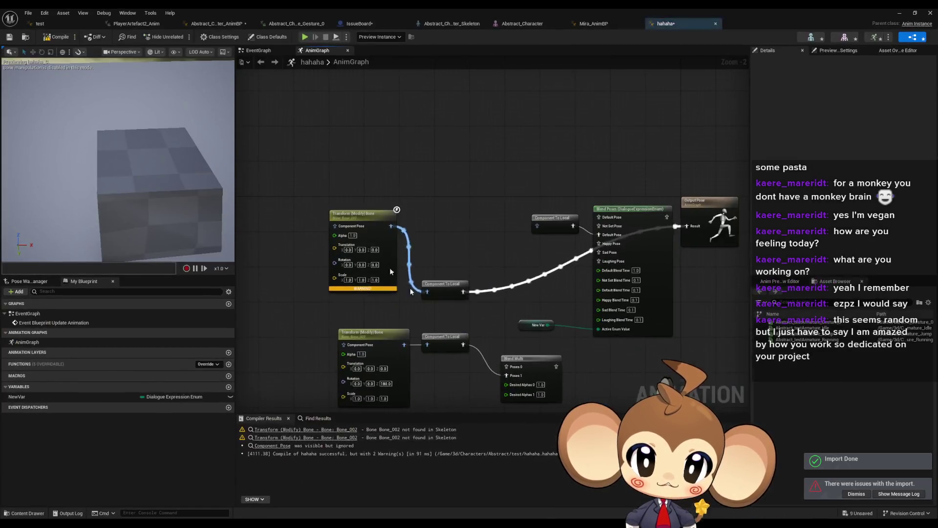
scroll(433, 206, "up", 1)
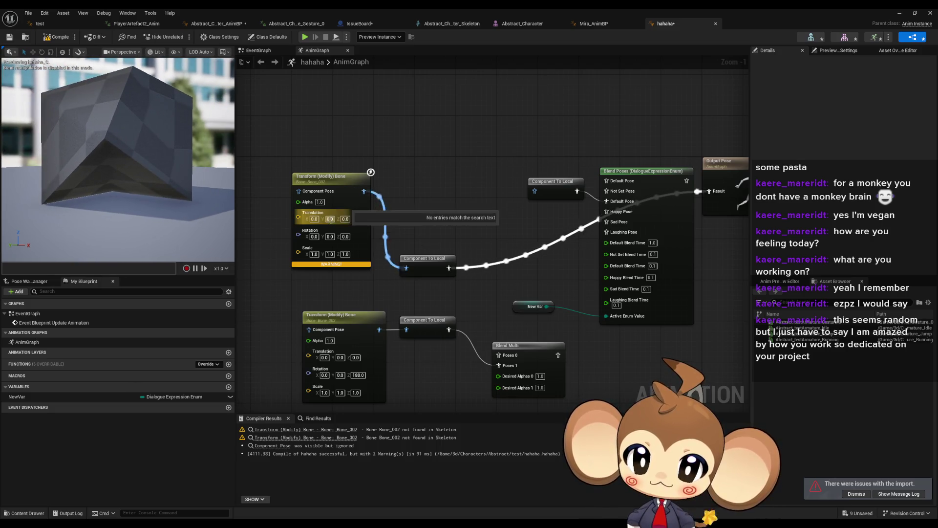
Set the upper Transform Bone's translation mode to Ignore, compile, then disconnect Output Pose and recompile
left_click(331, 178)
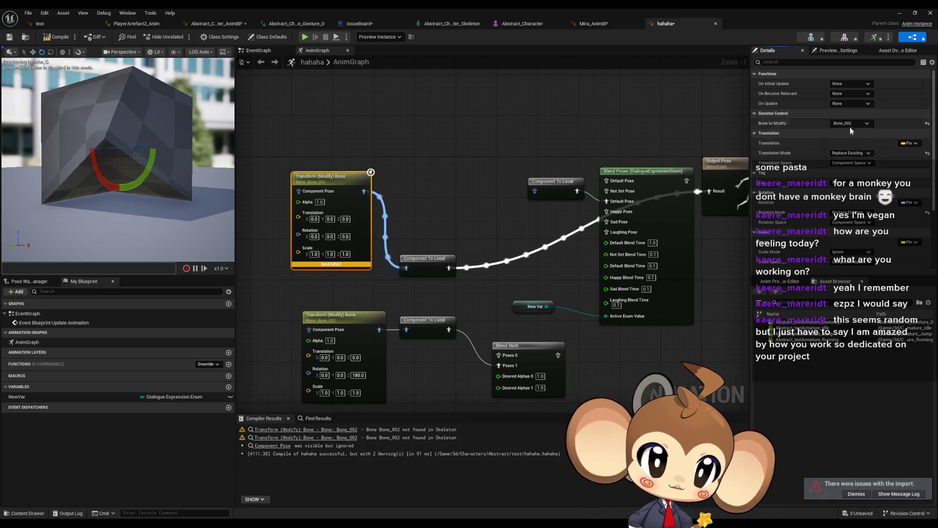
left_click(847, 153)
left_click(845, 162)
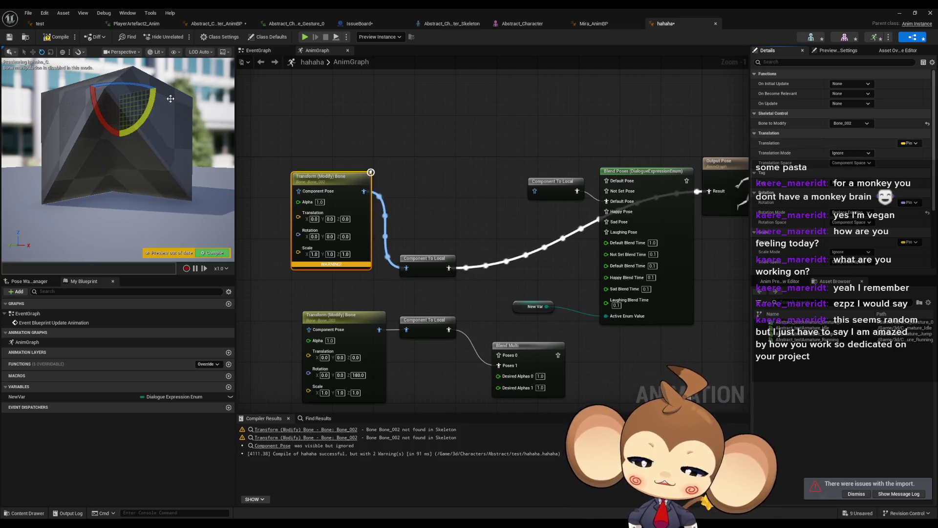
left_click(57, 37)
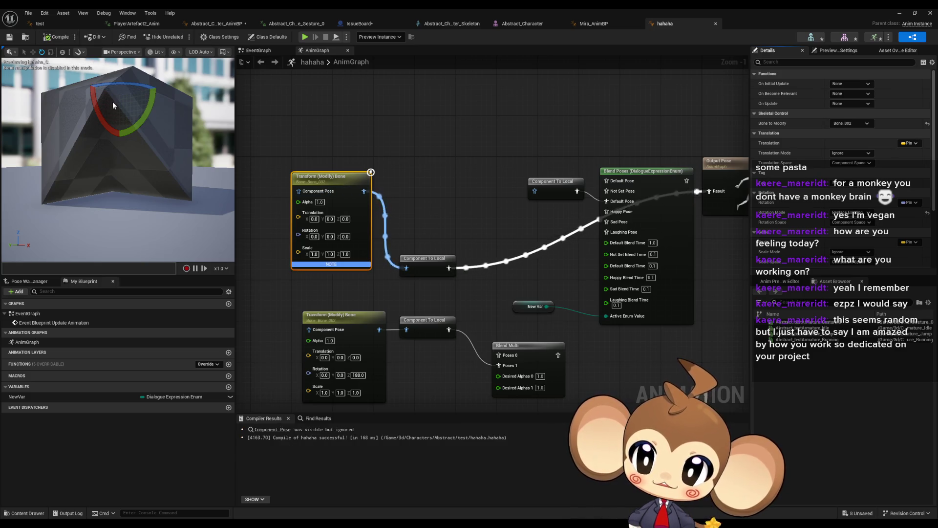
left_click_drag(112, 92, 138, 93)
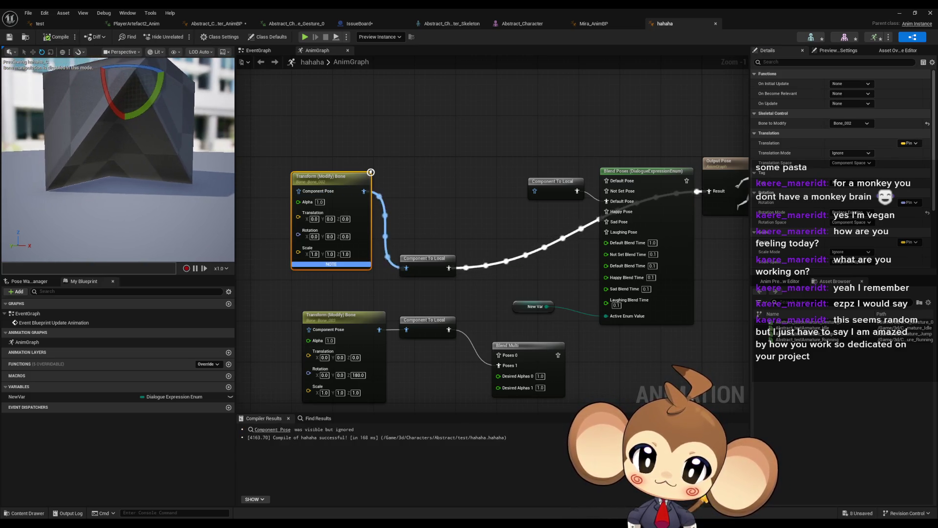
left_click(711, 193, "alt")
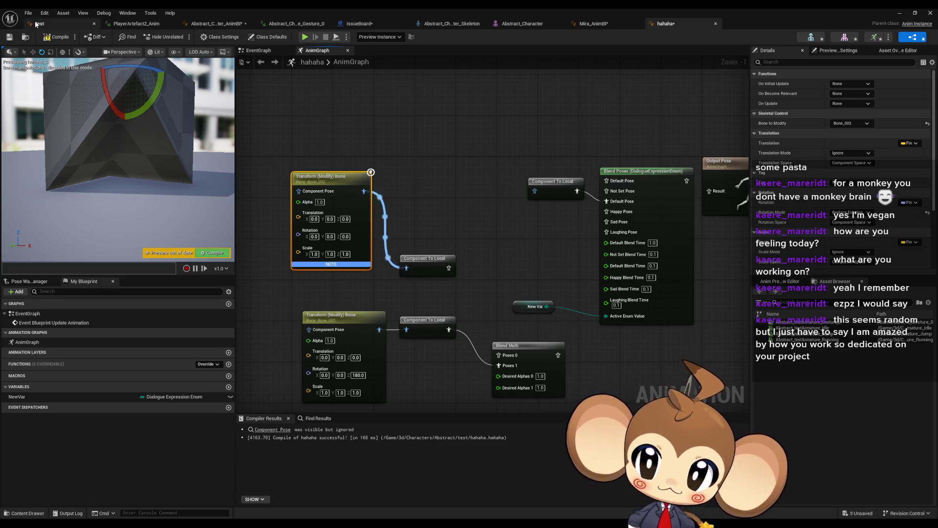
left_click(56, 37)
Frame the cube, reconnect Blend Poses into Output Pose Result, and compile
key("f")
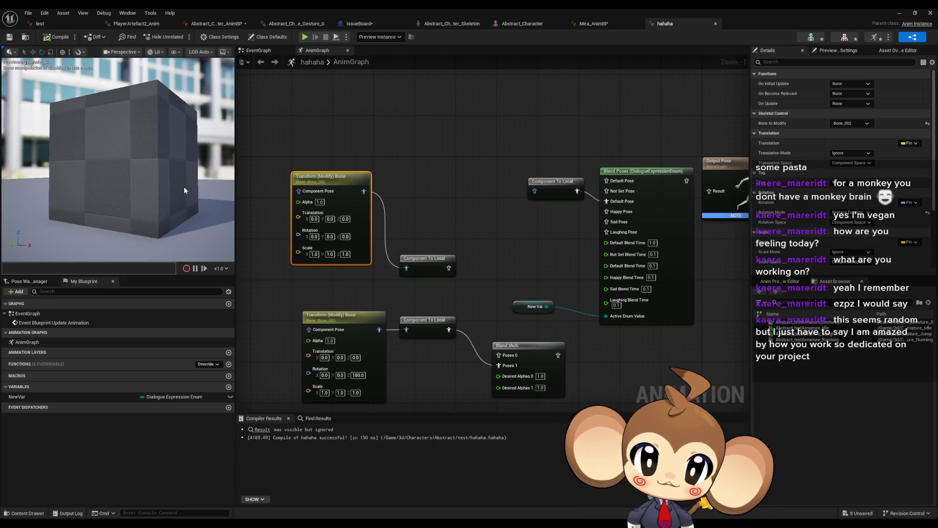
left_click(466, 207)
left_click(357, 185)
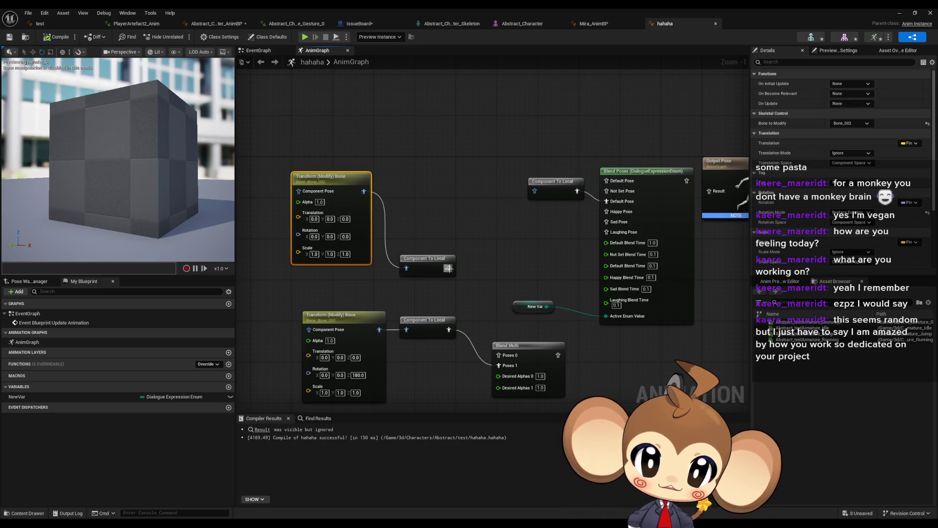
left_click_drag(712, 192, 711, 191)
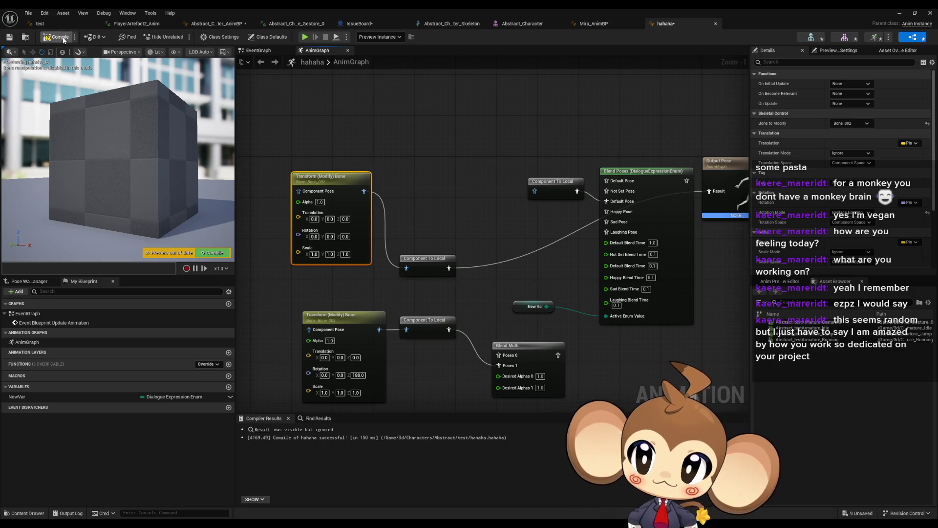
left_click(63, 39)
Change the rotation mode and try Rotation Z at 100 before resetting it to 0
left_click(873, 214)
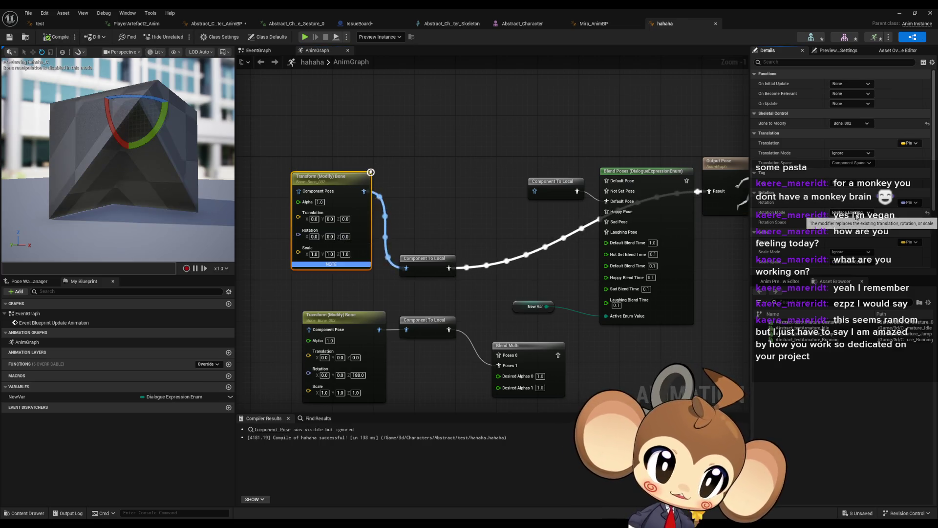
left_click(851, 236)
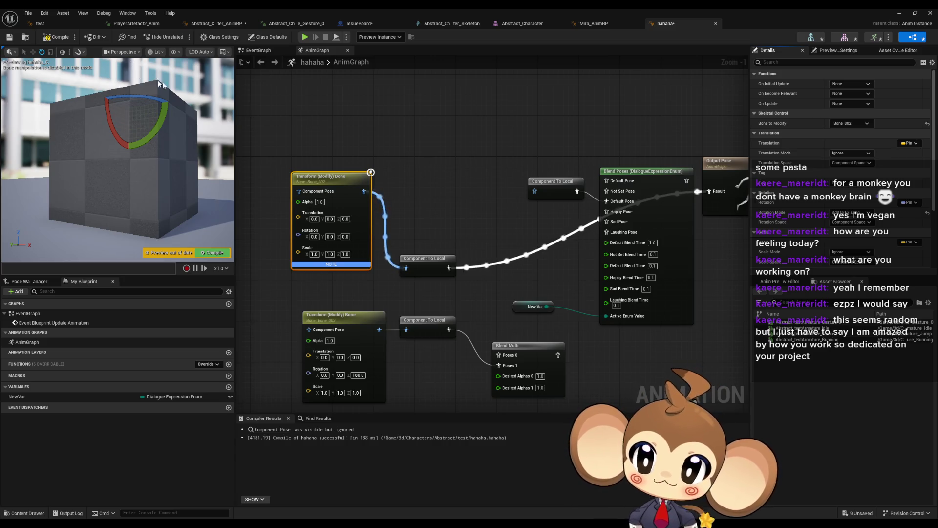
left_click(345, 237)
type("10")
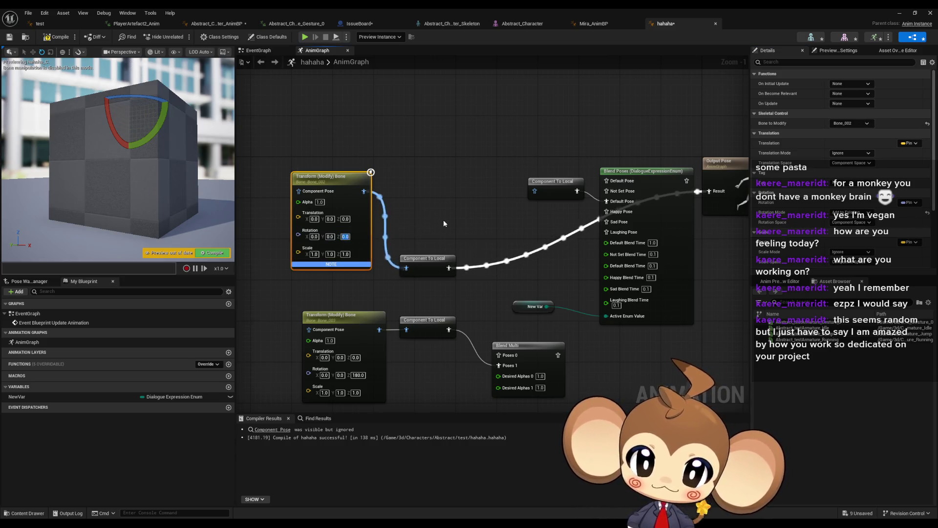
type("0")
key("Return")
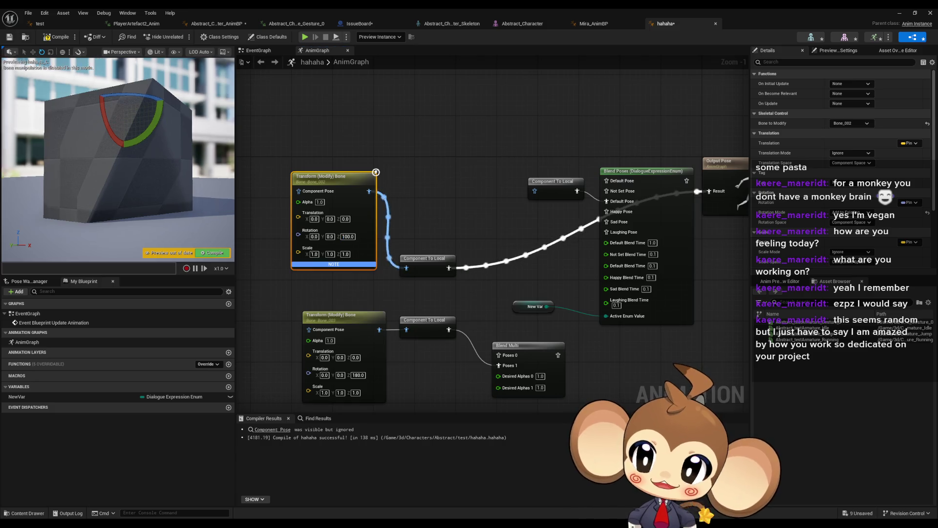
left_click(345, 237)
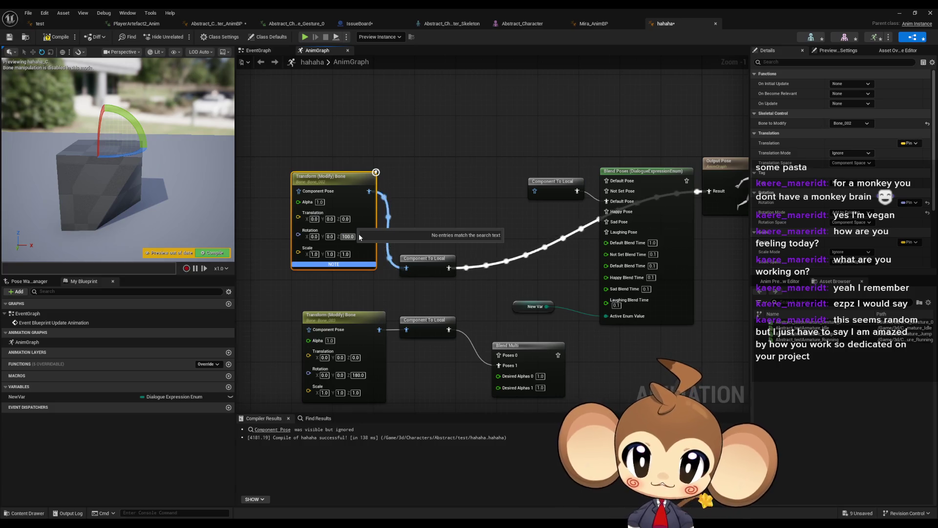
type("0")
key("Return")
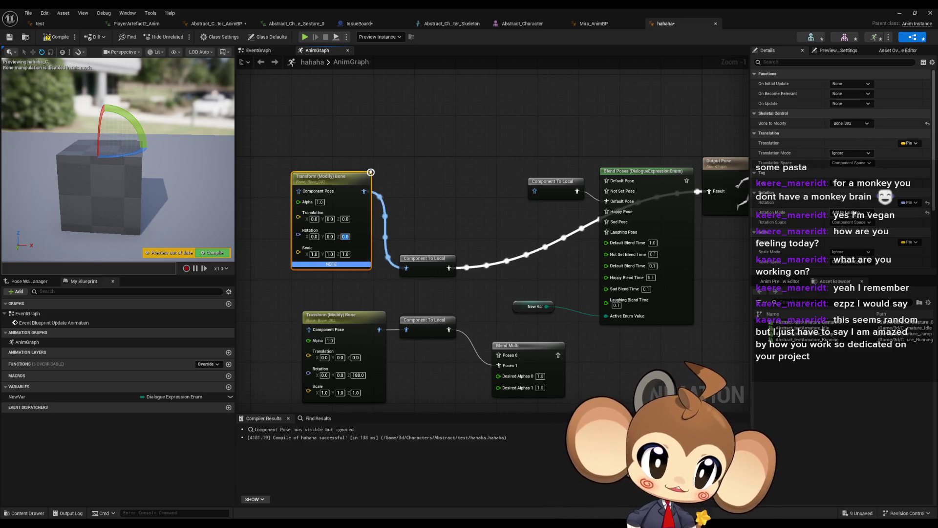
Set the upper node's translation mode to Add to Existing with Translation X 100
left_click(843, 154)
left_click(849, 177)
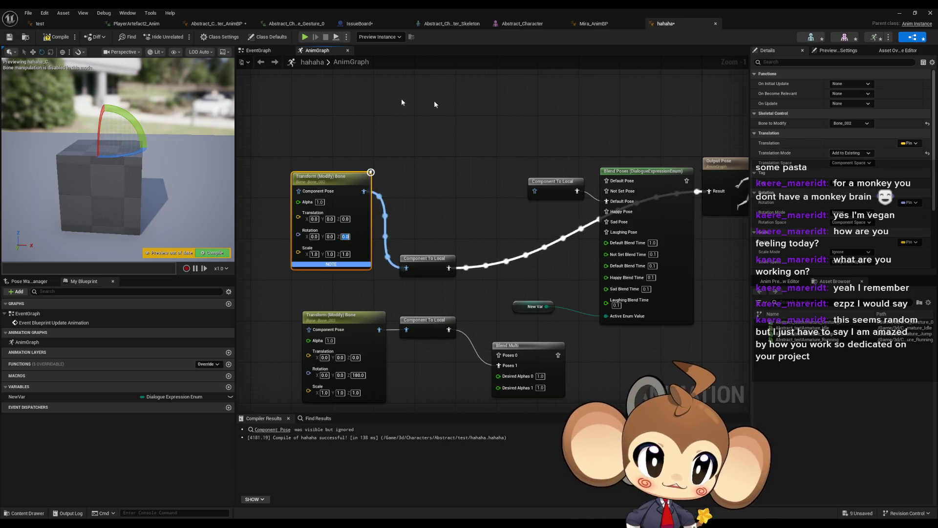
left_click(351, 217)
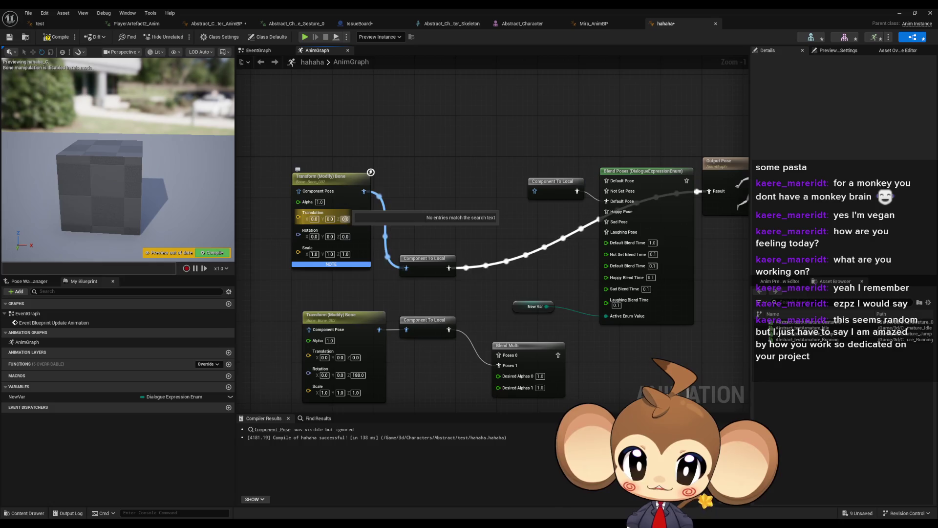
key("Escape")
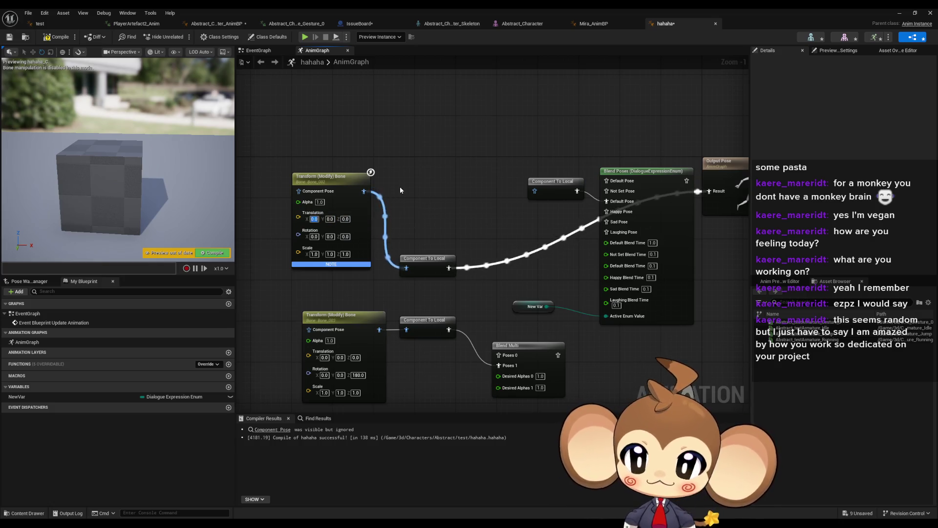
type("100")
key("Return")
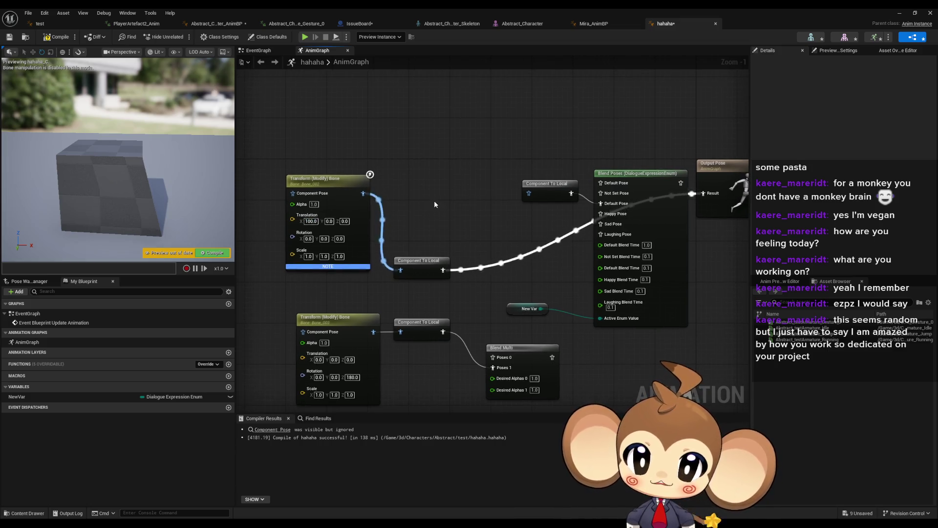
Route the lower Component To Local into Output Pose and select the lower Transform Bone node
left_click_drag(434, 200, 438, 166)
left_click_drag(382, 296, 393, 289)
left_click_drag(461, 288, 709, 161)
left_click(340, 274)
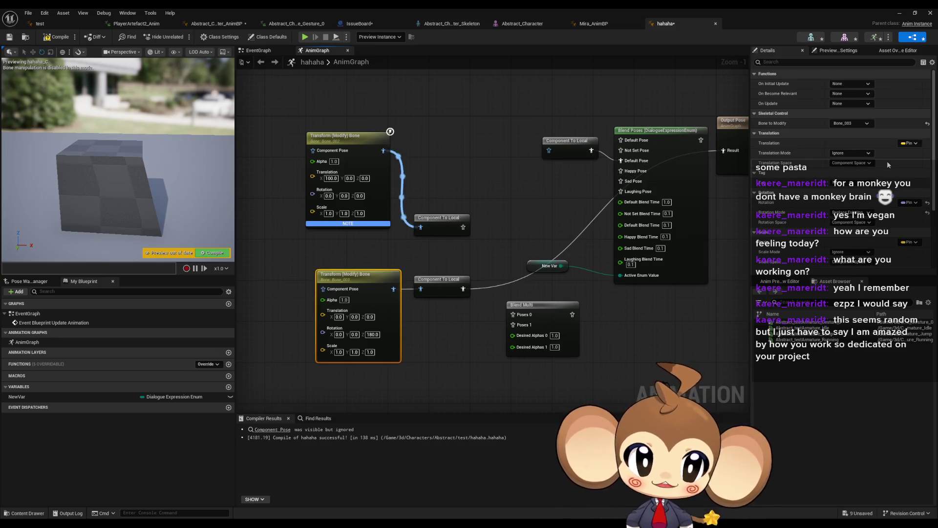
On the lower Transform Bone, set rotation to Ignore, translation to Add to Existing, Translation Y -100
left_click(848, 220)
left_click(850, 153)
left_click(847, 174)
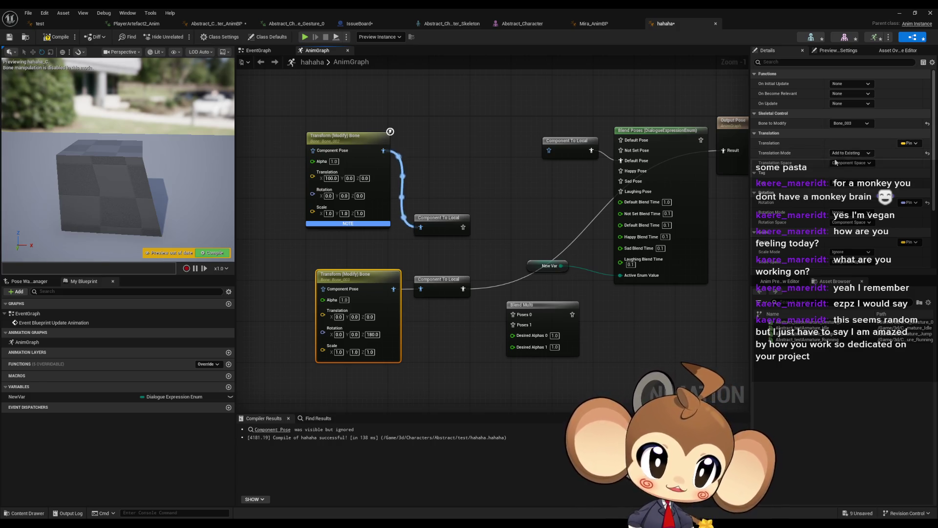
left_click(376, 336)
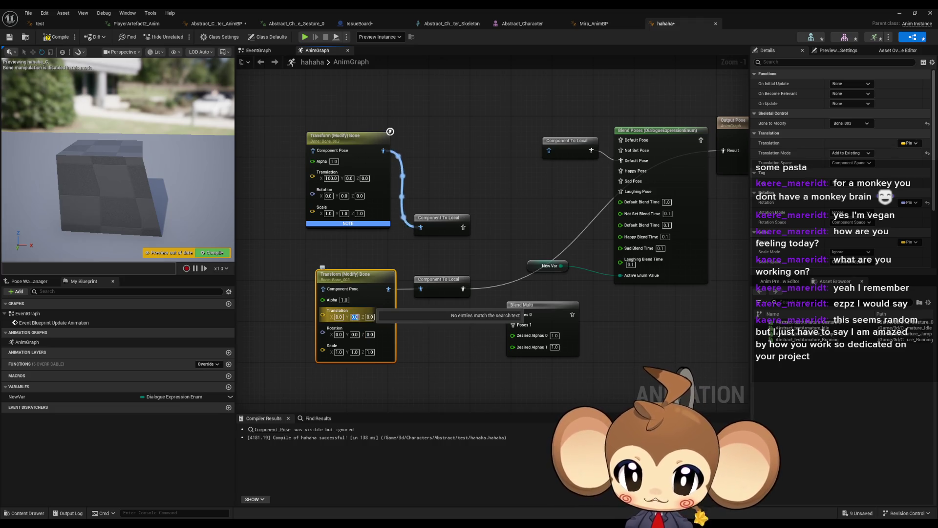
type("10")
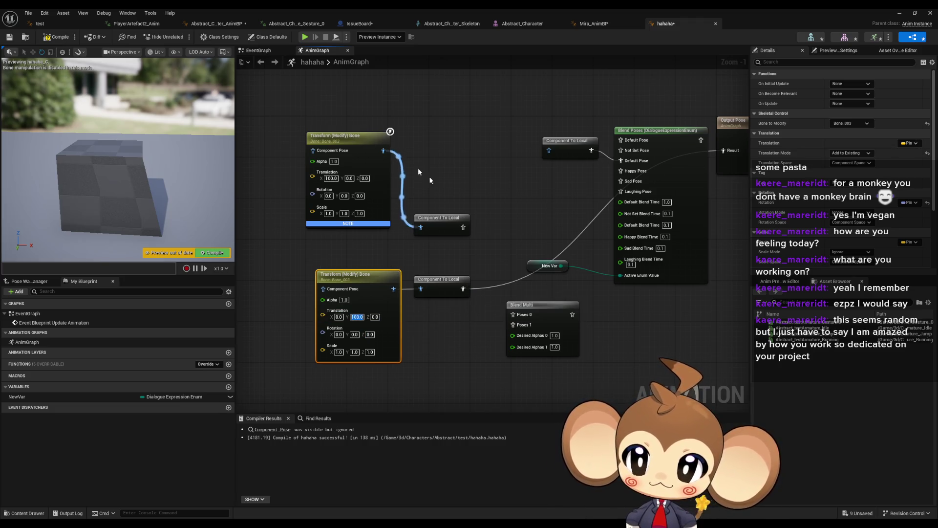
left_click(62, 38)
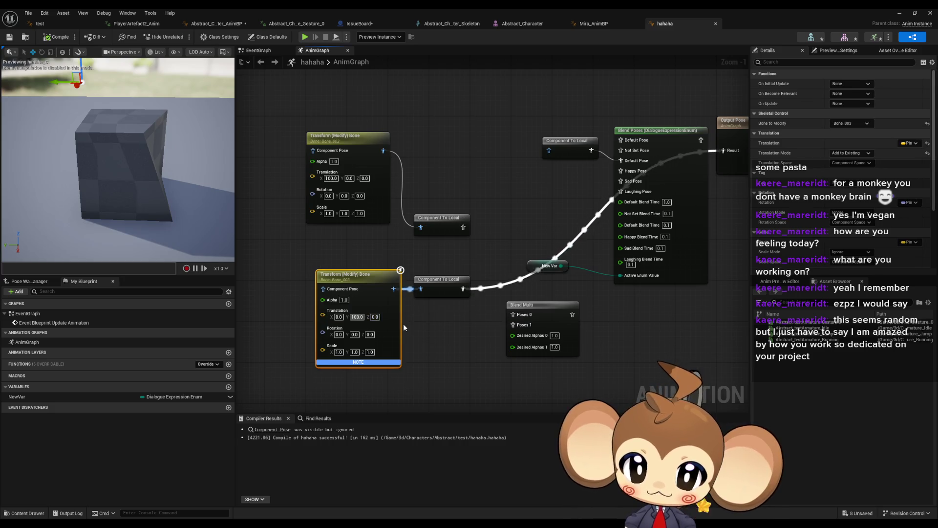
type("-")
key("Return")
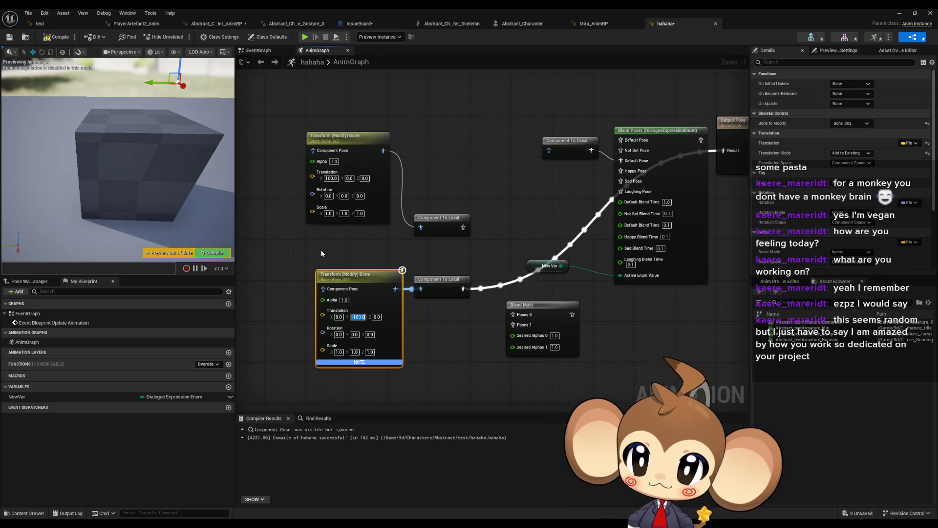
Connect the lower node's pose to Output Pose Result and recompile
left_click(437, 237)
mouse_move(377, 244)
left_mouse_down()
mouse_move(489, 201)
mouse_move(639, 170)
left_mouse_up()
left_click(53, 38)
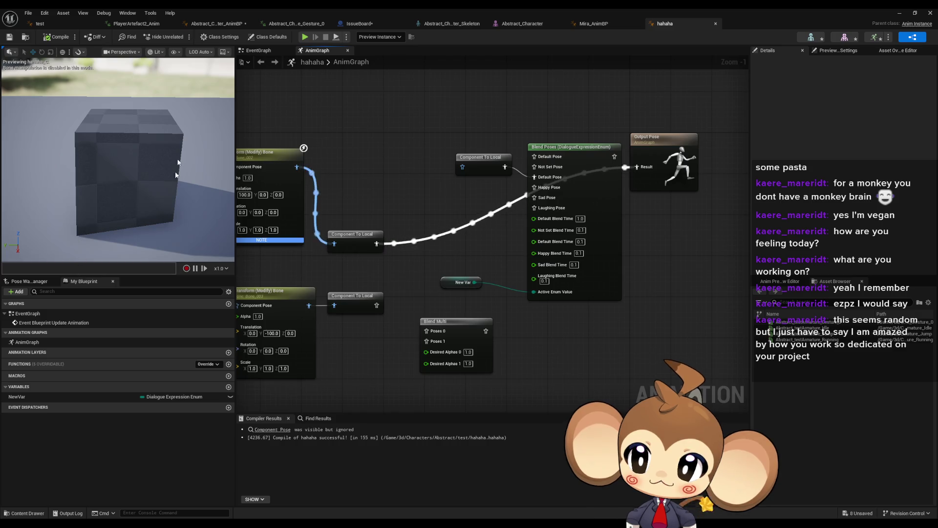
Link the lower Component To Local to Blend Multi Poses 1 and compile
mouse_move(388, 318)
left_mouse_down()
mouse_move(415, 309)
mouse_move(408, 308)
left_mouse_up()
left_click_drag(450, 335, 451, 336)
left_click_drag(404, 239, 453, 326)
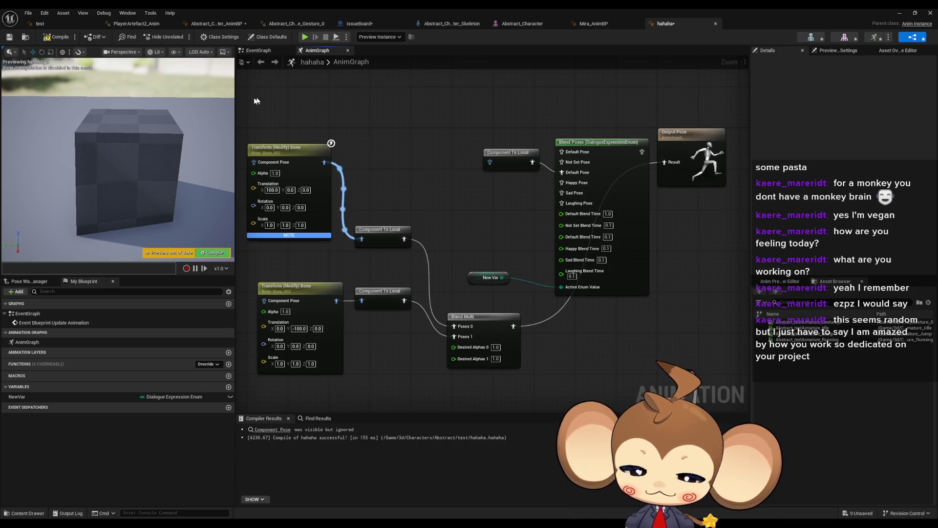
left_click(54, 38)
mouse_move(163, 76)
left_mouse_down()
mouse_move(154, 64)
mouse_move(167, 88)
left_mouse_up()
Set Blend Multi Desired Alphas 0 to 0.0, recompile, and search 'add' from the upper Component To Local
left_click(496, 347)
type("0")
key("Return")
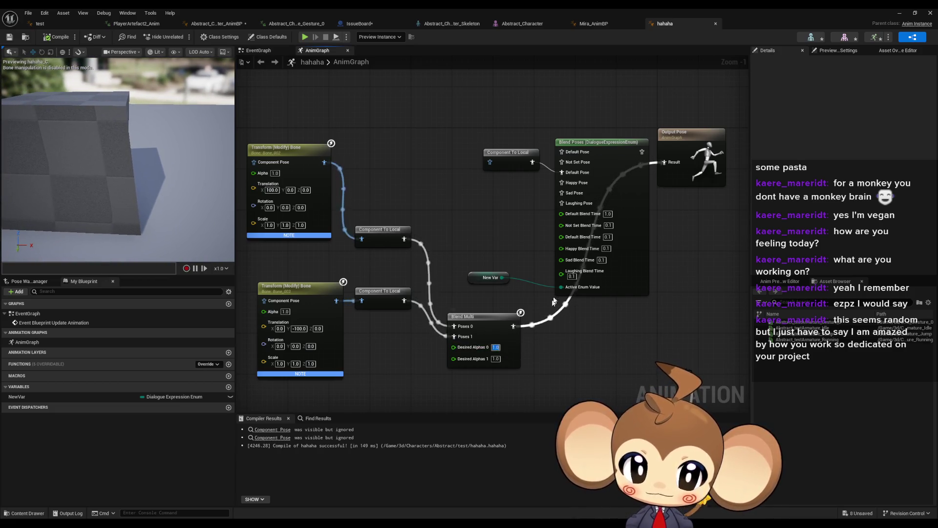
left_click(52, 39)
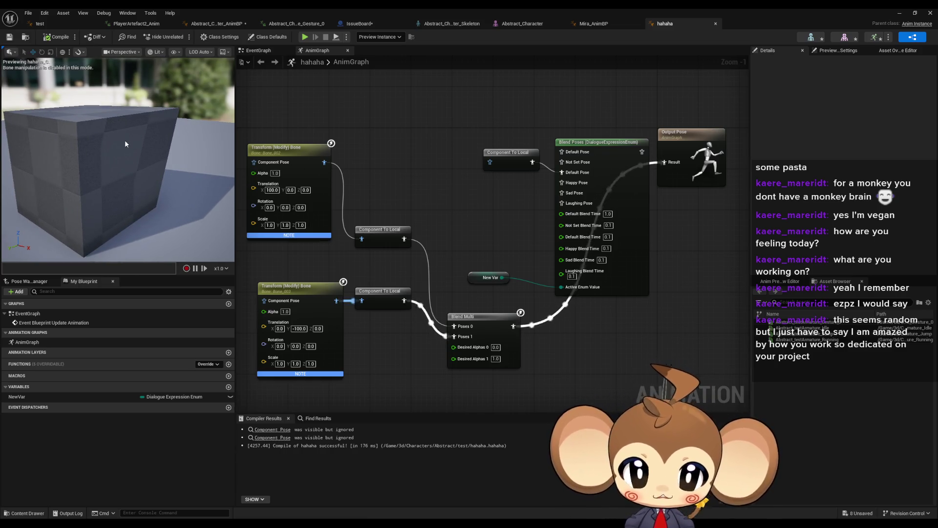
left_click_drag(404, 240, 470, 226)
type("add")
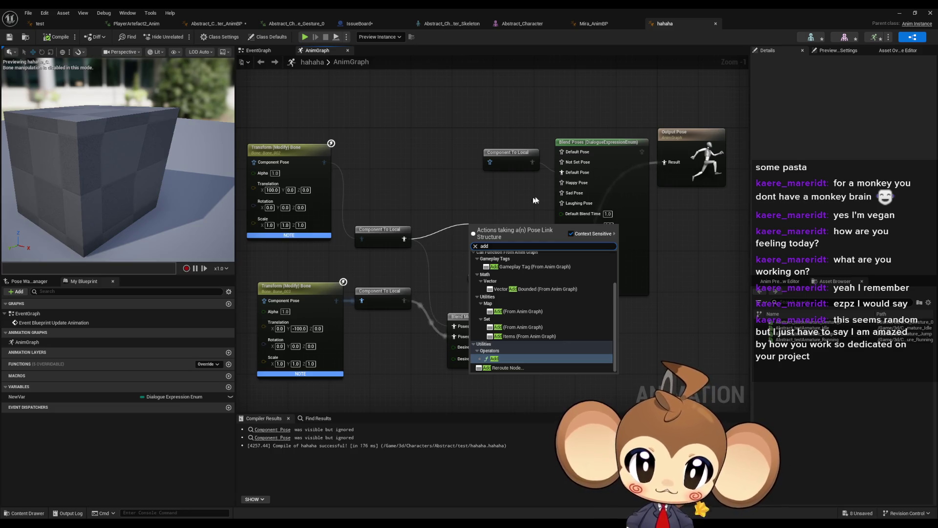
Add an Apply Additive node with the lower chain as Additive, feed it into Blend Poses Default Pose, and compile
scroll(578, 279, "up", 3)
left_click(517, 268)
mouse_move(404, 301)
left_mouse_down()
mouse_move(460, 274)
mouse_move(489, 288)
mouse_move(475, 250)
left_mouse_up()
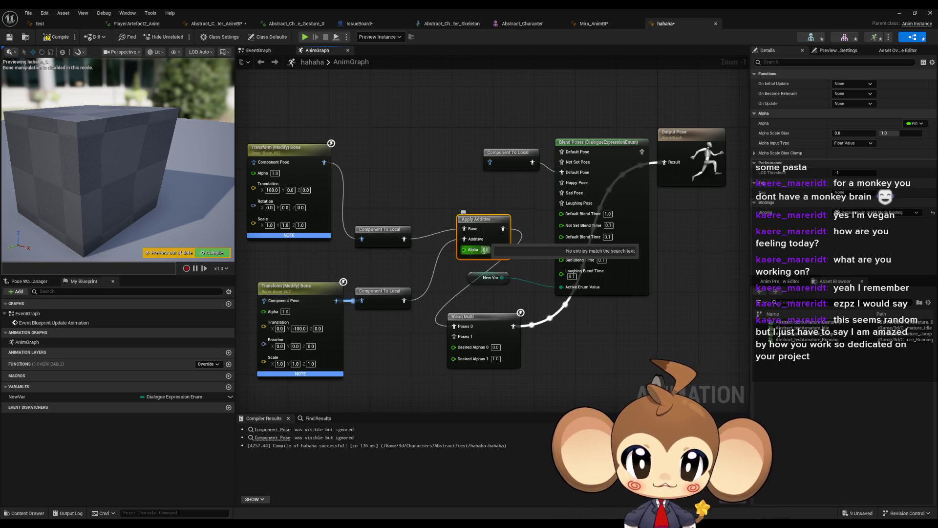
left_click(538, 245)
left_click_drag(503, 228, 611, 200)
left_click_drag(667, 163, 667, 163)
left_click(51, 36)
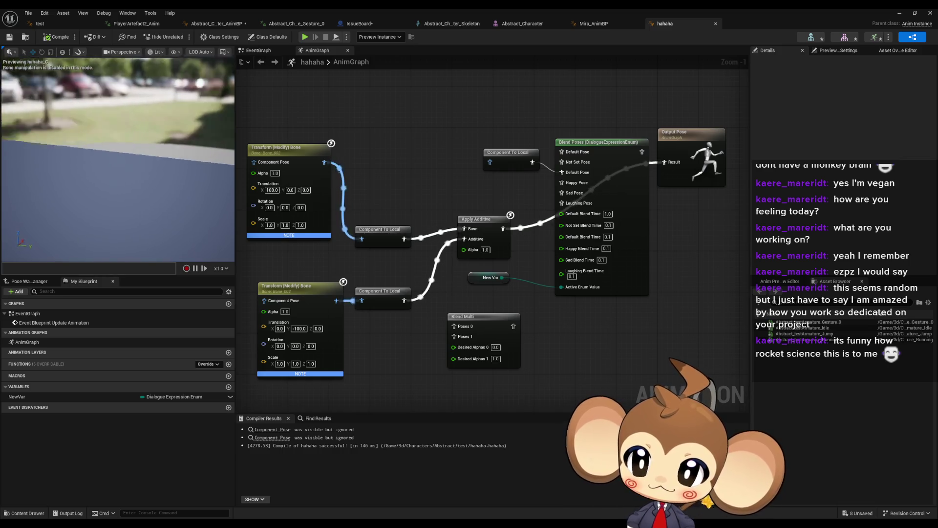
Try Apply Additive Alpha at 0.0 then 0.1, recompiling after each change
left_click_drag(492, 251, 487, 256)
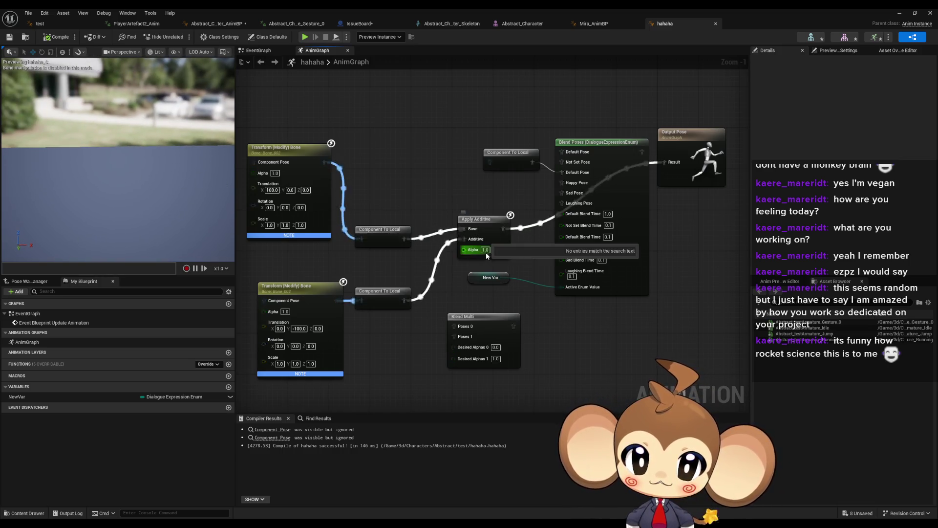
type("0")
key("Return")
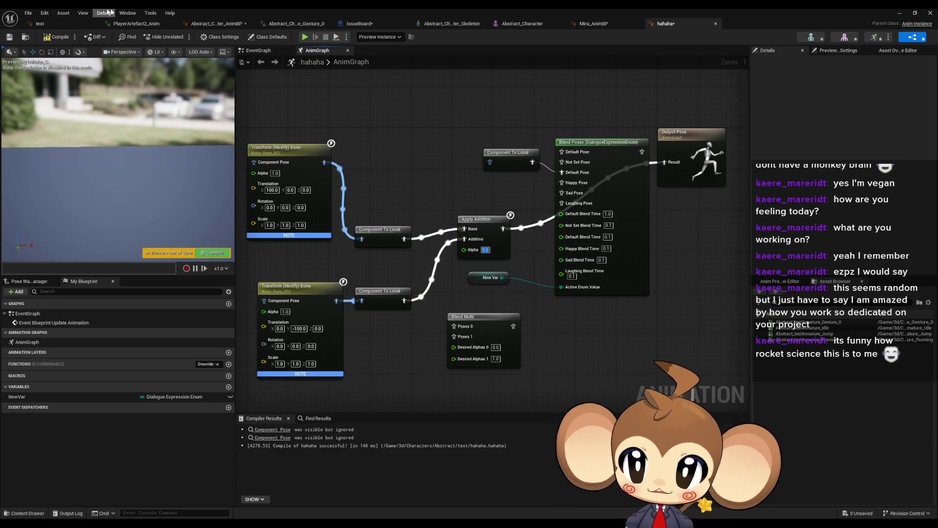
left_click(47, 38)
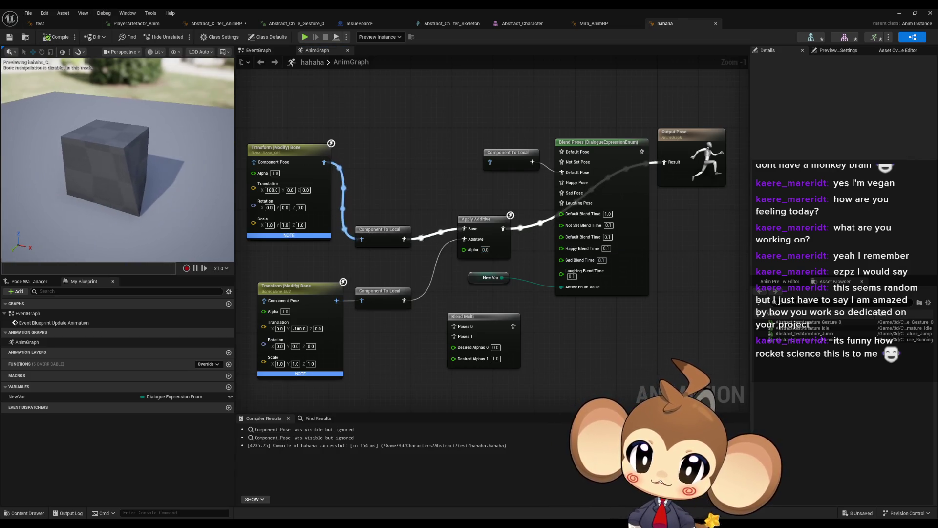
left_click_drag(486, 251, 503, 255)
type("0.1")
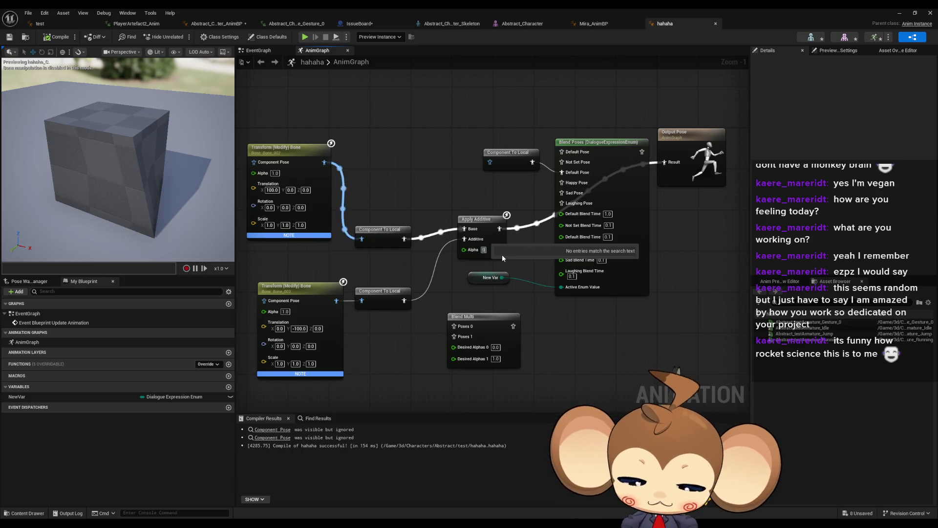
key("Return")
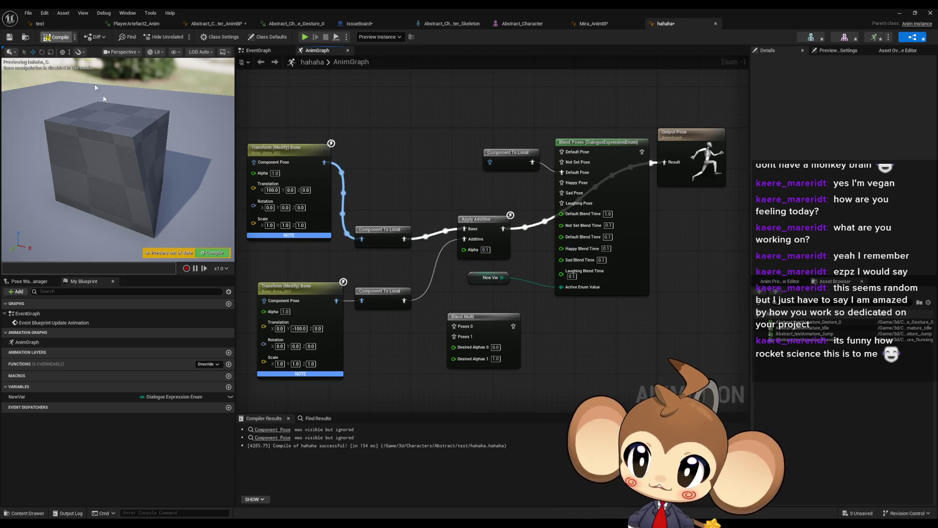
left_click(58, 36)
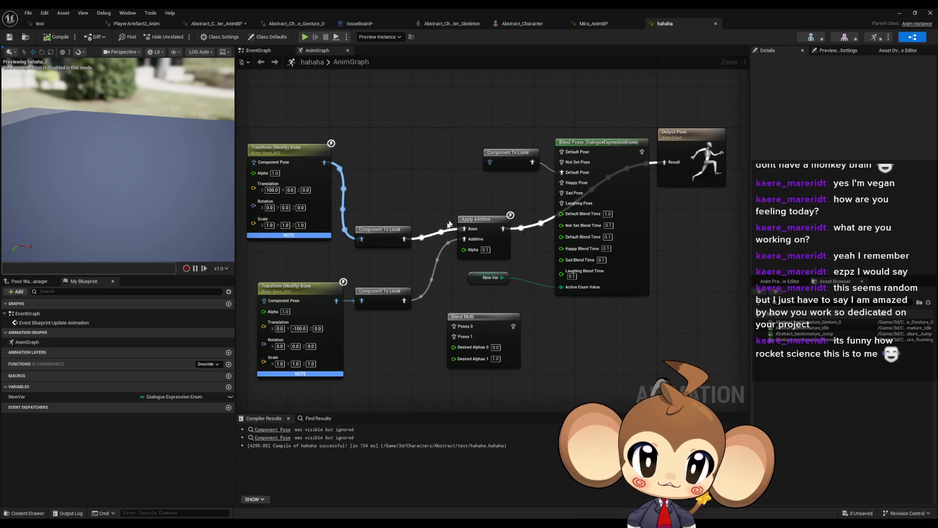
left_click_drag(406, 238, 429, 190)
Search 'blend' and place a Blend Bone By Channel node near the top of the graph
type("blend")
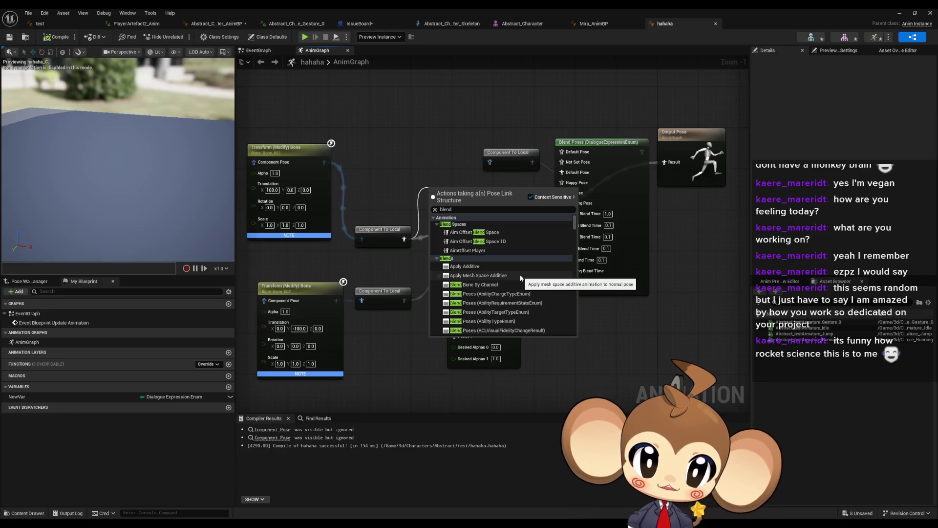
scroll(528, 270, "down", 5)
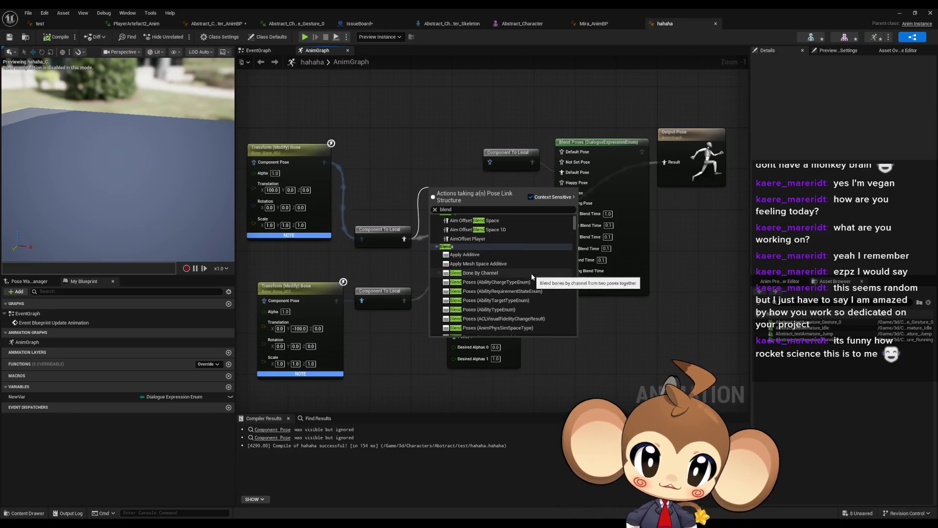
scroll(572, 254, "down", 10)
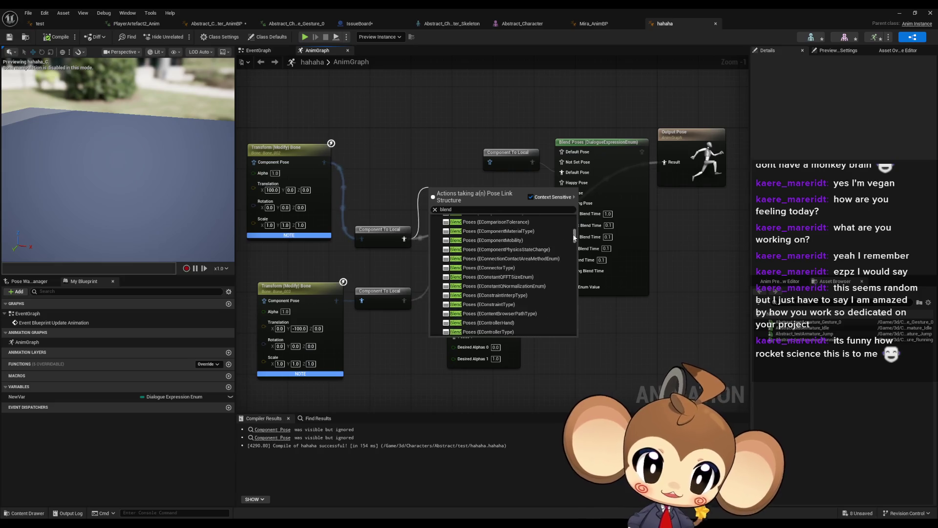
scroll(569, 251, "down", 15)
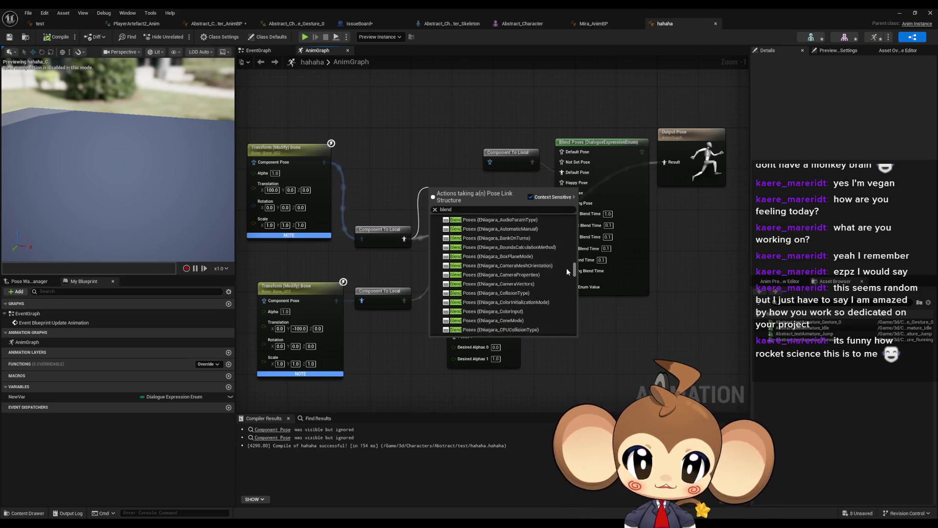
scroll(564, 283, "down", 15)
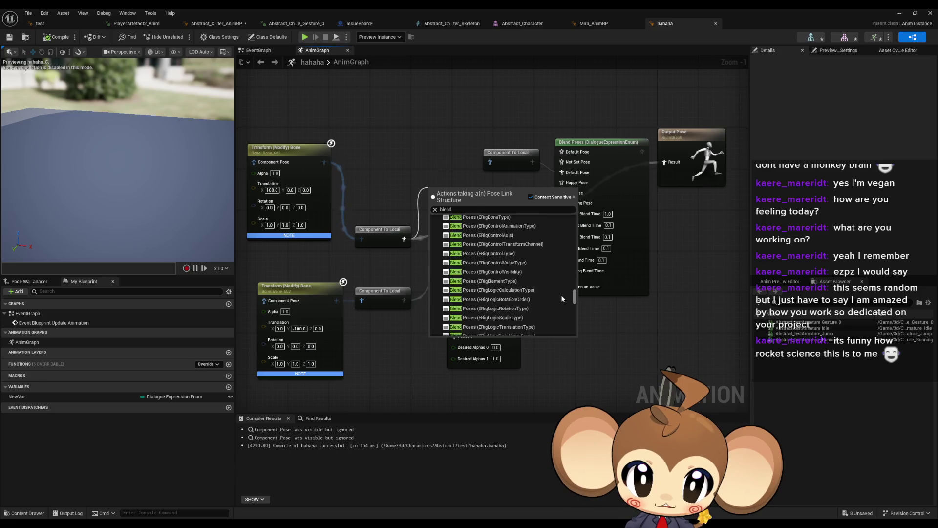
scroll(558, 308, "down", 15)
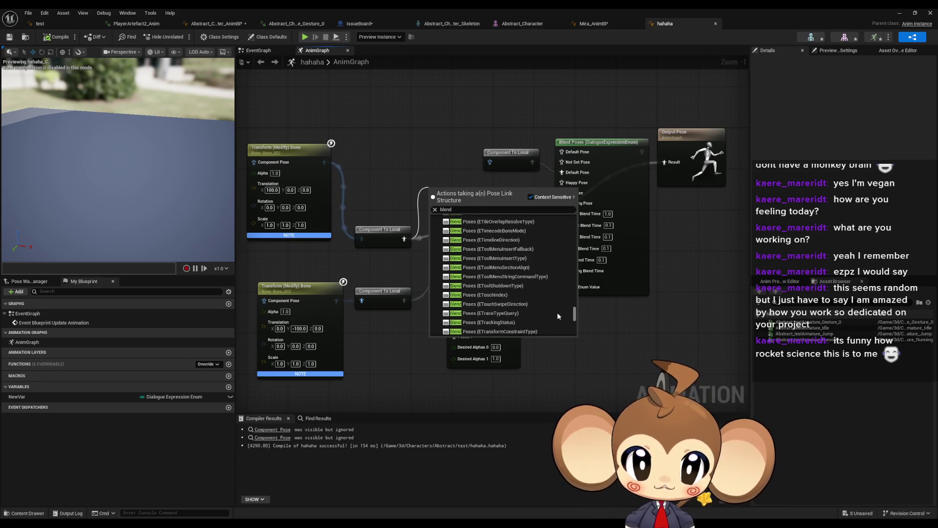
scroll(558, 322, "down", 10)
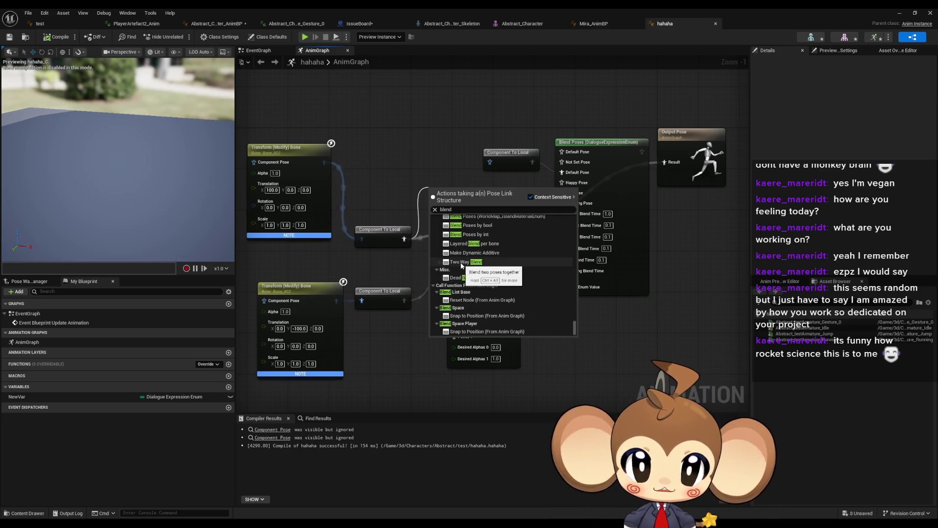
left_click_drag(573, 325, 581, 213)
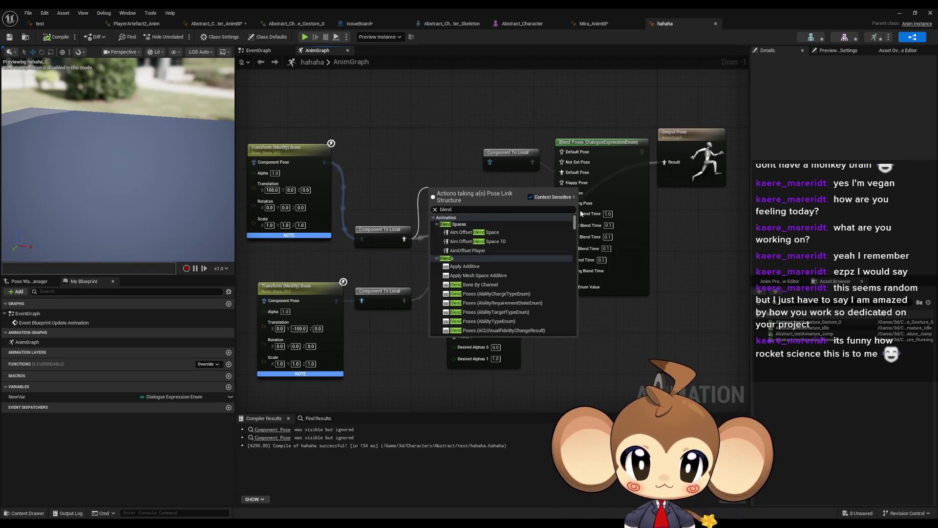
left_click(485, 288)
left_click_drag(457, 192, 436, 141)
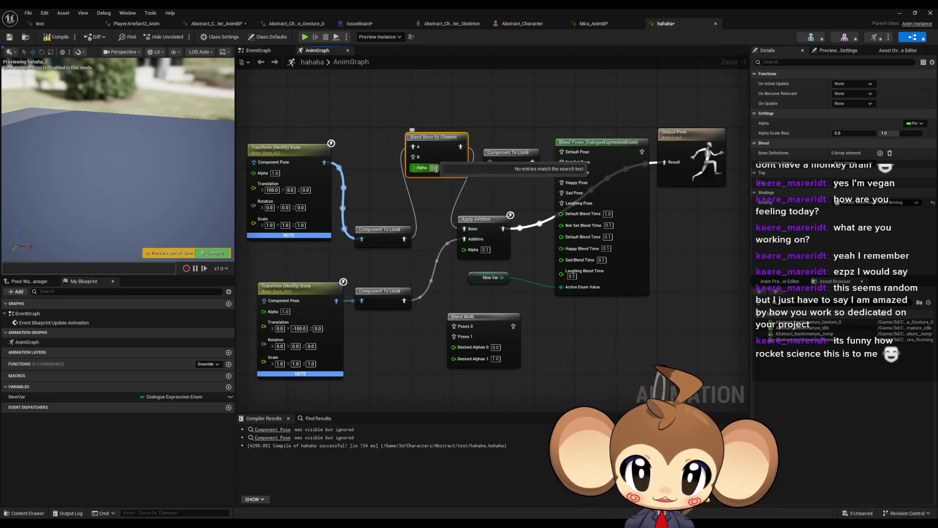
Wire the lower chain into input B, set the node's Alpha to 1.0 and compile
left_click_drag(413, 157, 404, 300)
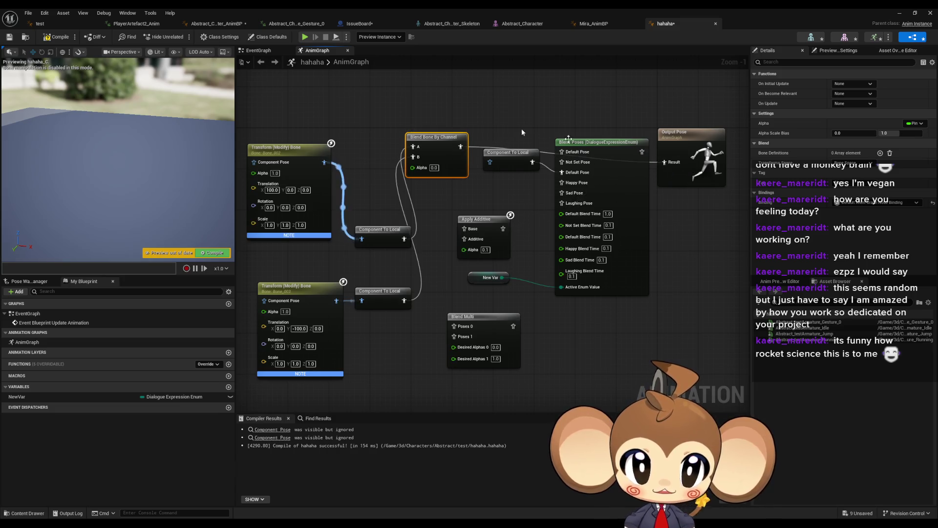
left_click(57, 36)
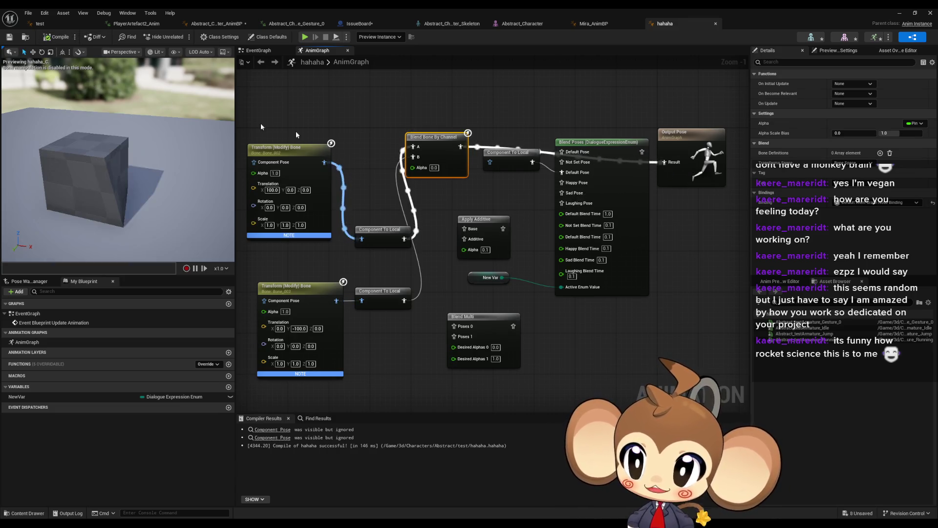
left_click(434, 168)
type("1")
key("Return")
left_click(56, 36)
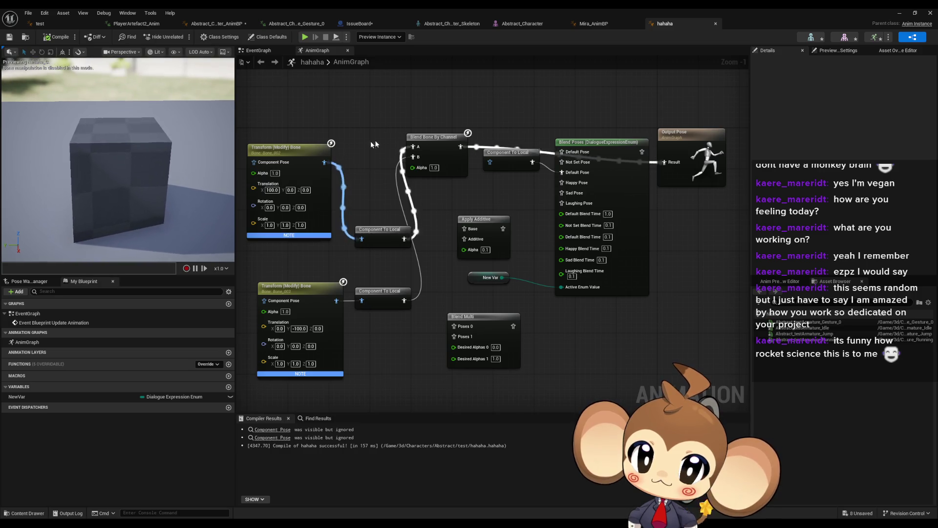
left_click(445, 147)
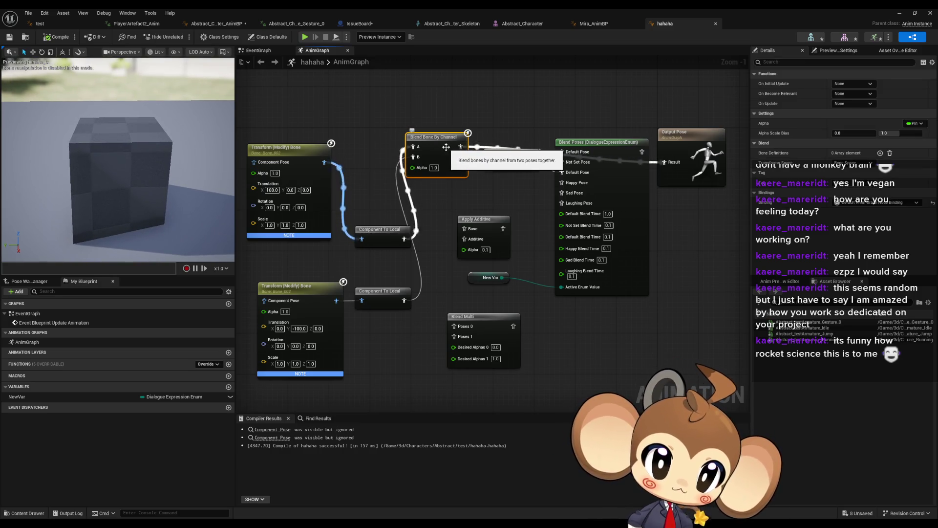
left_click_drag(447, 147, 465, 154)
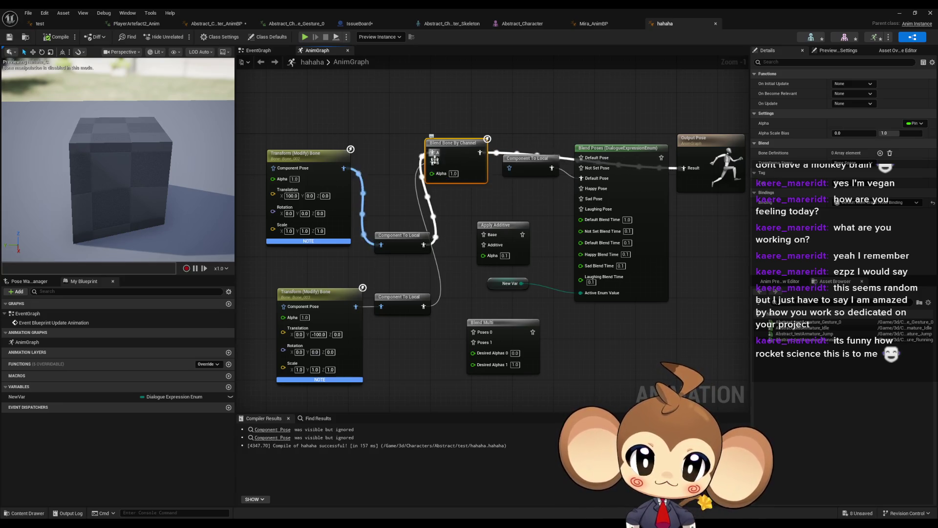
Move Blend Bone By Channel beside Blend Multi, set its Alpha to 0.0 and compile
left_click(420, 308)
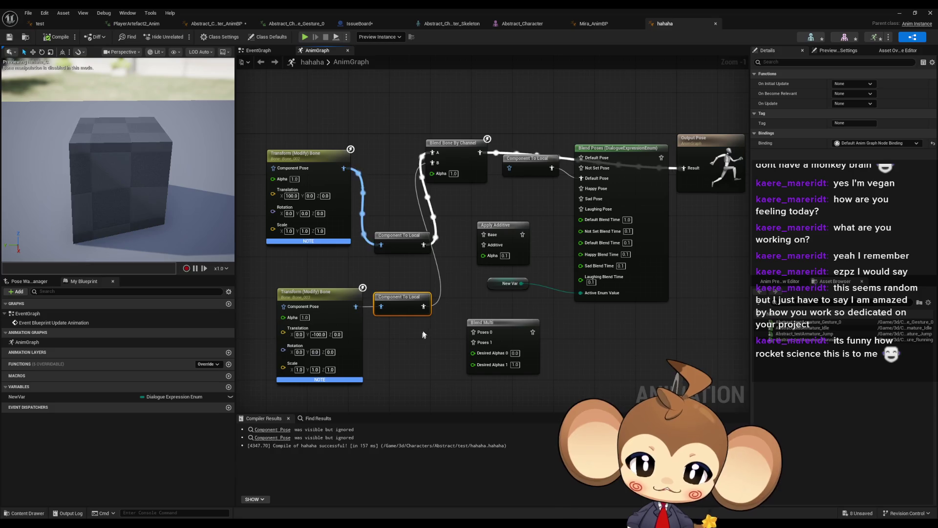
left_click_drag(459, 143, 474, 276)
left_click(469, 307)
type("0")
key("Return")
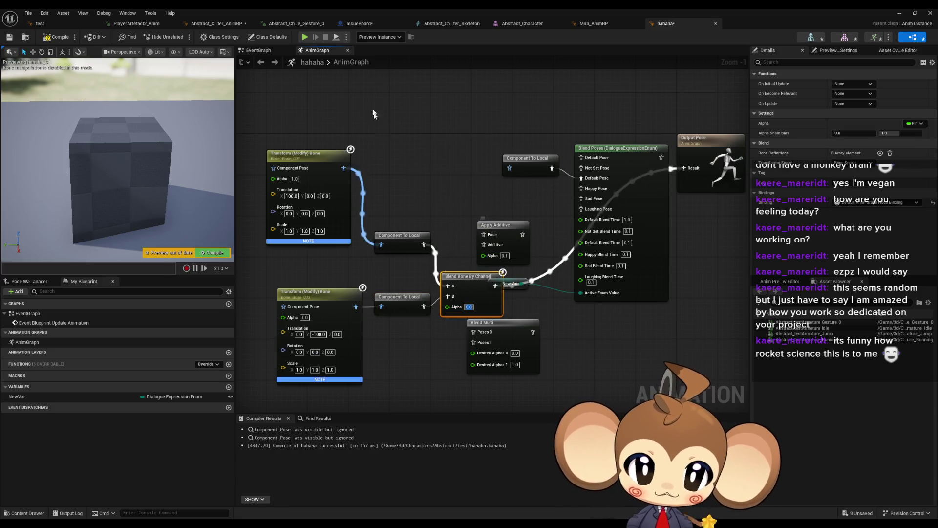
left_click(56, 37)
Change the Alpha to 2.0, recompile, and move the NewVar node off the blend node
type("2")
left_click(374, 160)
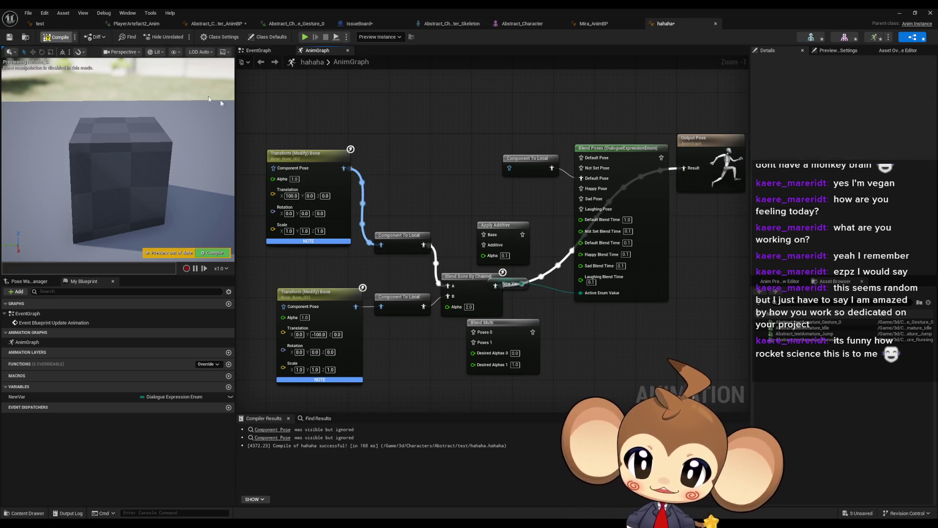
left_click(215, 253)
mouse_move(516, 288)
left_mouse_down()
mouse_move(556, 308)
mouse_move(580, 293)
left_mouse_up()
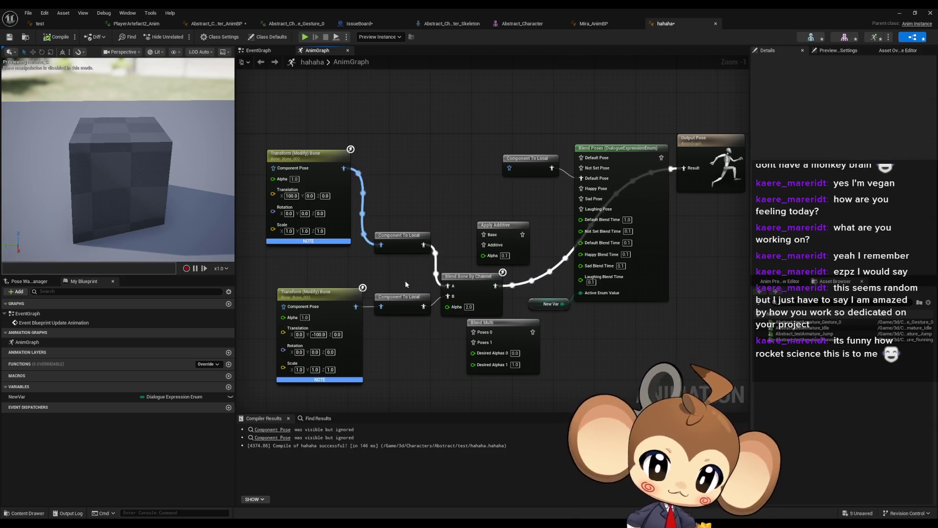
left_click(452, 278)
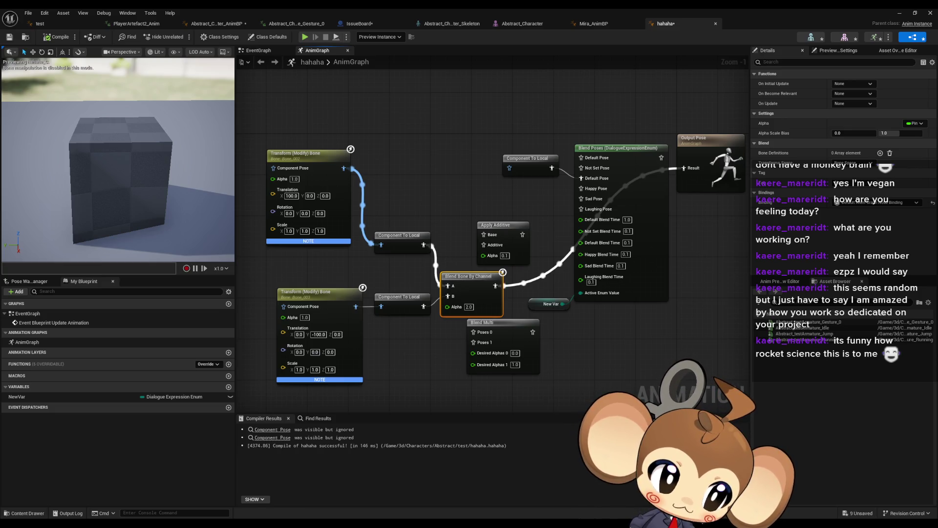
key("alt+Tab")
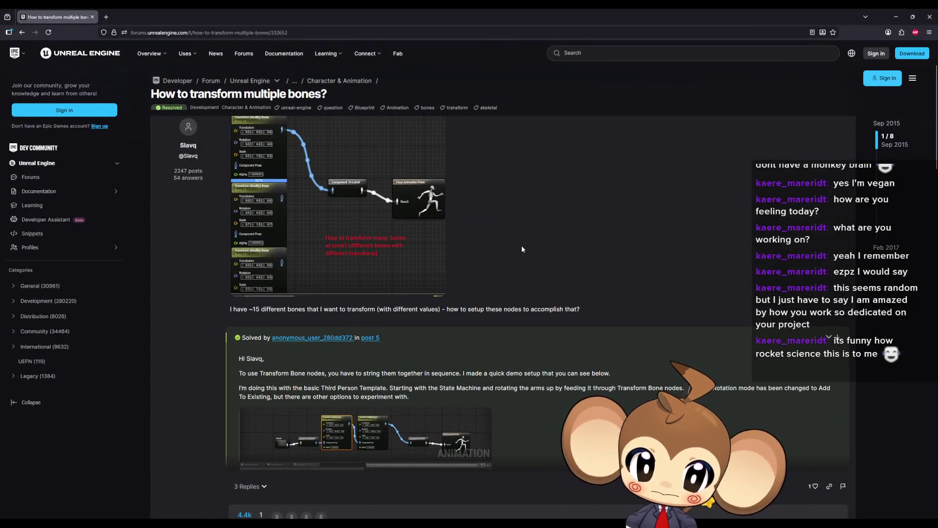
scroll(529, 234, "down", 3)
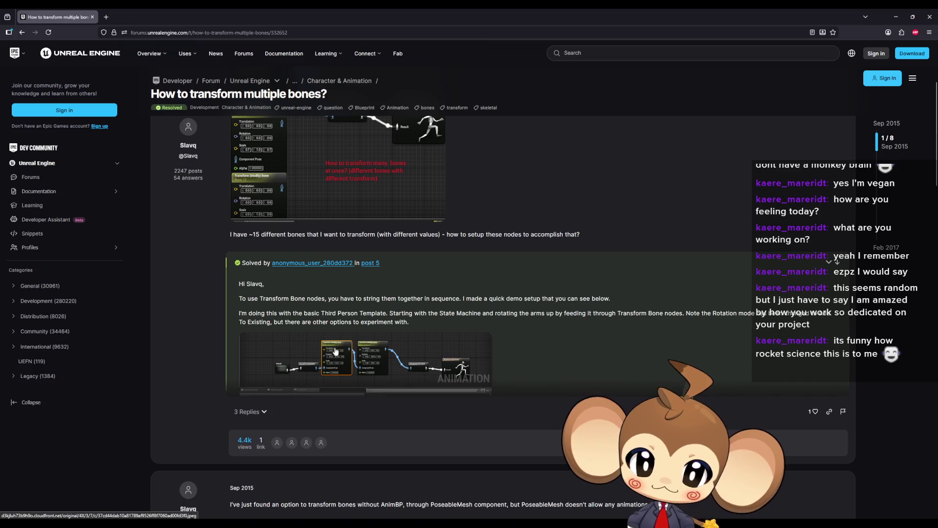
left_click(336, 347)
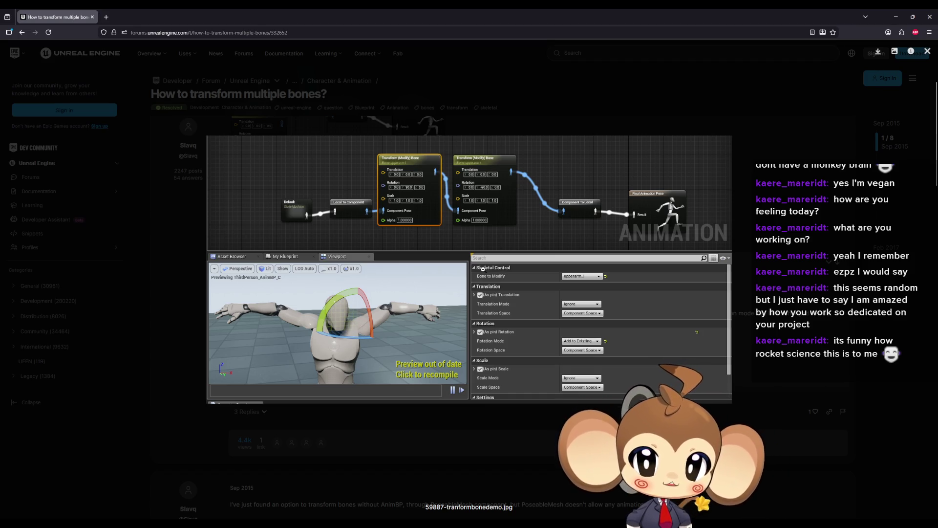
left_click(187, 187)
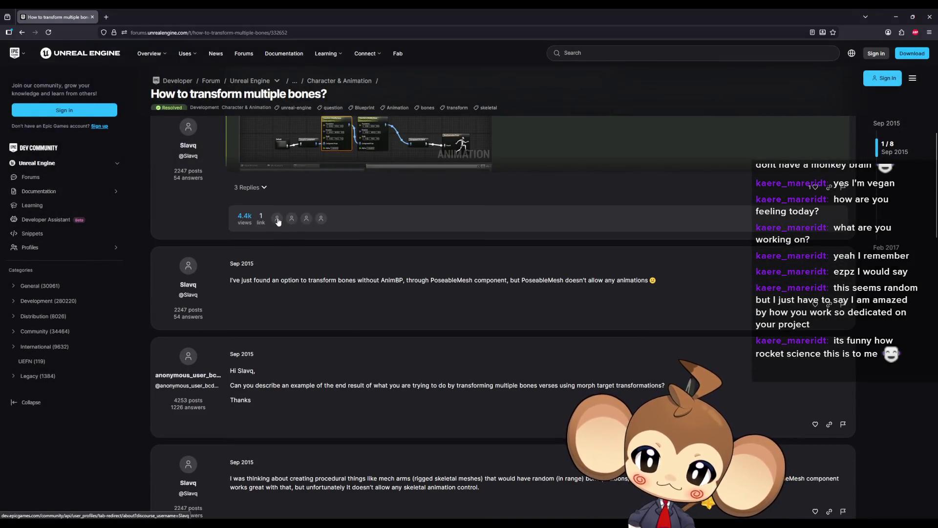
scroll(278, 221, "up", 6)
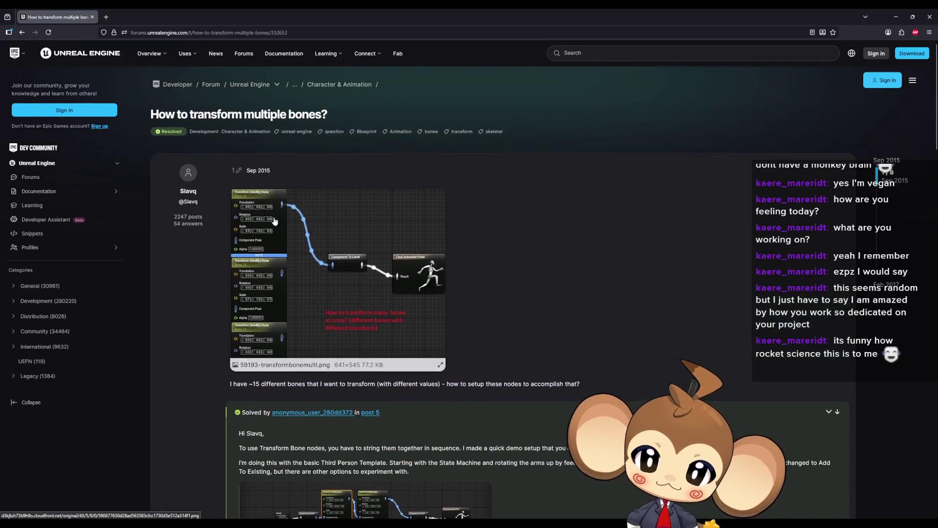
scroll(274, 222, "down", 2)
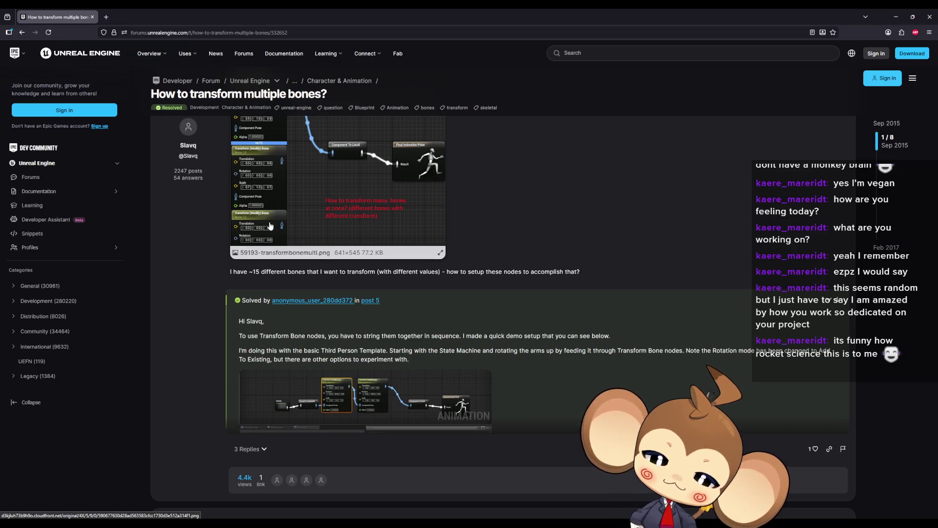
mouse_move(298, 16)
left_mouse_down()
mouse_move(362, 102)
mouse_move(655, 135)
left_mouse_up()
left_click_drag(725, 138, 937, 139)
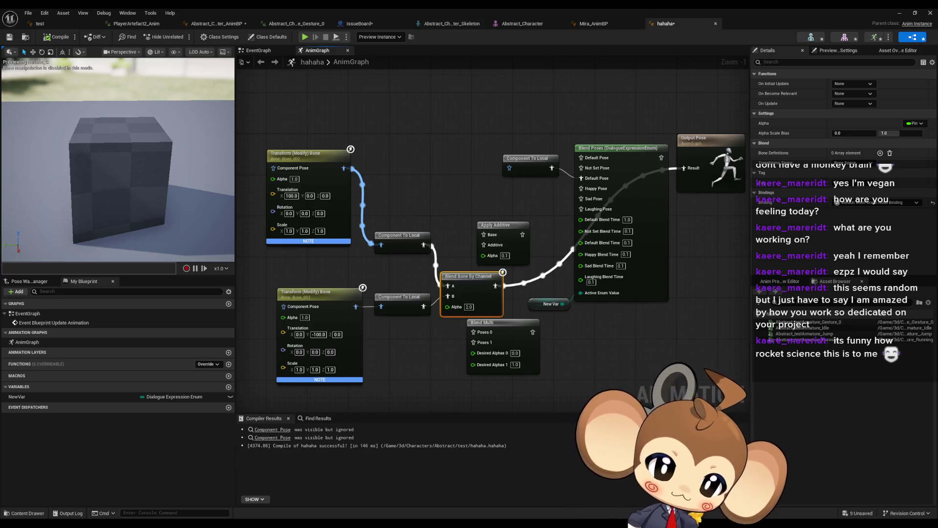
left_click_drag(937, 139, 609, 168)
double_click(609, 168)
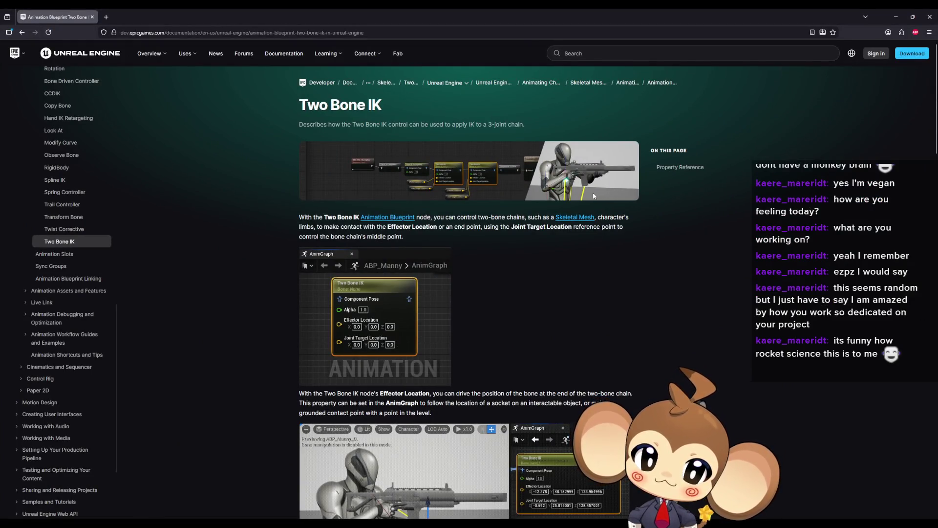
scroll(593, 195, "down", 2)
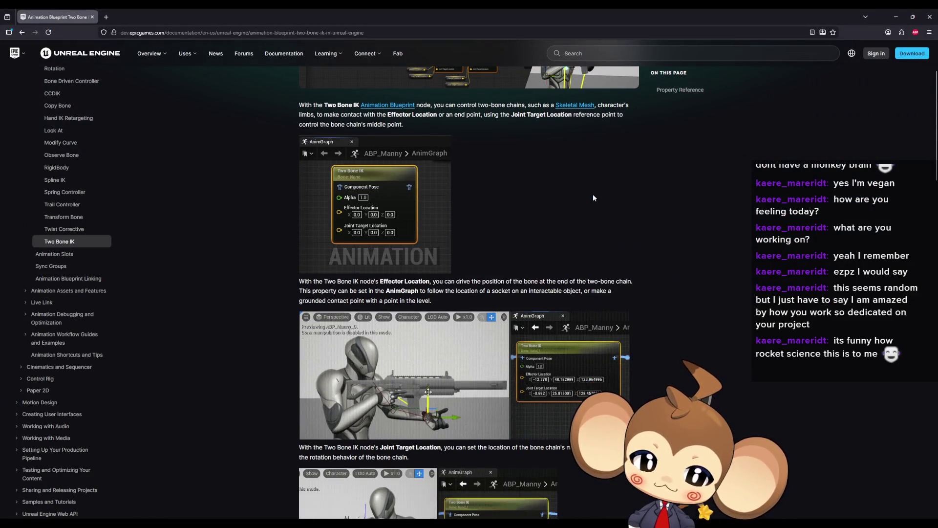
scroll(593, 197, "down", 3)
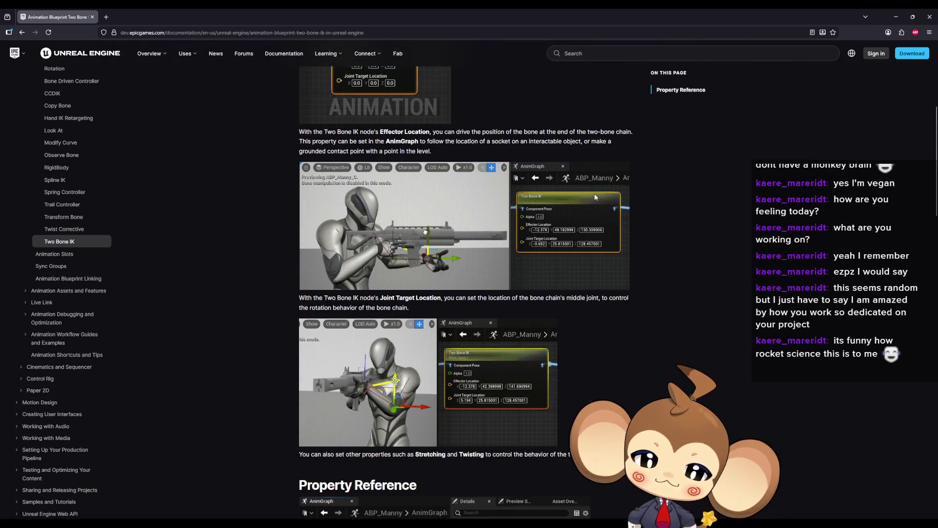
scroll(597, 198, "down", 3)
scroll(596, 196, "down", 7)
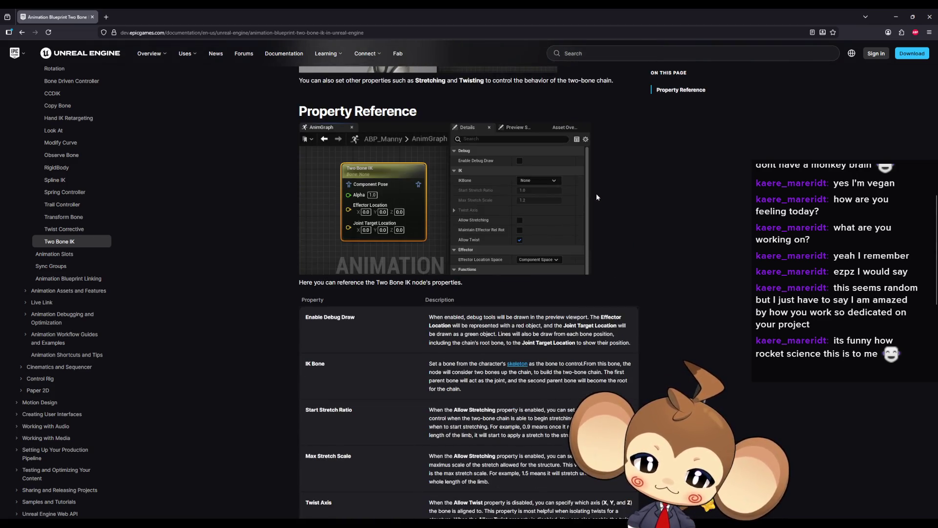
scroll(599, 193, "down", 10)
middle_click(671, 248)
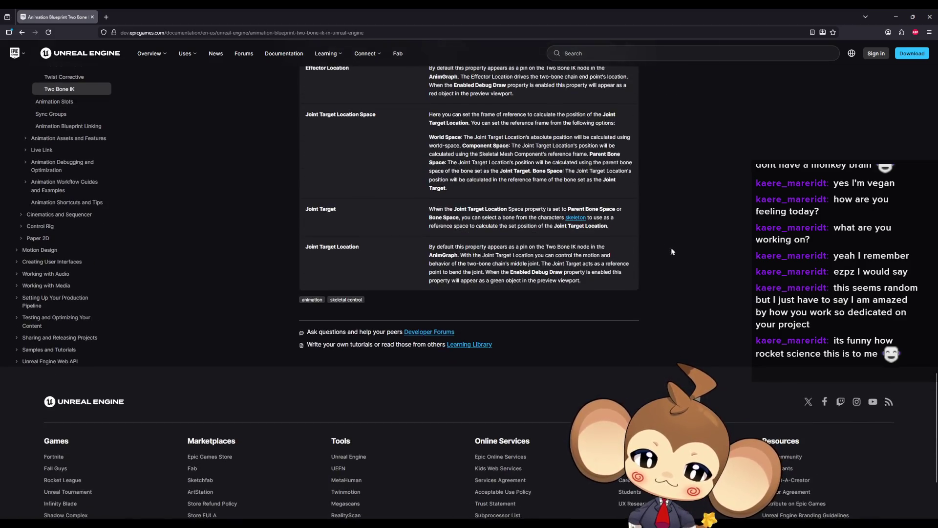
middle_click(640, 122)
scroll(621, 121, "down", 2)
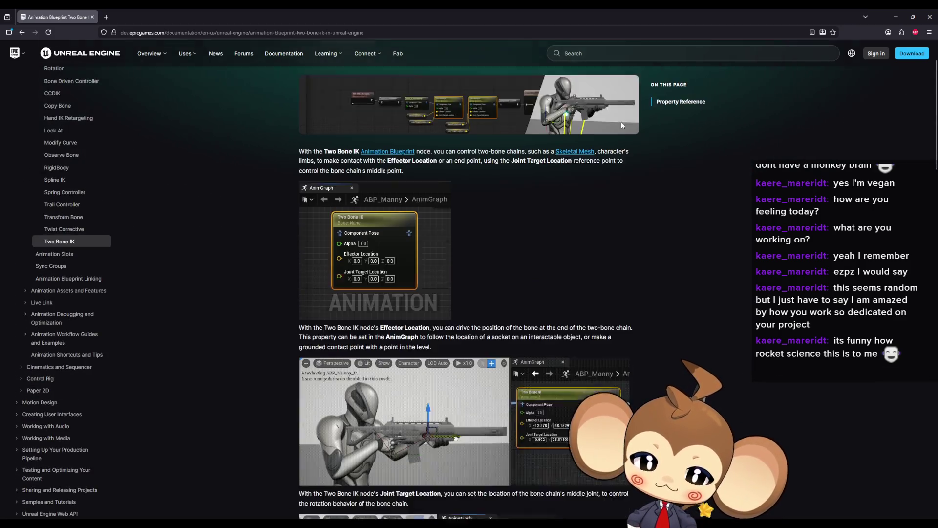
scroll(622, 126, "down", 3)
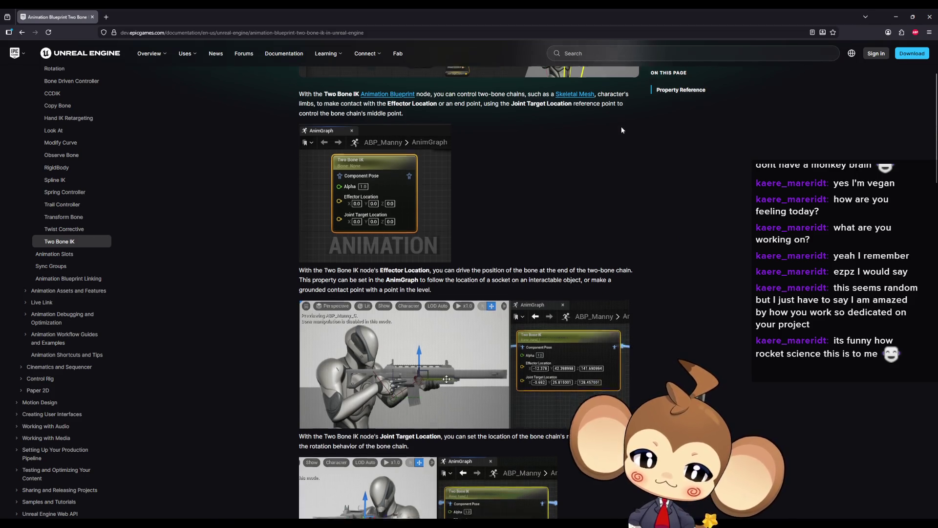
scroll(621, 126, "down", 4)
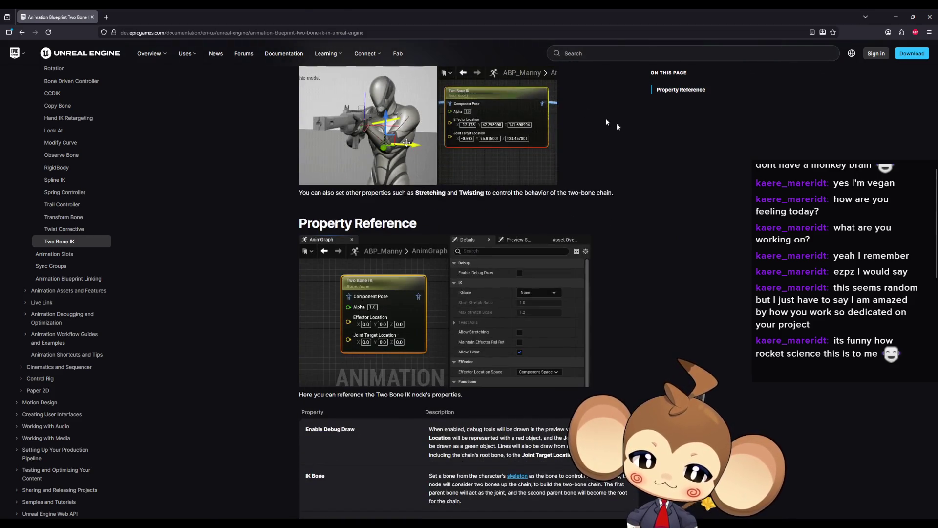
key("super+Down")
key("super+Down")
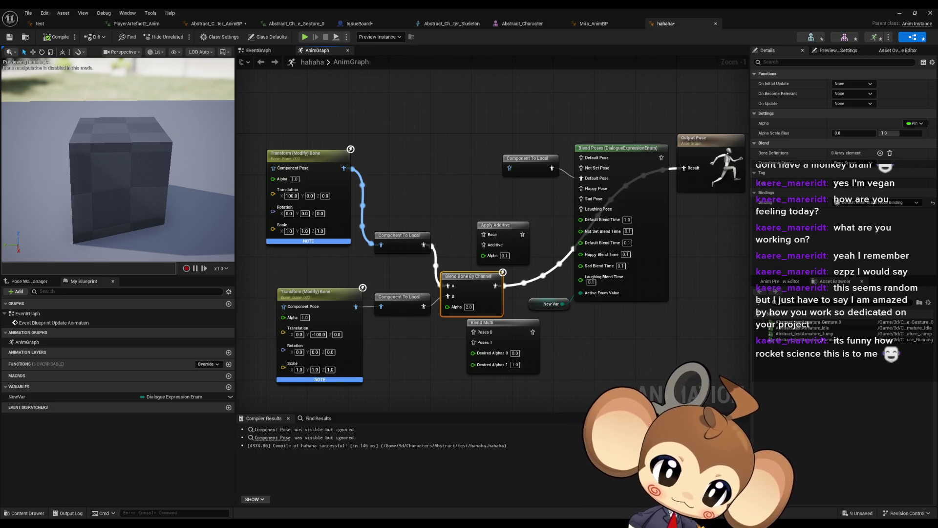
key("alt+Tab")
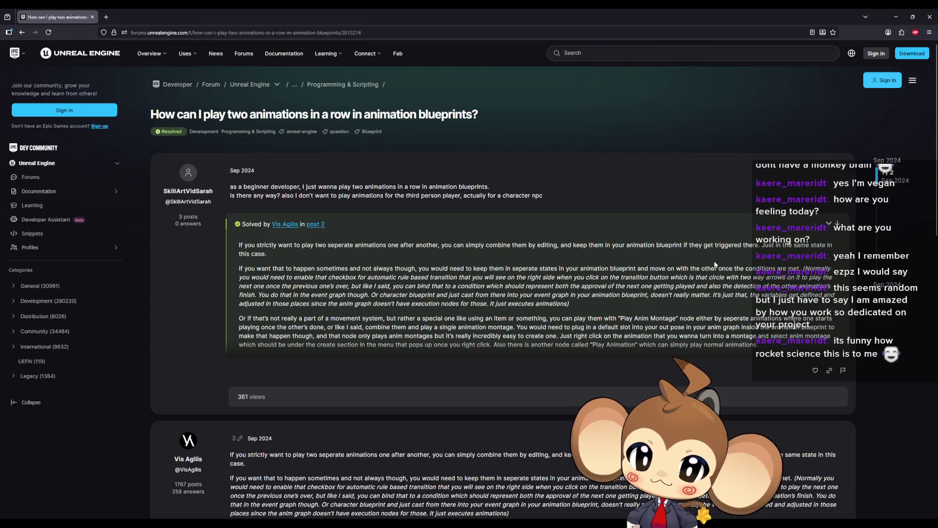
left_click_drag(369, 245, 407, 247)
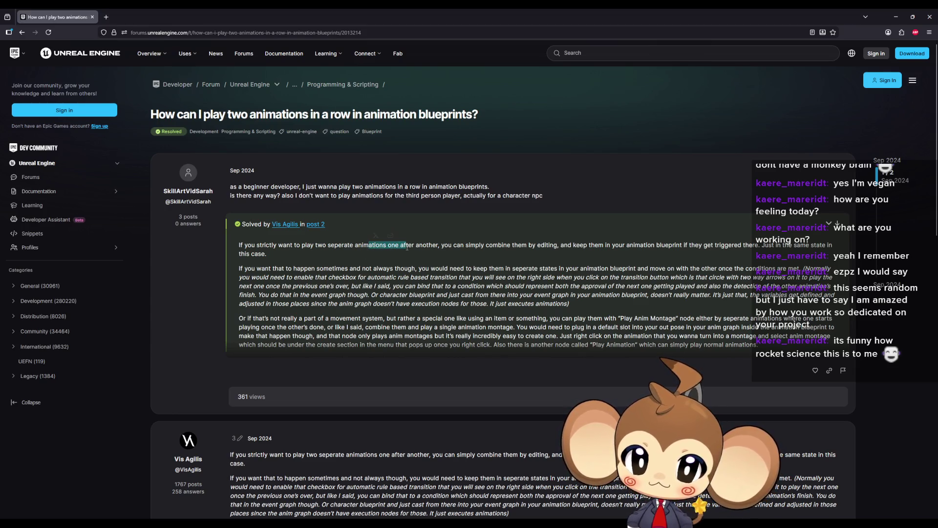
left_click_drag(257, 269, 404, 277)
left_click_drag(258, 319, 482, 318)
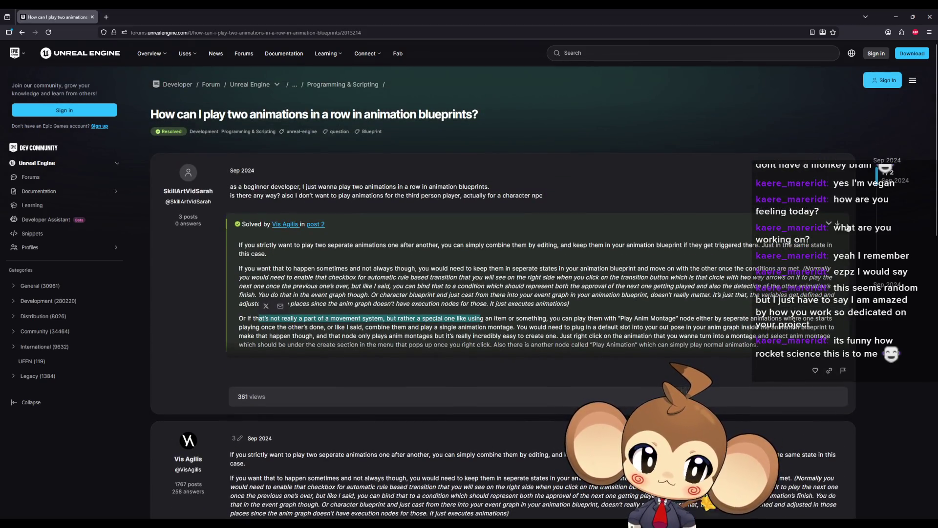
left_click(837, 224)
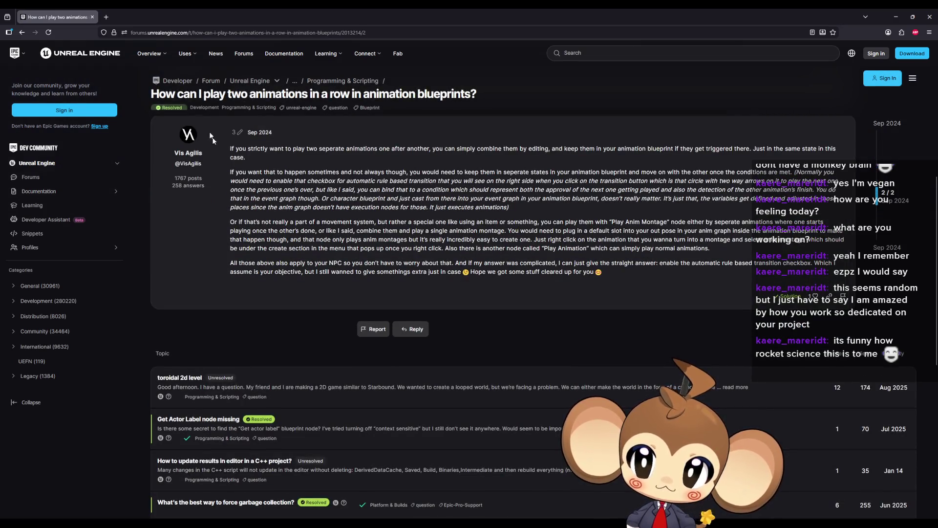
scroll(811, 286, "up", 5)
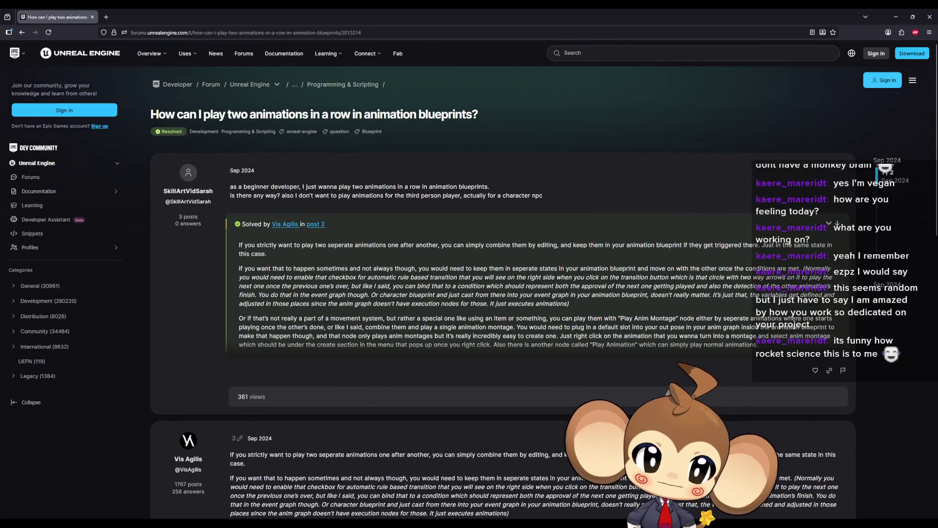
key("super+Down")
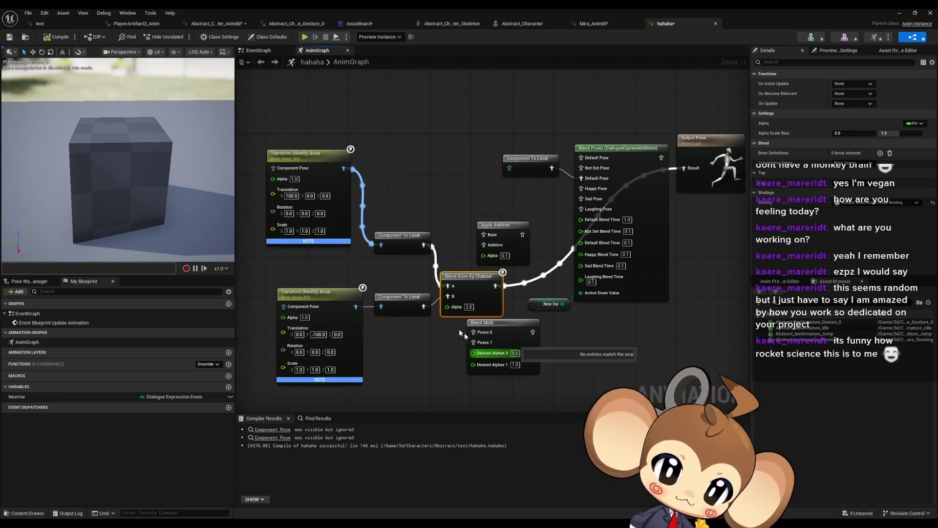
Replace the old additive and channel blend nodes with a wired Layered blend per bone node and compile
left_click_drag(448, 286, 439, 199)
type("layer")
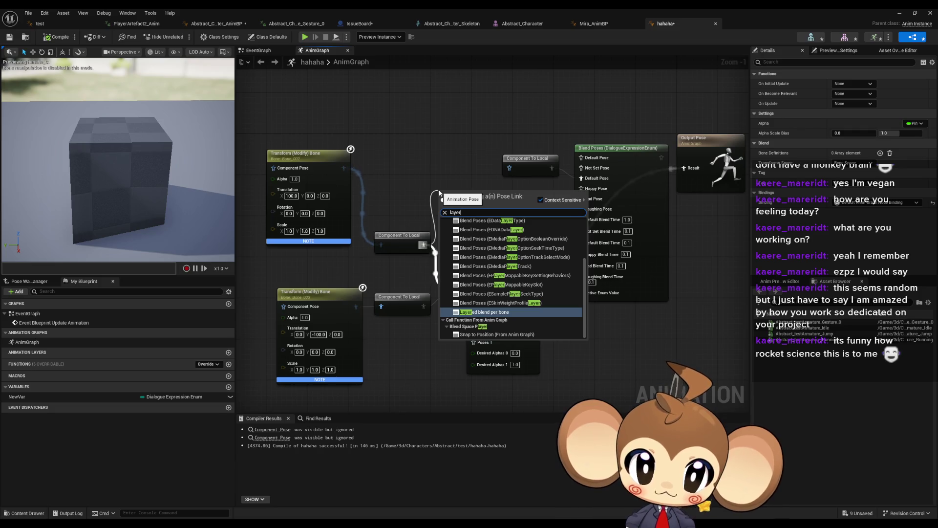
key("Return")
left_click_drag(423, 307, 423, 306)
left_click_drag(501, 203, 686, 170)
left_click_drag(464, 258, 499, 354)
key("Delete")
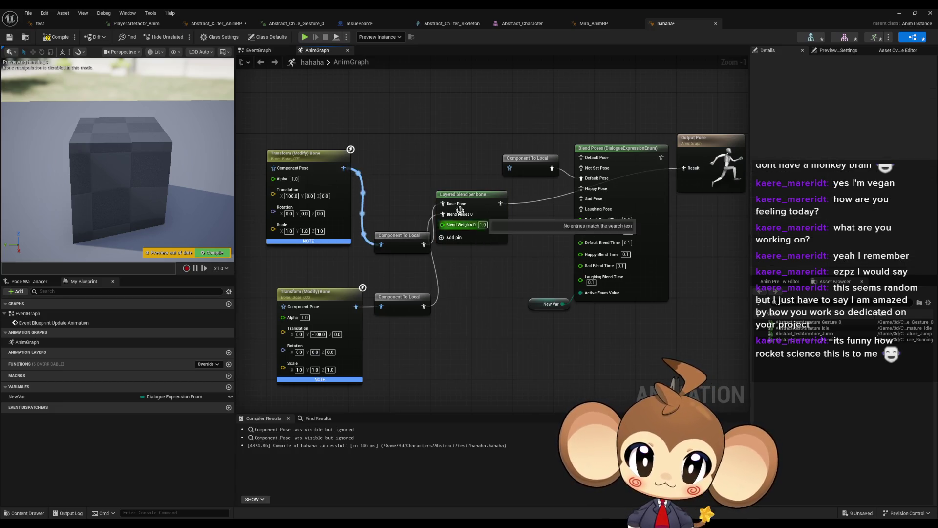
left_click_drag(469, 207, 479, 269)
left_click(403, 180)
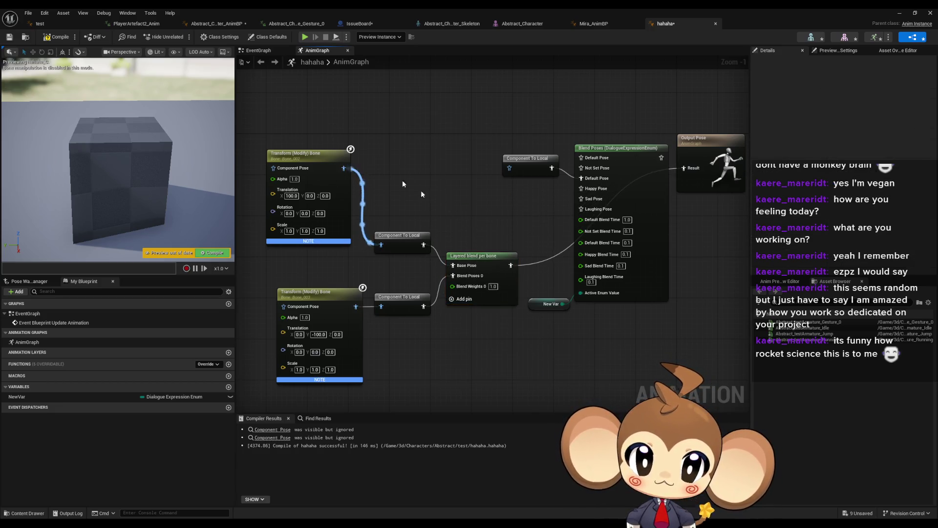
left_click(61, 36)
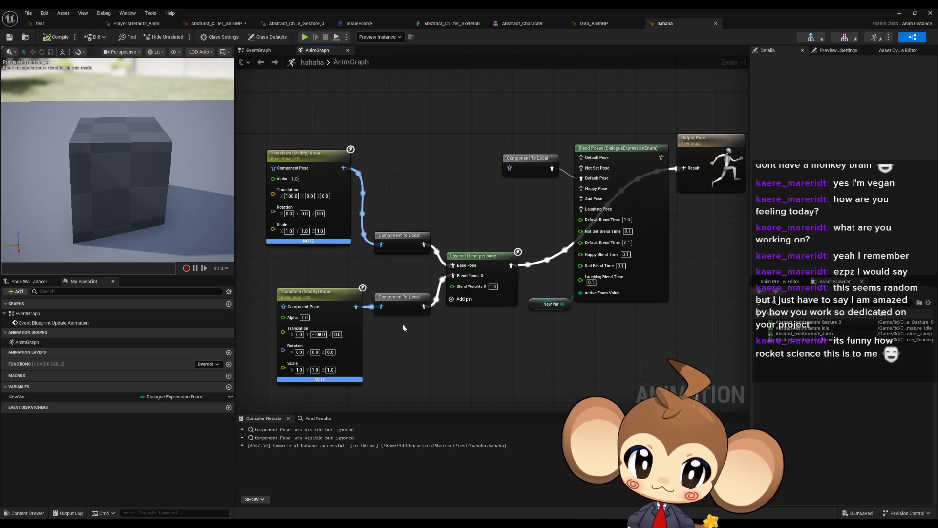
Add a second blend pose pin, wire the lower Component To Local into Blend Poses 1, recompile
left_click_drag(447, 356, 434, 357)
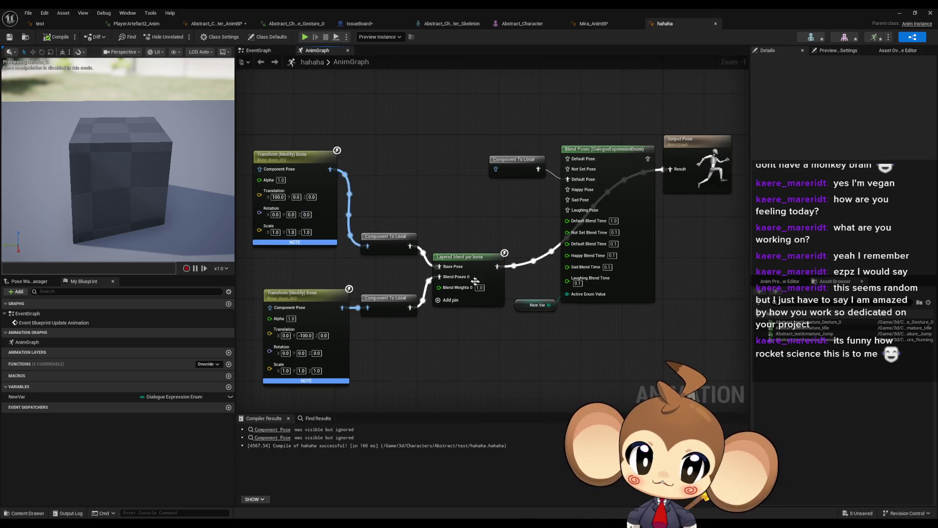
left_click(446, 300)
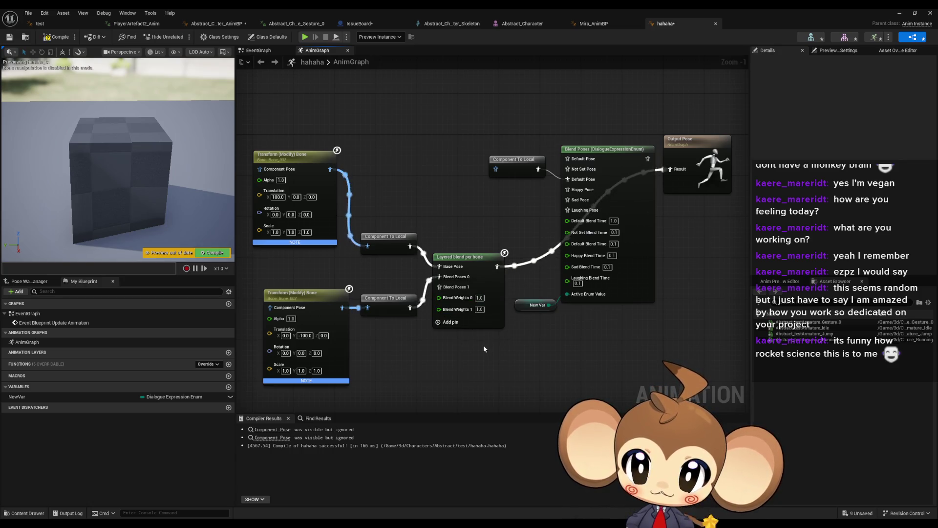
mouse_move(548, 306)
left_mouse_down()
mouse_move(442, 299)
mouse_move(483, 297)
left_mouse_up()
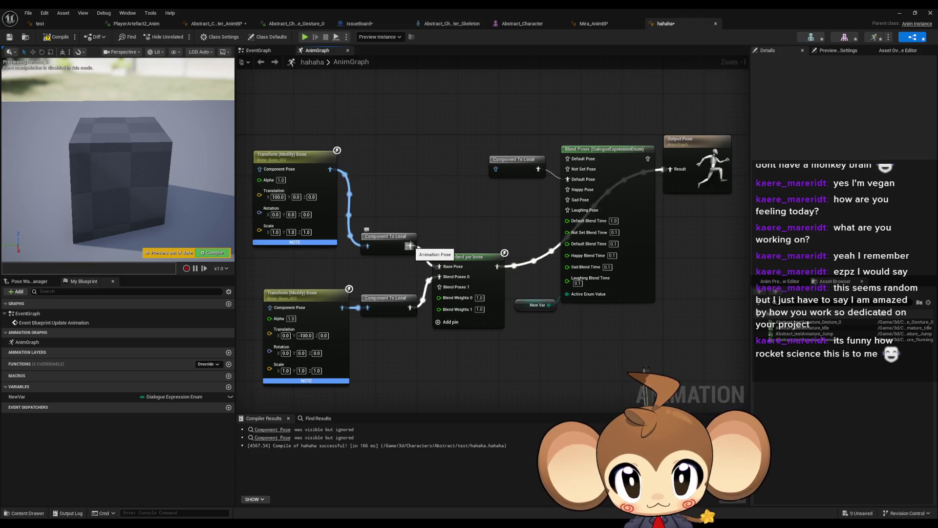
left_click_drag(410, 246, 440, 288)
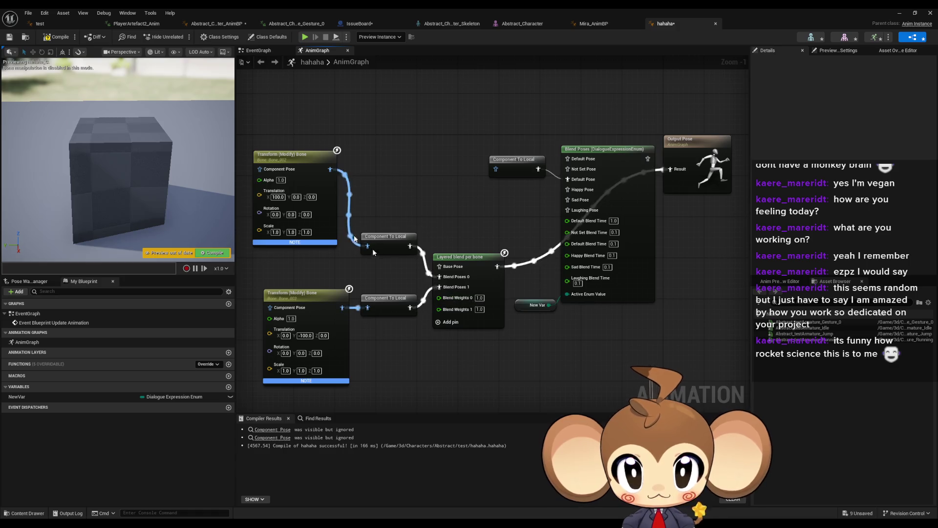
left_click(51, 37)
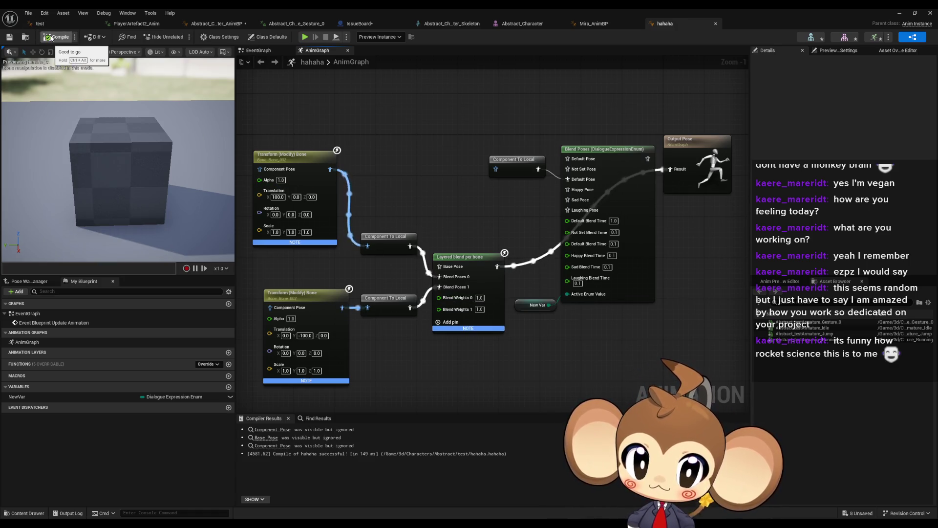
Set Blend Weights 0 to 0.0, recompile, and connect Blend Poses 0 to the lower Component To Local
left_click(479, 298)
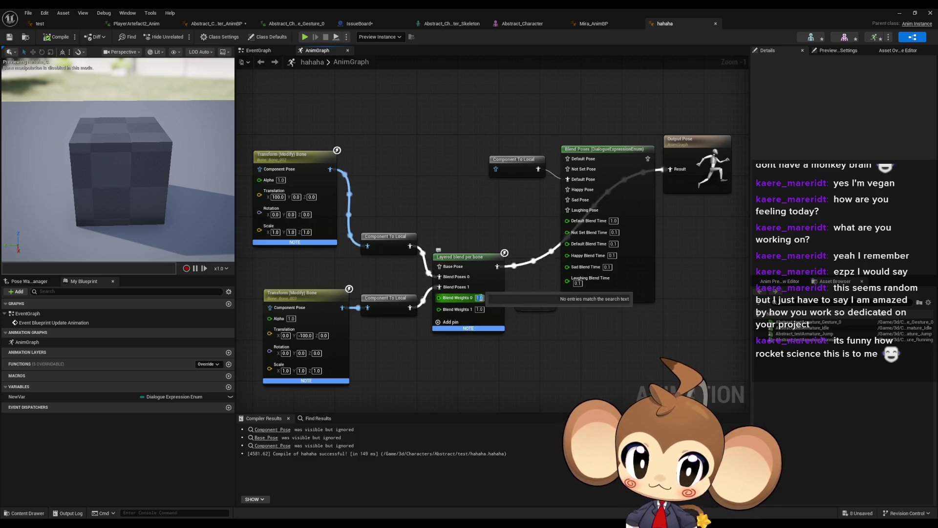
type("0")
key("Return")
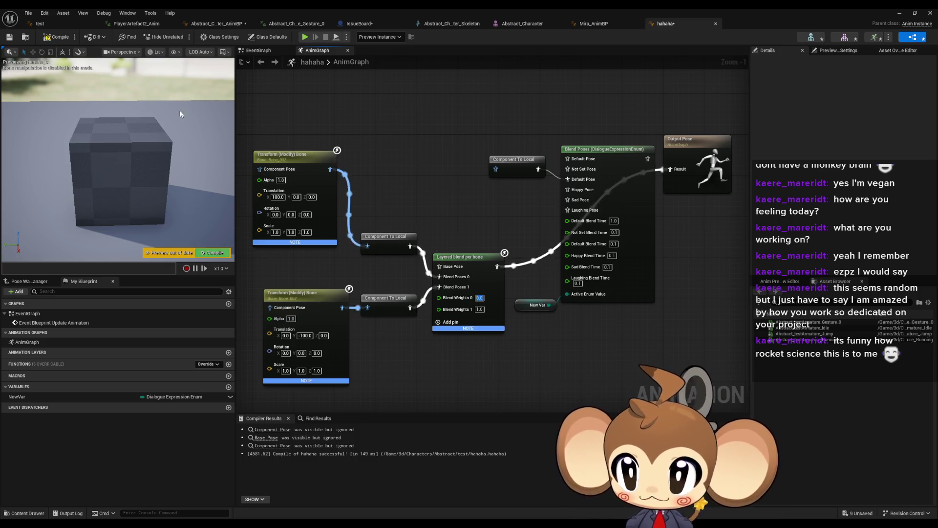
left_click(56, 37)
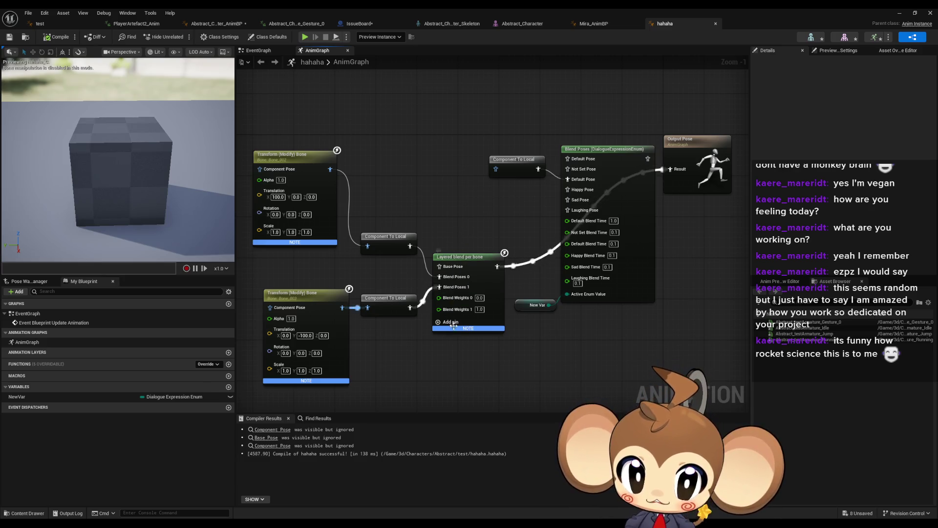
mouse_move(455, 330)
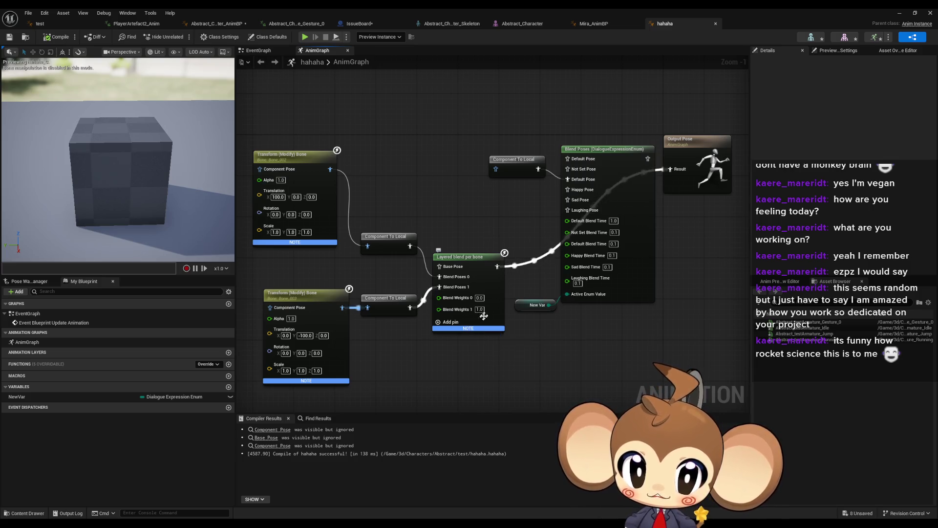
left_click_drag(409, 246, 410, 307, "ctrl")
Remove the extra blend pose pin and set Blend Weights 0 back to 1.0, saving after each change
right_click(440, 289)
right_click(440, 288)
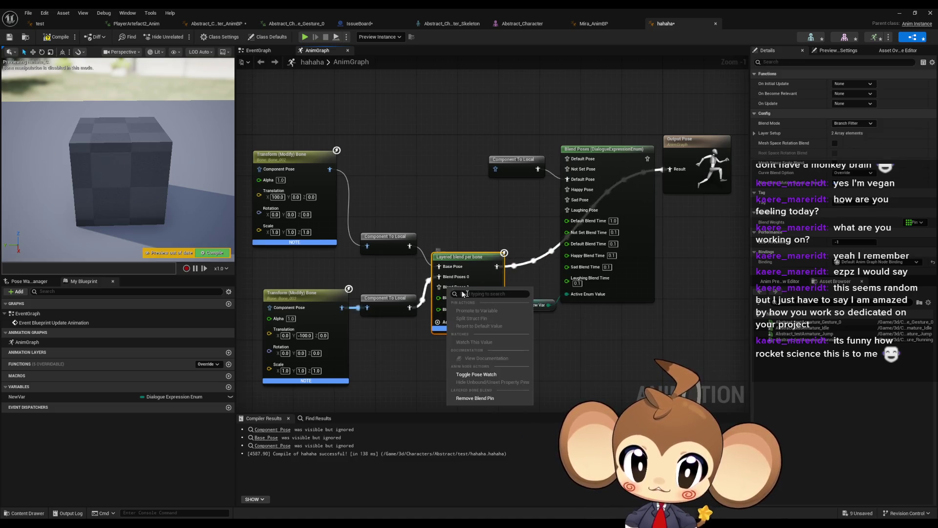
left_click(483, 399)
left_click(289, 125)
key("ctrl+s")
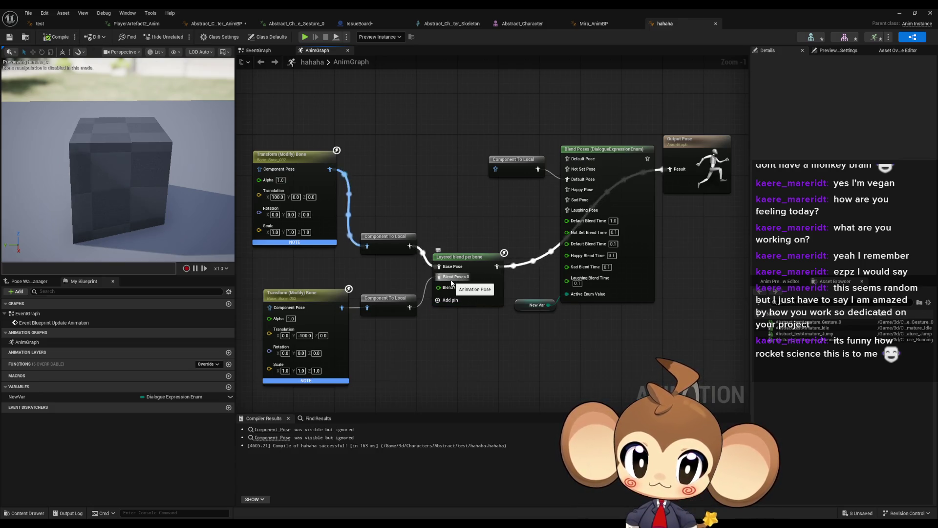
left_click(479, 288)
left_click(489, 312)
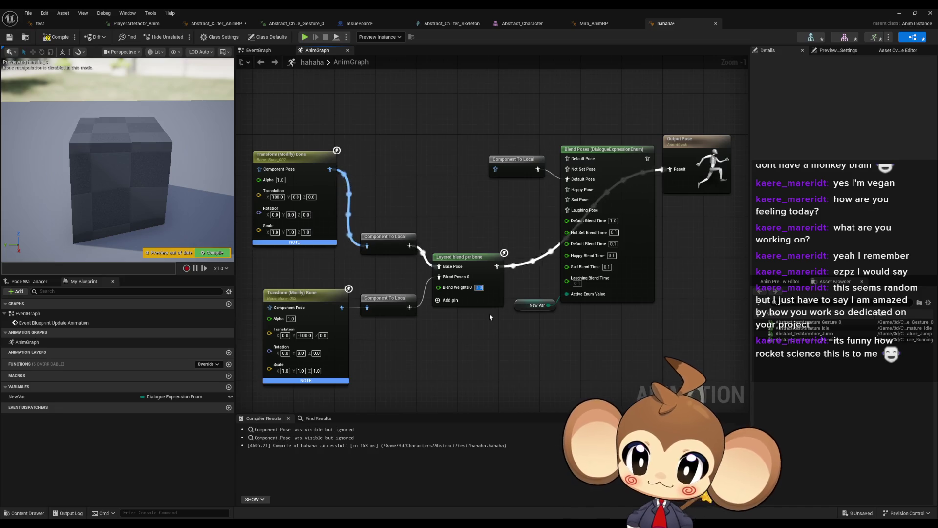
key("ctrl+s")
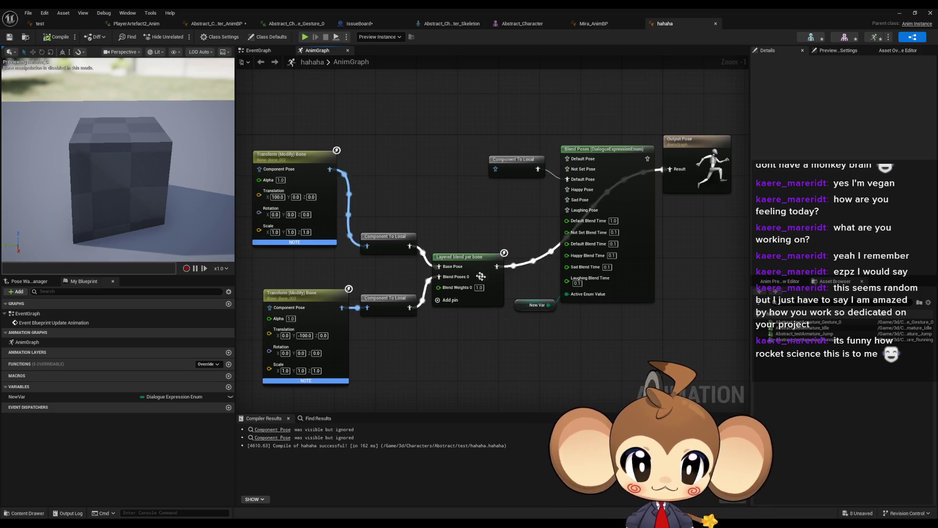
Inspect the Layered blend per bone layer setup branch filters, then minimize the editor
left_click(467, 258)
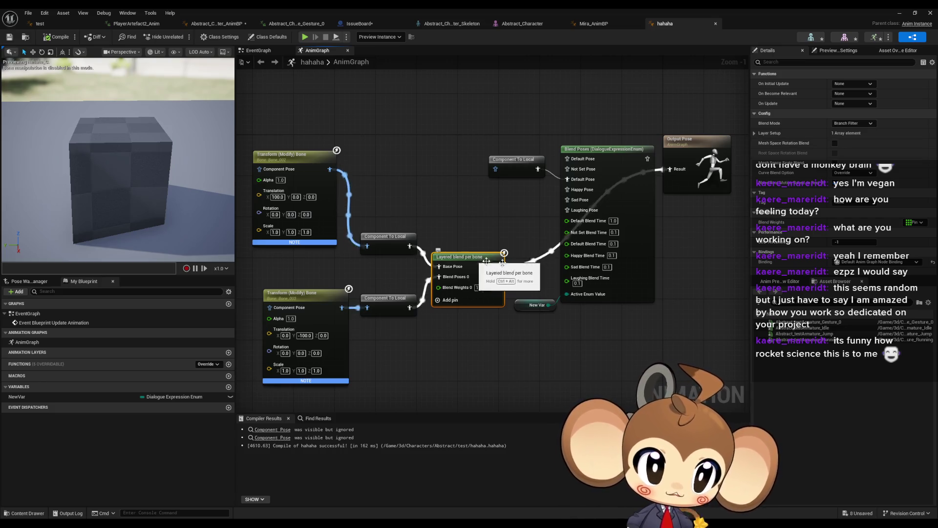
left_click(755, 133)
left_click(761, 143)
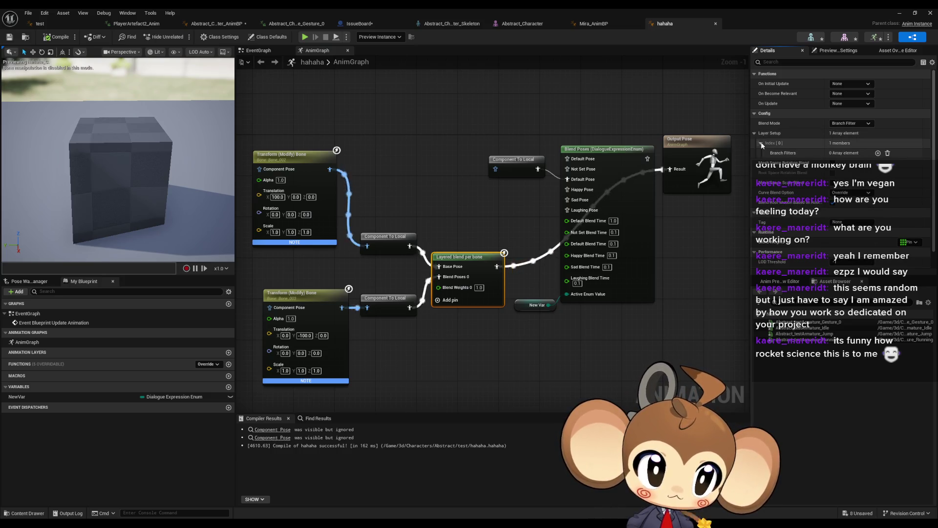
left_click(754, 133)
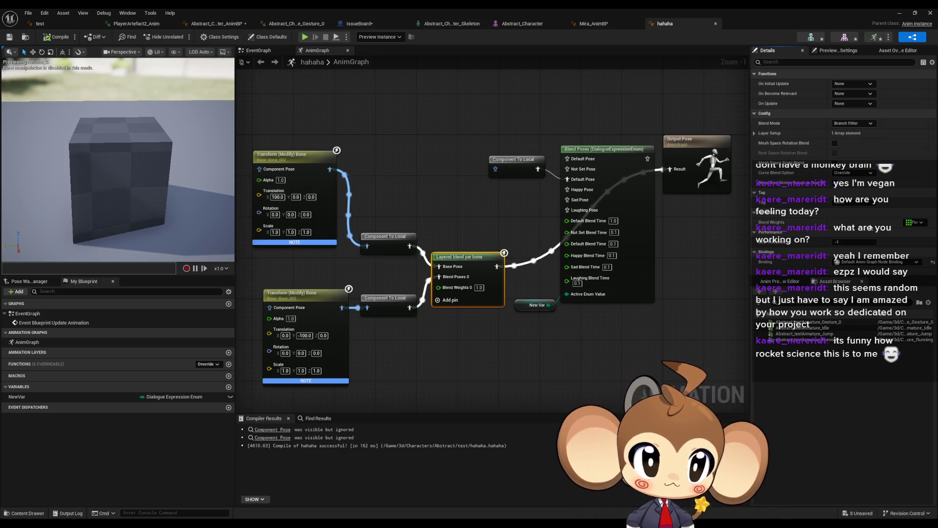
left_click(459, 202)
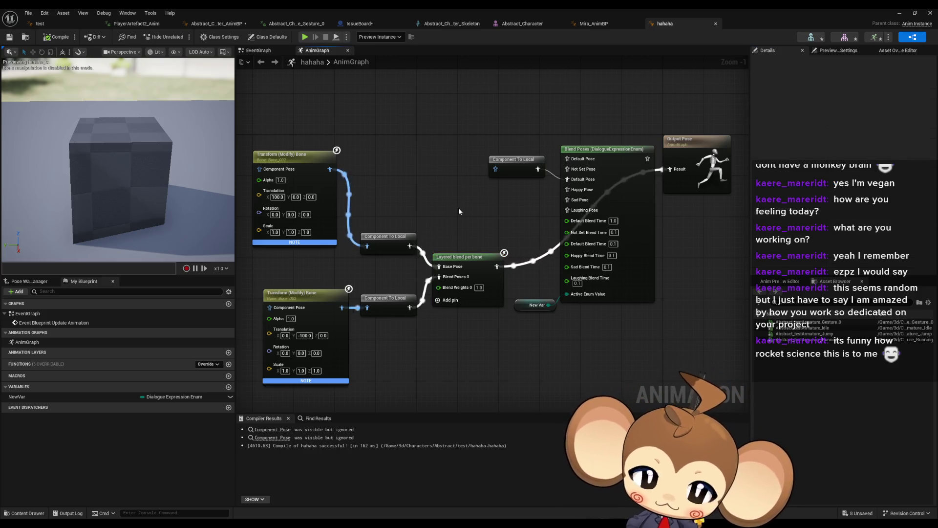
left_click(515, 166)
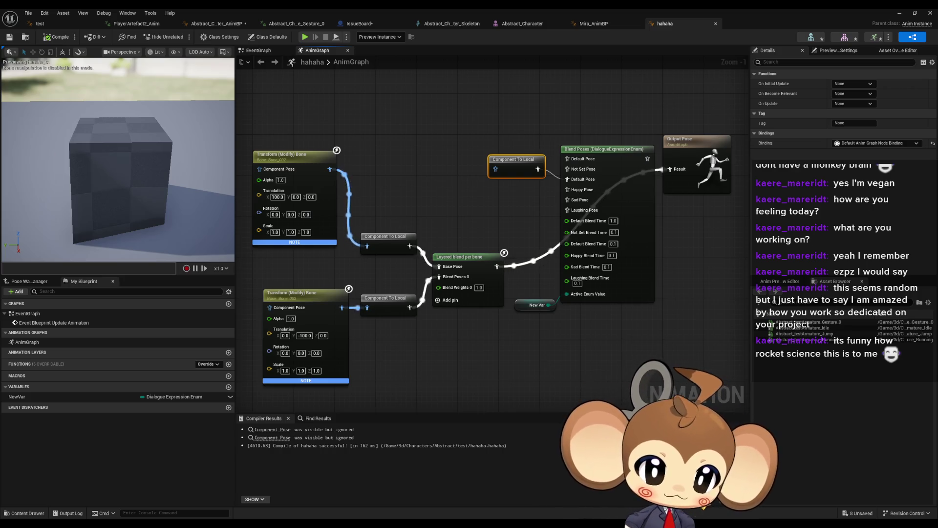
left_click(899, 12)
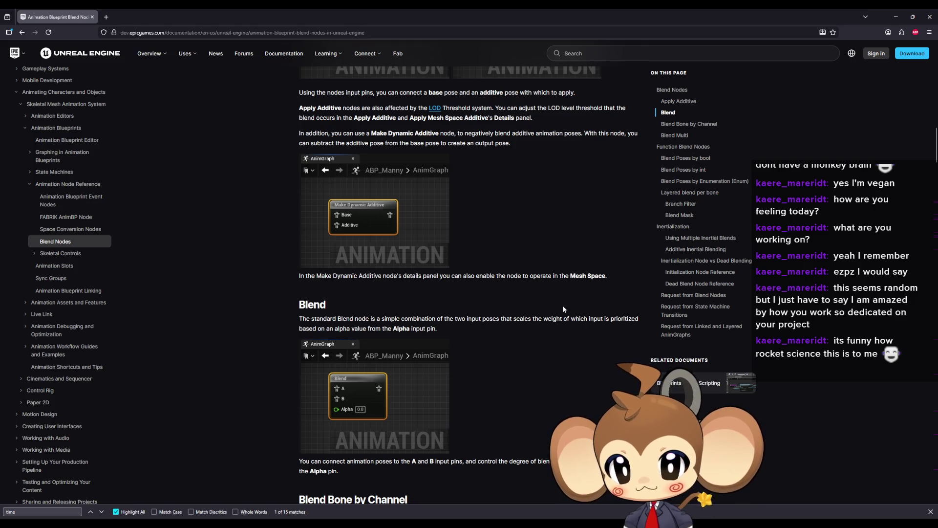
Highlight the Blend Nodes doc sentences naming the additive nodes and their alpha-based blending
scroll(555, 309, "up", 2)
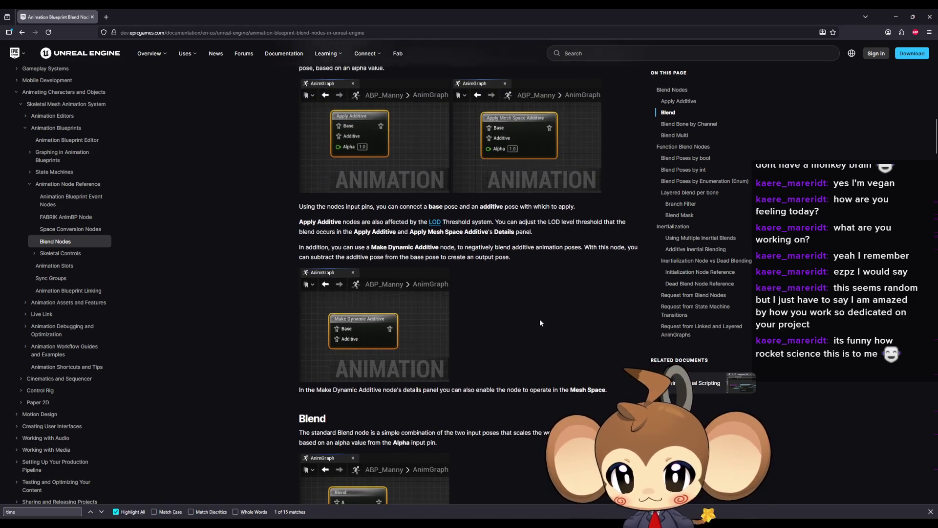
scroll(539, 319, "up", 7)
scroll(283, 322, "up", 2)
scroll(264, 320, "up", 3)
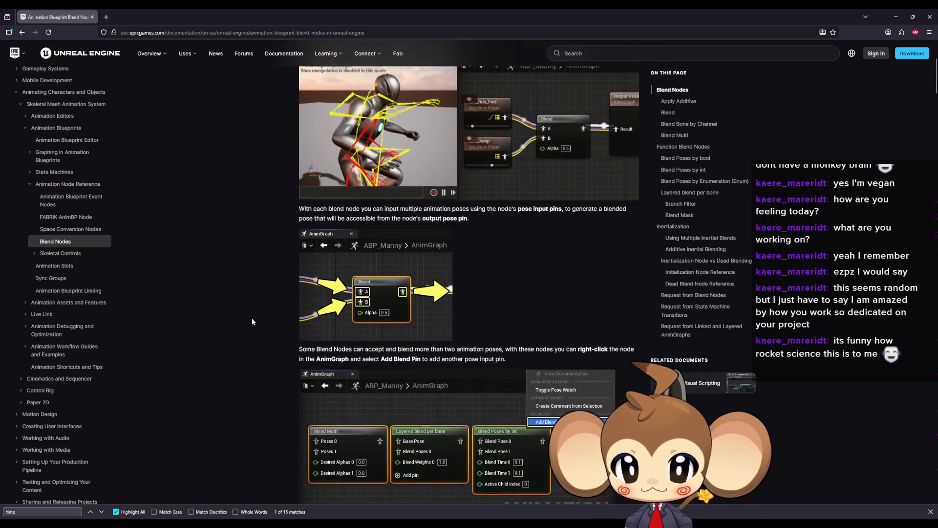
scroll(237, 320, "up", 2)
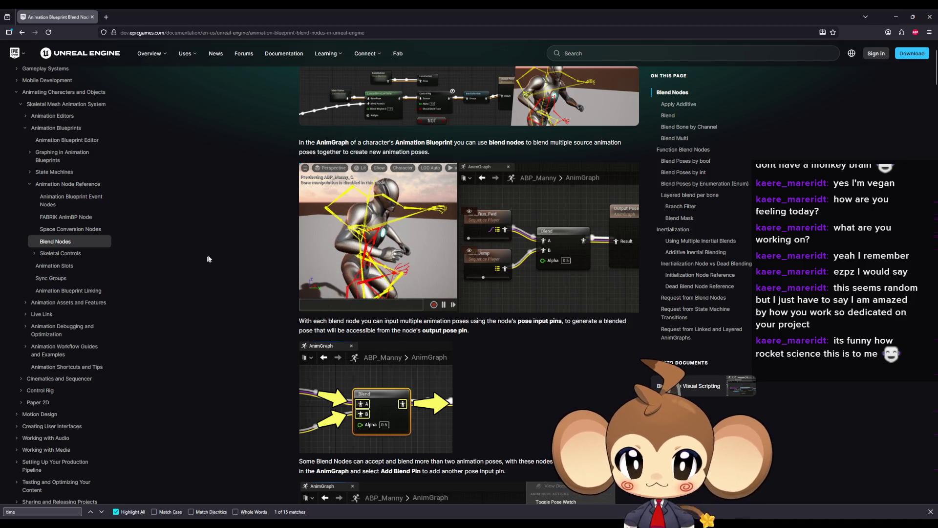
scroll(229, 260, "up", 2)
scroll(231, 260, "down", 4)
scroll(232, 264, "down", 10)
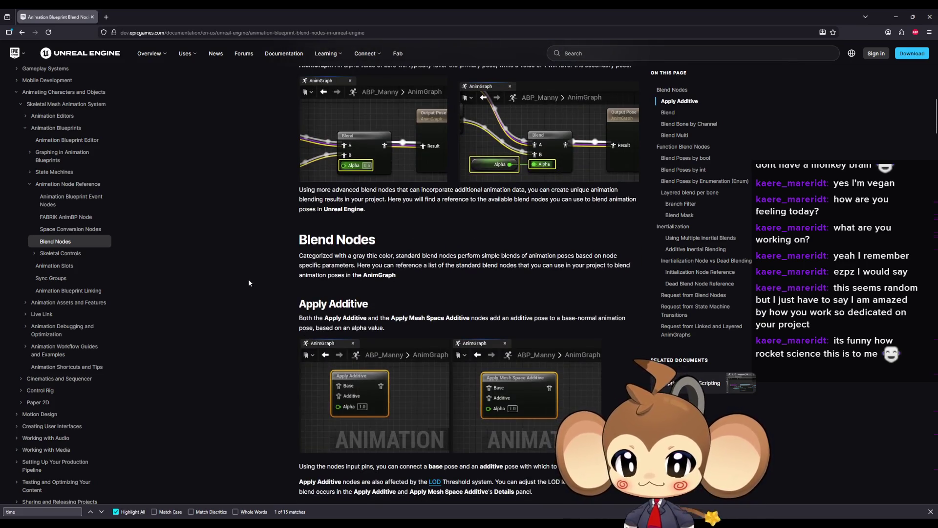
scroll(249, 279, "down", 2)
left_click_drag(312, 244, 343, 243)
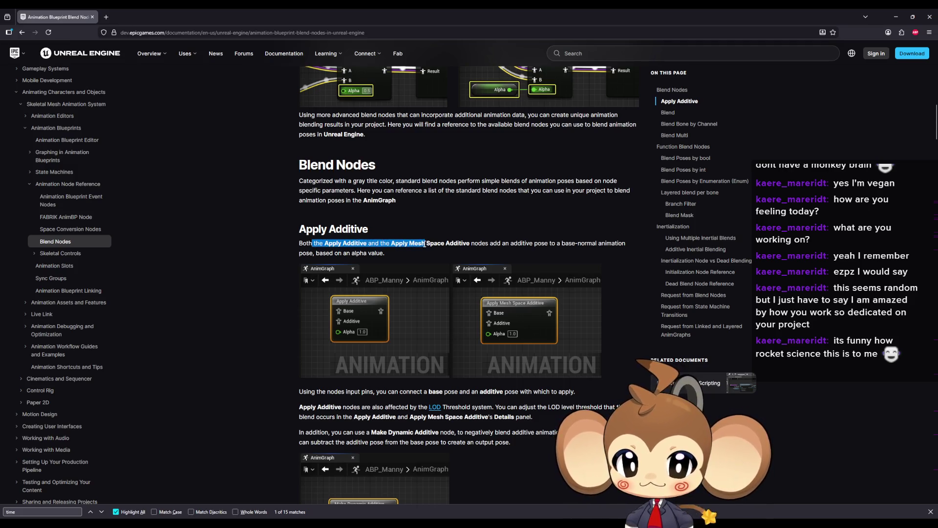
left_click_drag(490, 243, 514, 244)
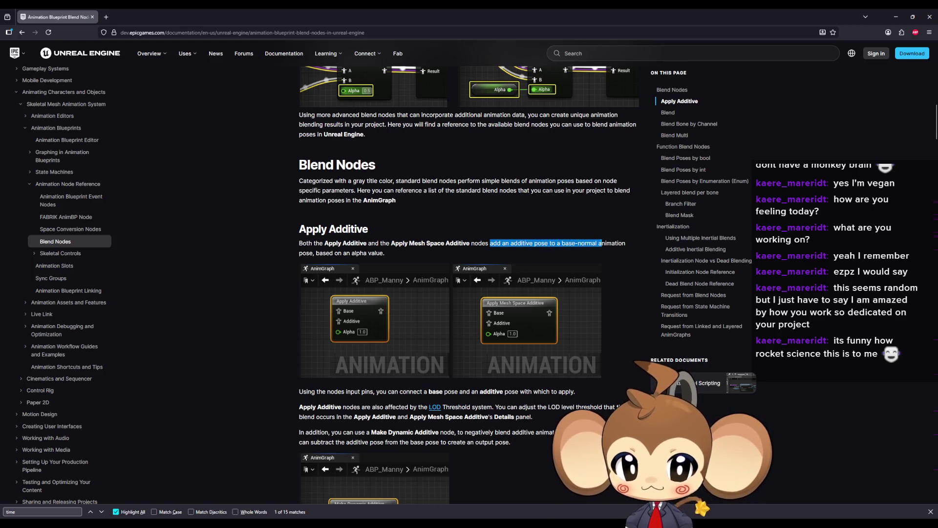
left_click_drag(596, 242, 520, 236)
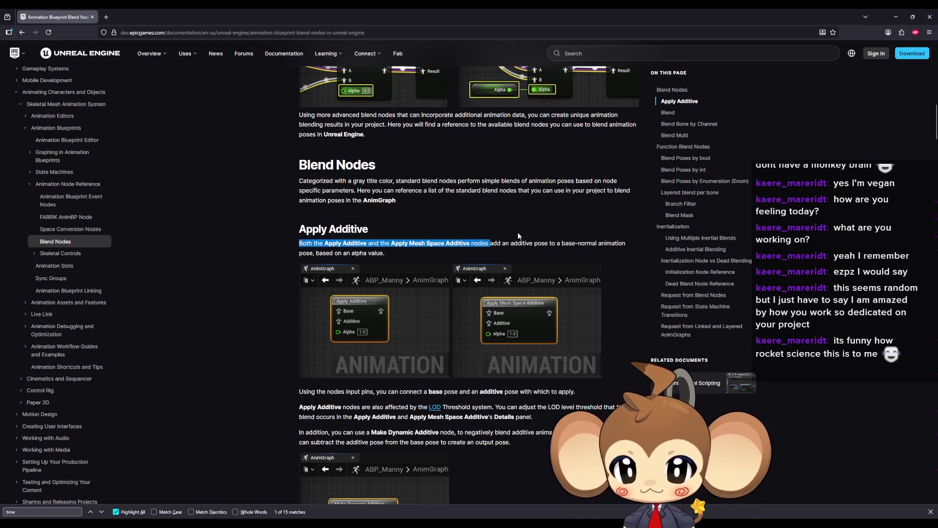
left_click_drag(323, 253, 384, 254)
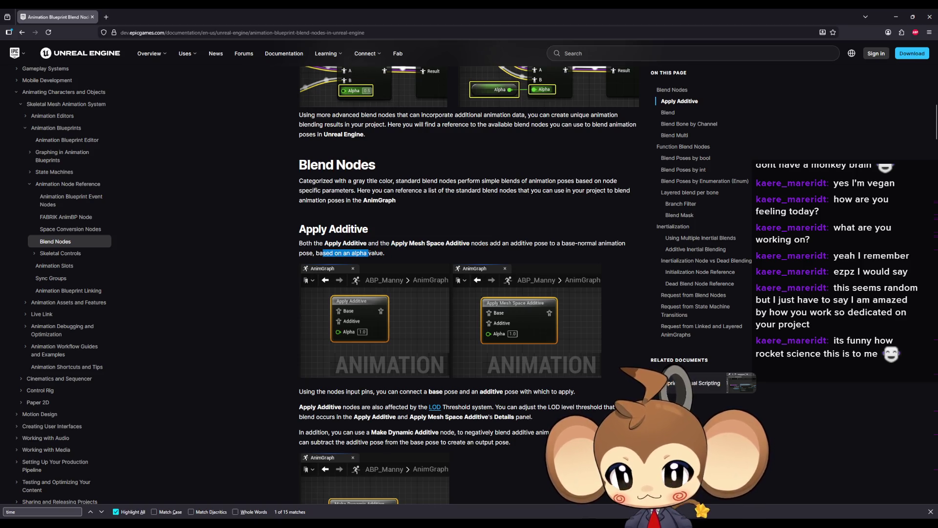
Highlight the notes on input pins and Make Dynamic Additive, then return to the AnimGraph editor
scroll(256, 277, "down", 1)
left_click_drag(335, 353, 389, 352)
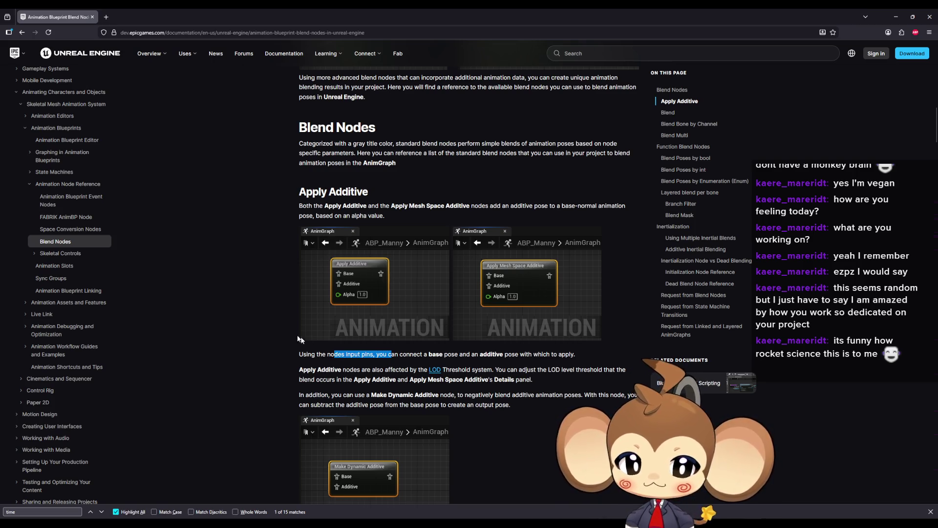
scroll(265, 318, "down", 3)
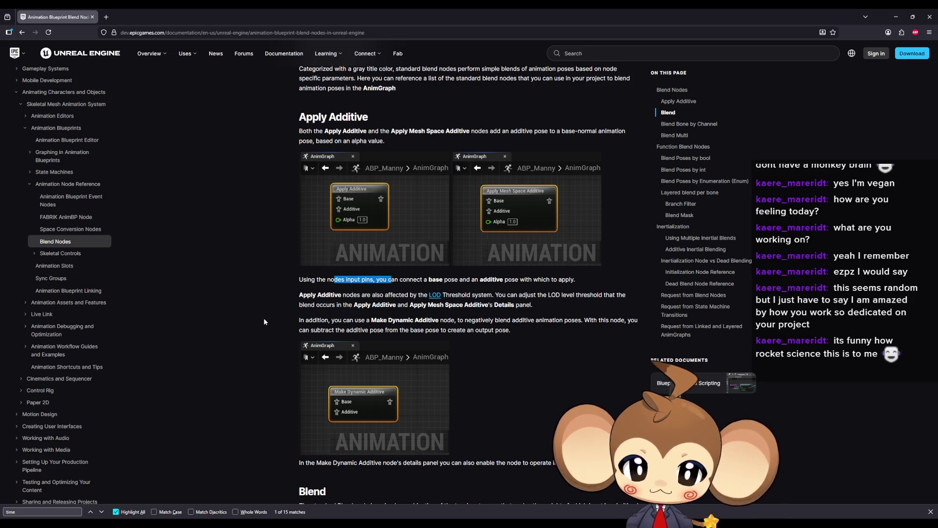
left_click_drag(358, 320, 396, 320)
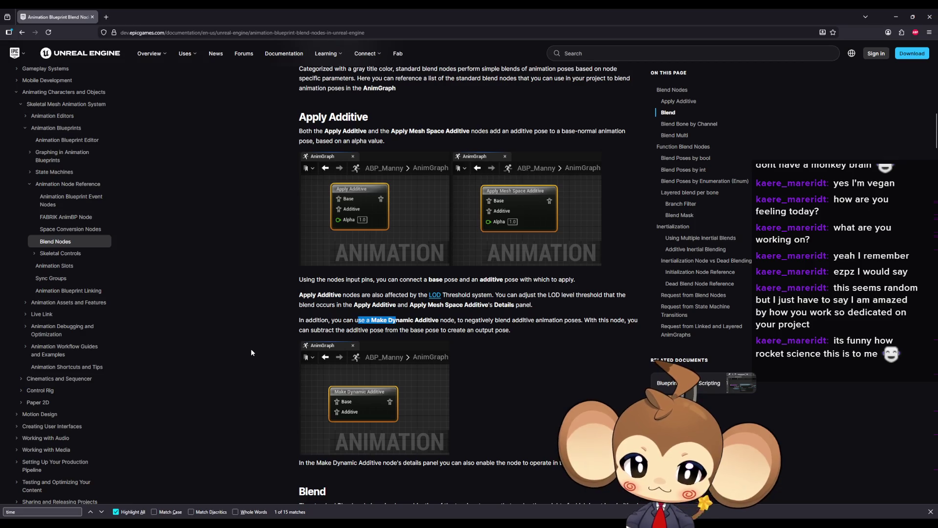
scroll(288, 319, "down", 2)
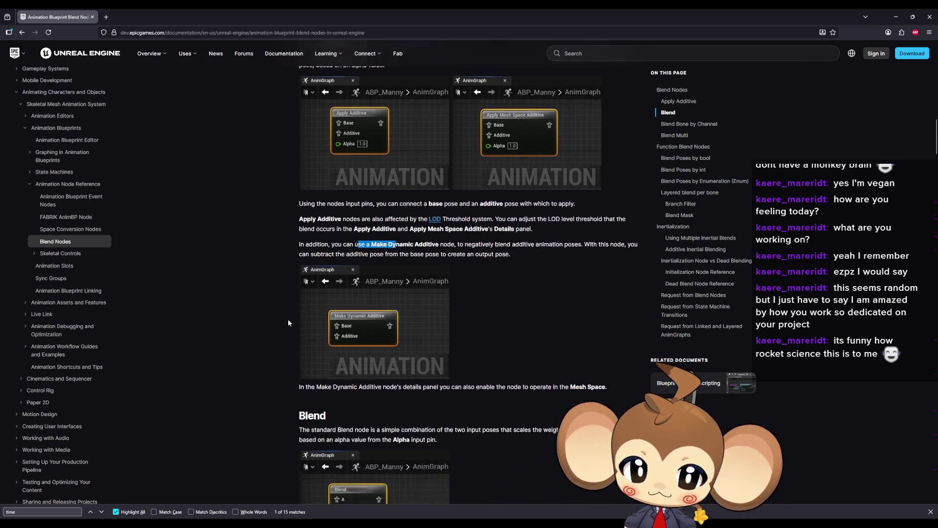
scroll(288, 323, "down", 1)
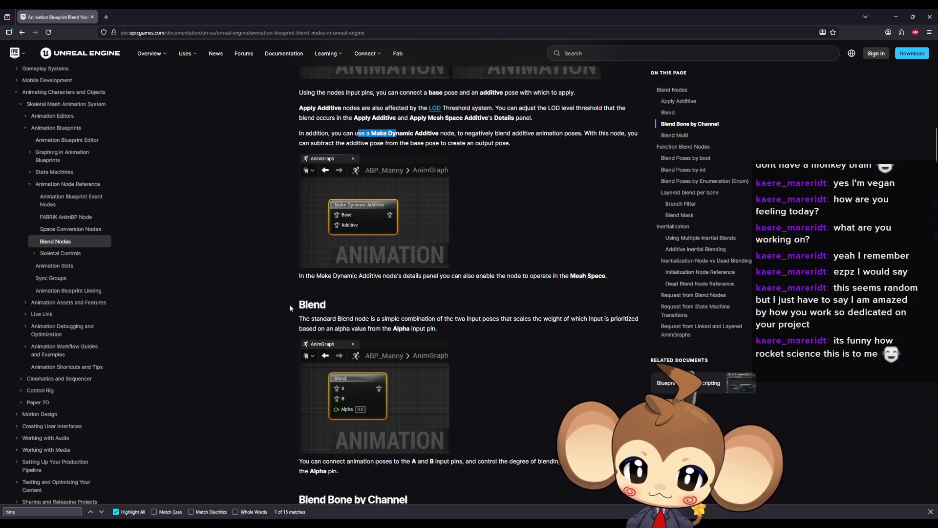
left_click(897, 17)
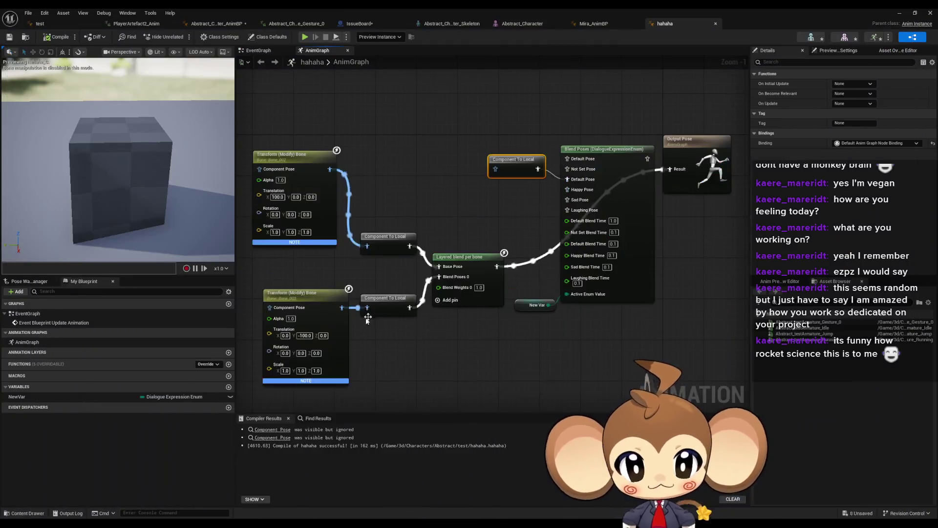
Add an Apply Additive node from Component To Local, feed it into the final pose, compile and reposition it
left_click_drag(408, 248, 459, 213)
type("add")
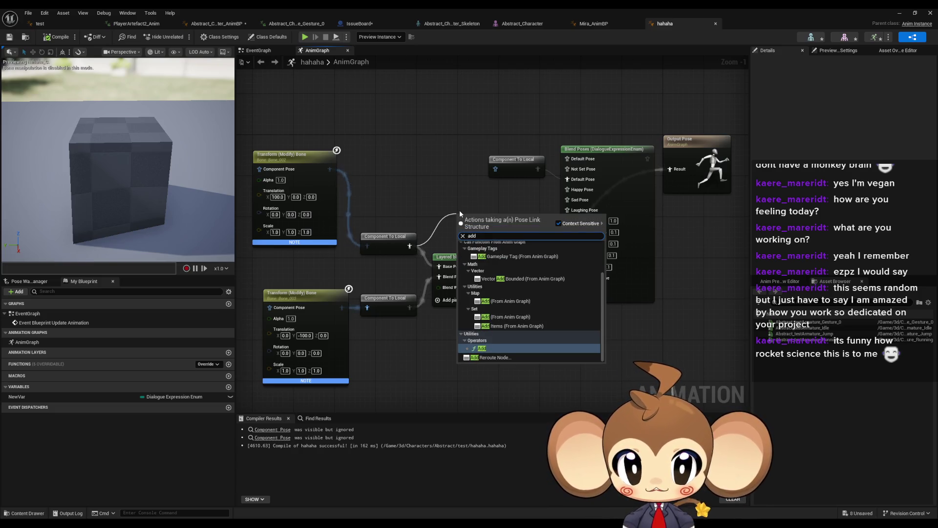
type("i")
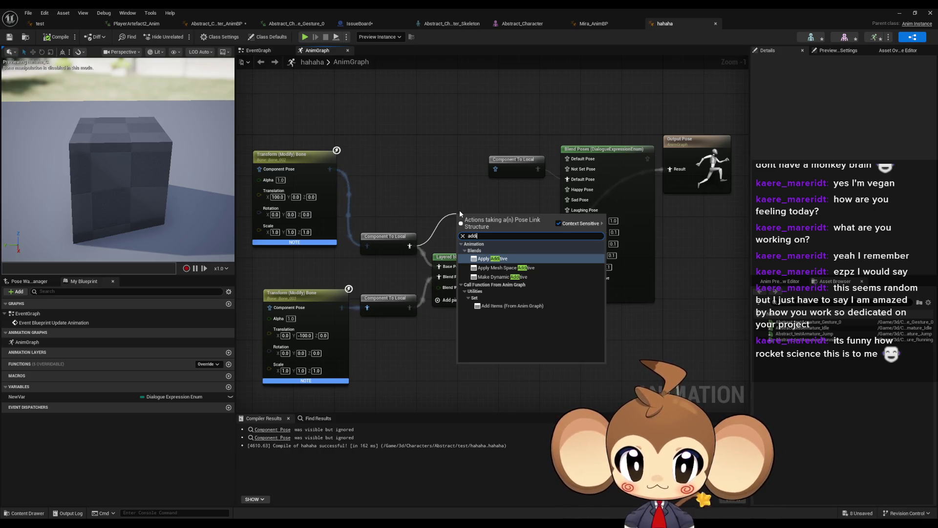
key("Return")
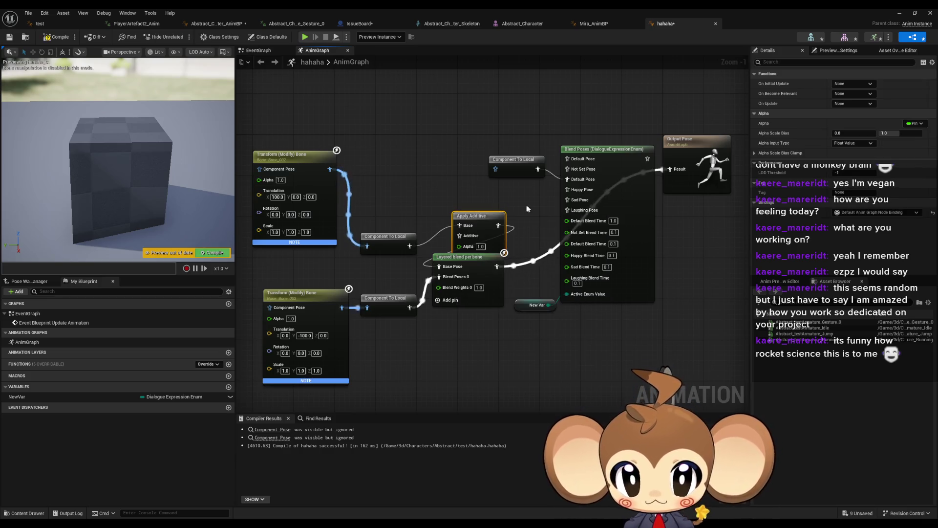
left_click_drag(427, 273, 671, 169)
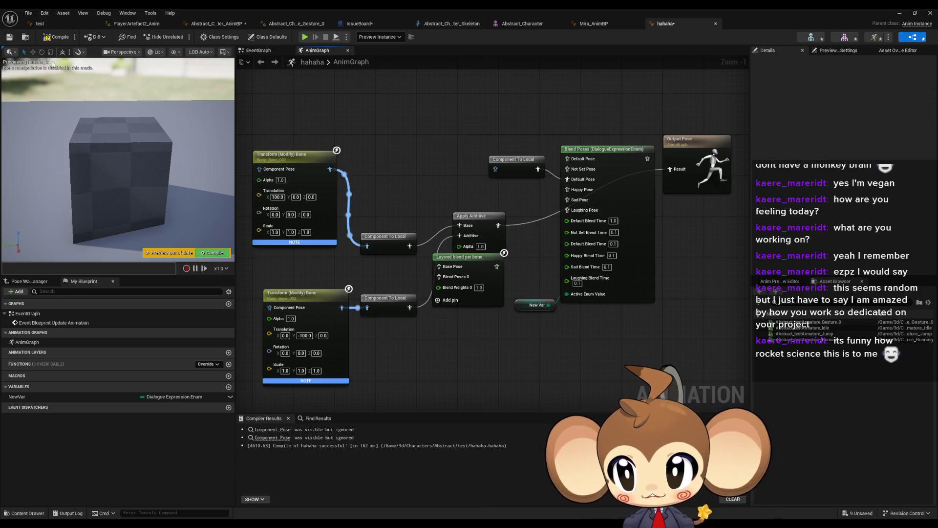
left_click(57, 38)
mouse_move(479, 219)
left_mouse_down()
mouse_move(451, 182)
mouse_move(462, 193)
mouse_move(428, 293)
mouse_move(445, 377)
mouse_move(452, 363)
left_mouse_up()
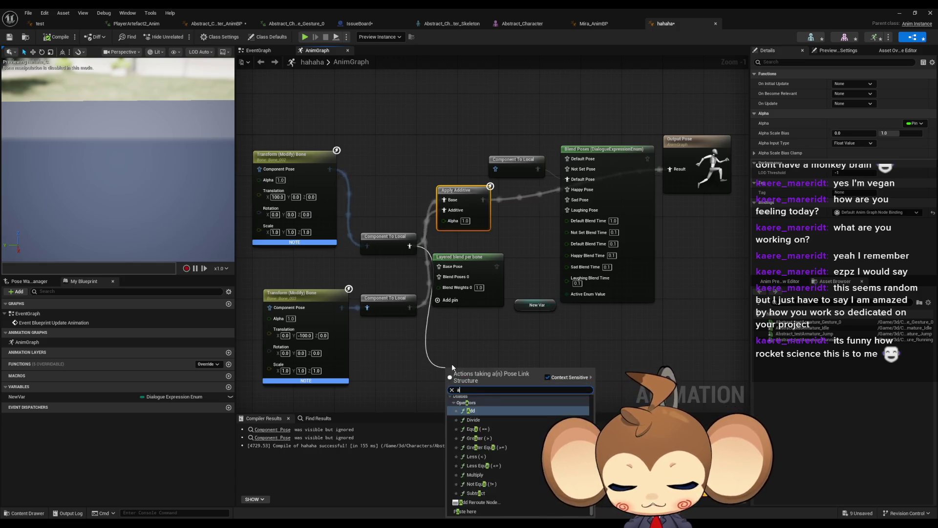
Add Apply Mesh Space Additive on the lower chain, route it to the final pose, set Alpha 0.0 and compile
type("addi")
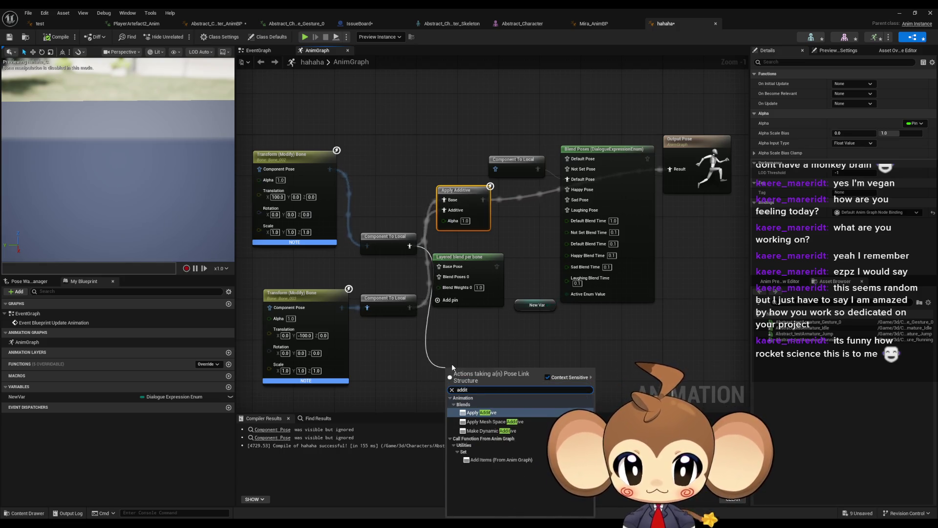
type("t")
key("Down")
key("Return")
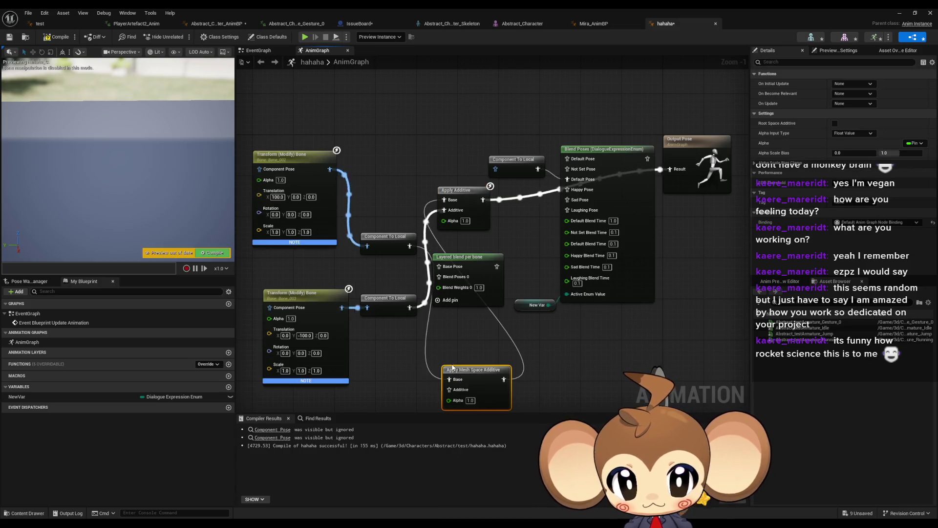
mouse_move(452, 391)
left_mouse_down()
mouse_move(415, 300)
mouse_move(410, 307)
left_mouse_up()
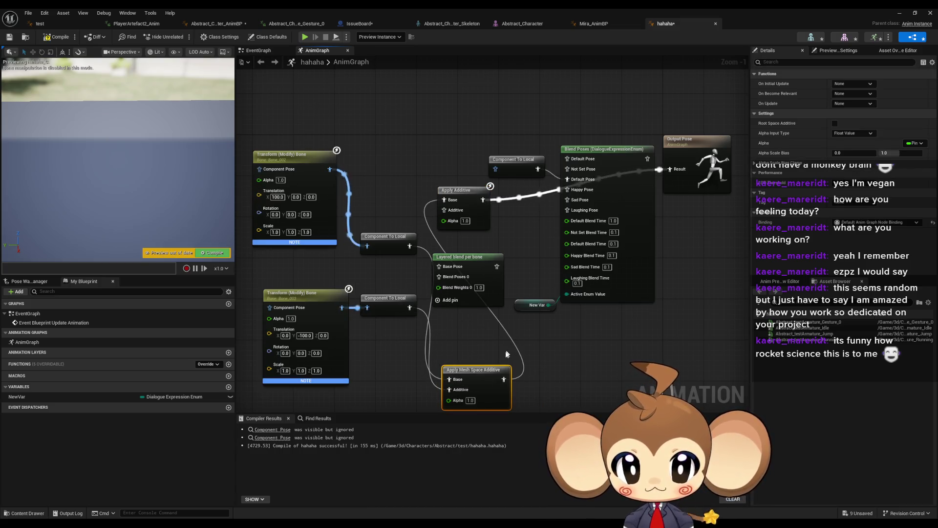
left_click_drag(504, 379, 671, 169)
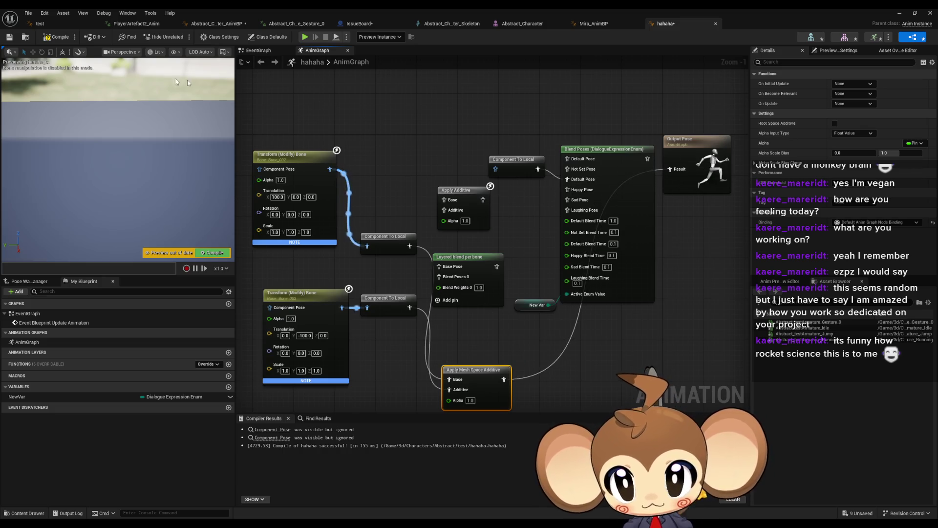
left_click(53, 39)
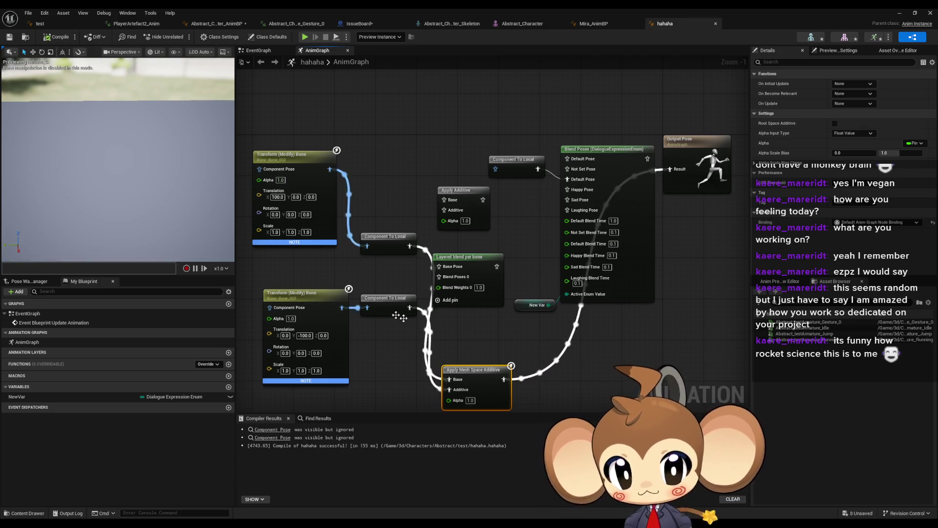
left_click(470, 400)
type("0")
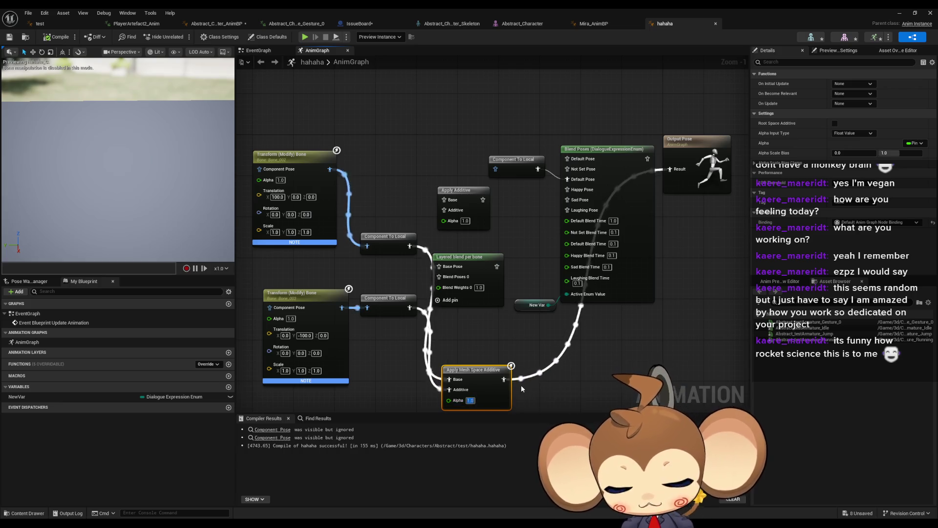
key("Return")
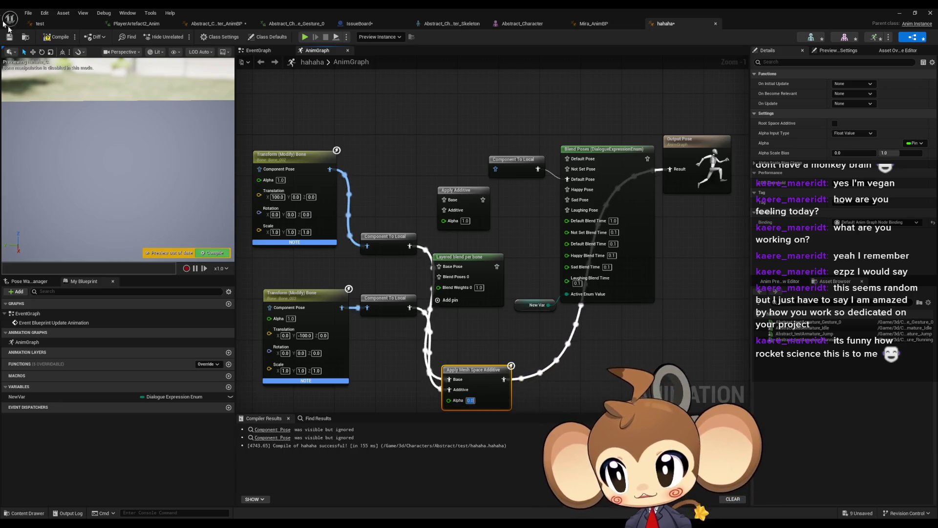
left_click(56, 38)
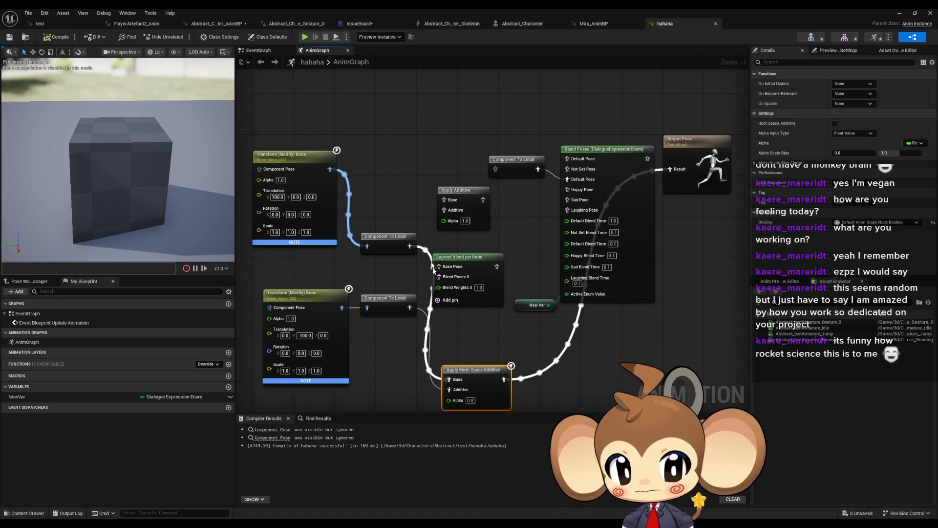
Add a Make Dynamic Additive node from Component To Local and wire it into the final pose
left_click_drag(408, 247, 441, 333)
type("addit")
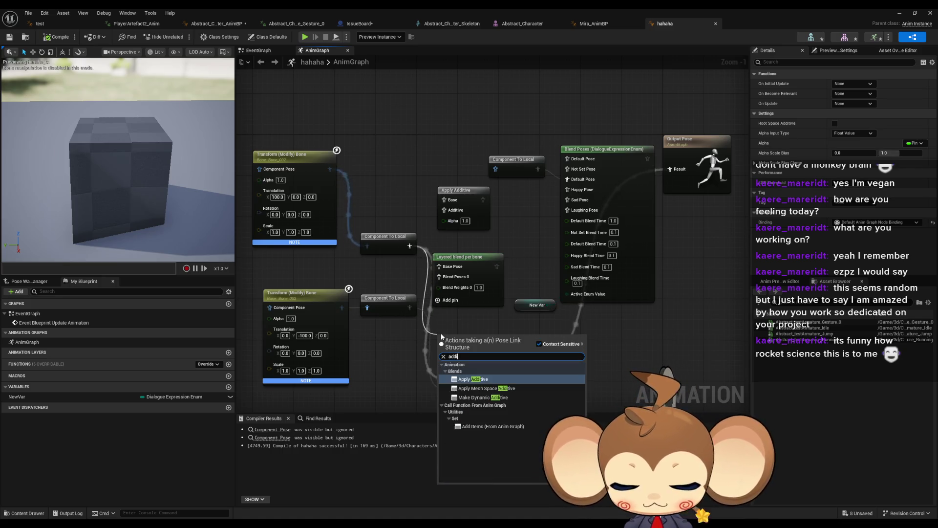
key("Down")
key("Down")
key("Return")
left_click_drag(444, 354, 411, 307)
left_click_drag(500, 344, 670, 169)
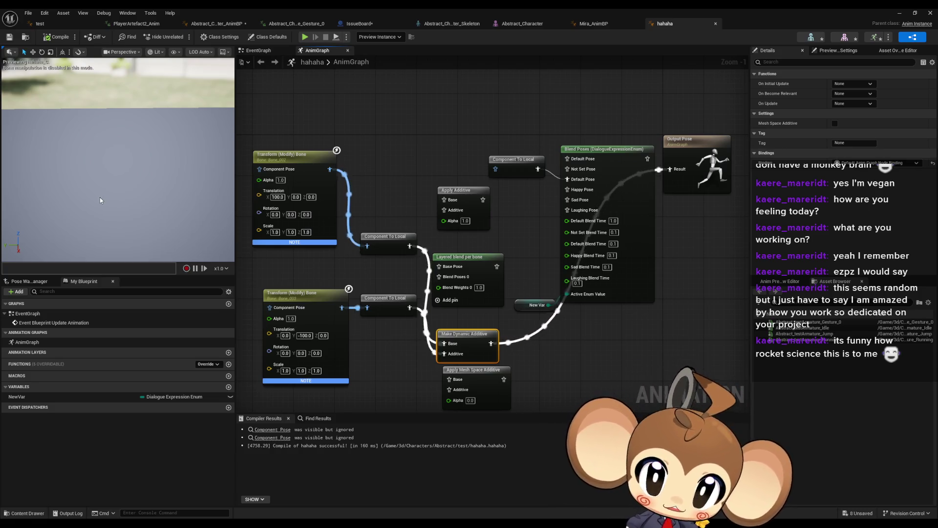
Set the lower Transform (Modify) Bone to Bone_002, compile, and wire Apply Additive into Happy Pose
left_click(311, 288)
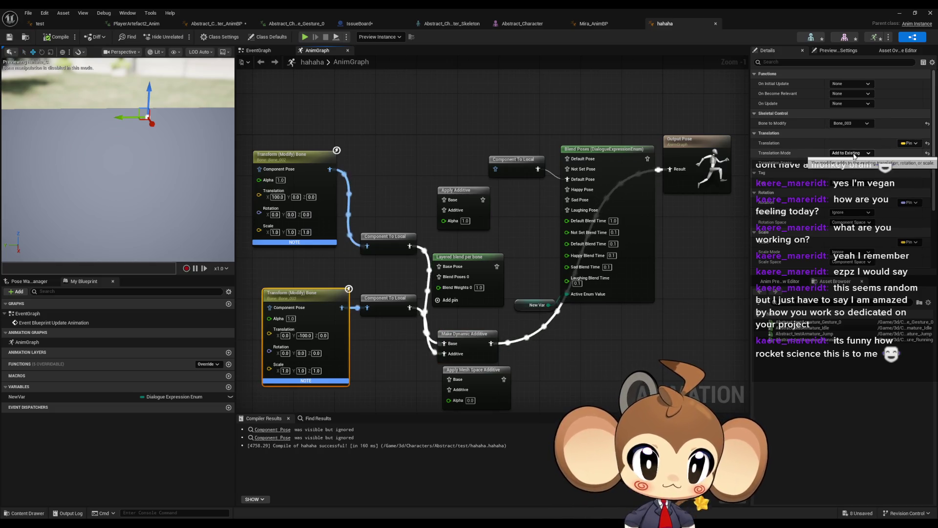
left_click(855, 124)
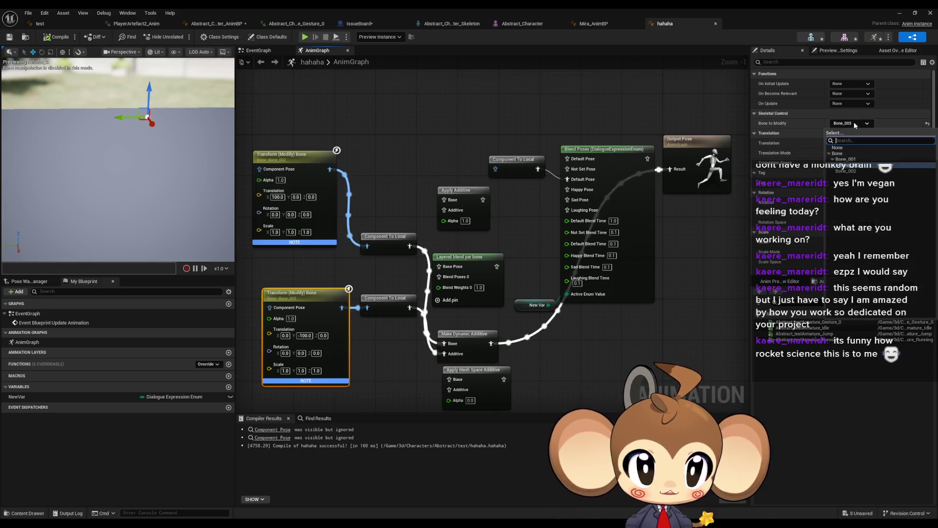
left_click(846, 171)
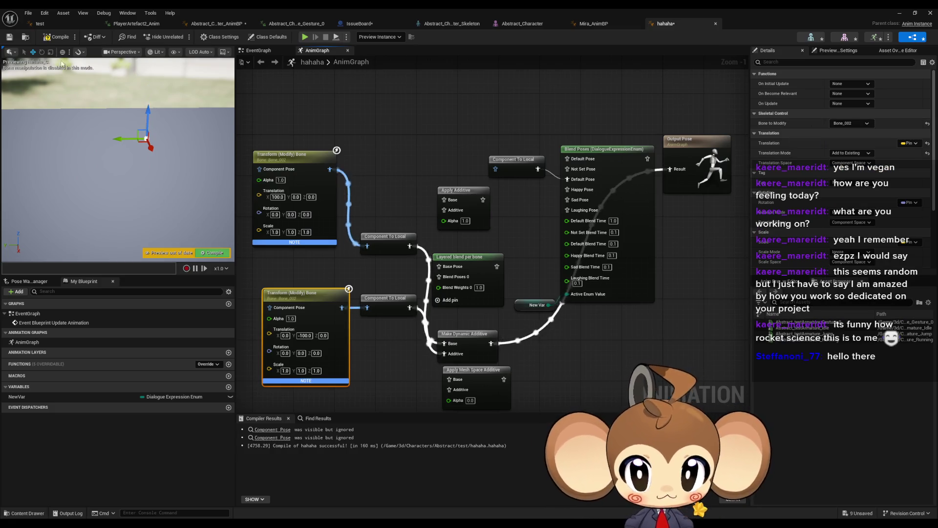
left_click(45, 37)
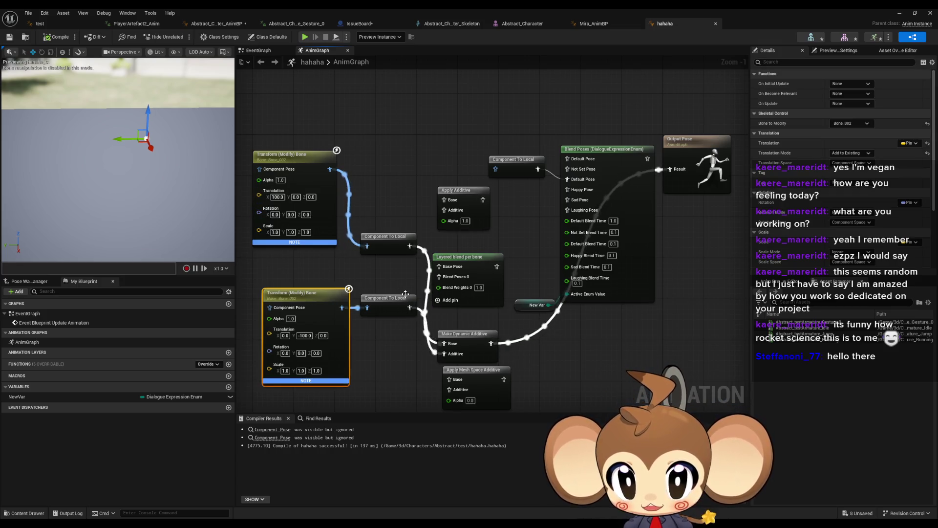
left_click_drag(444, 199, 409, 246)
left_click_drag(482, 200, 567, 190)
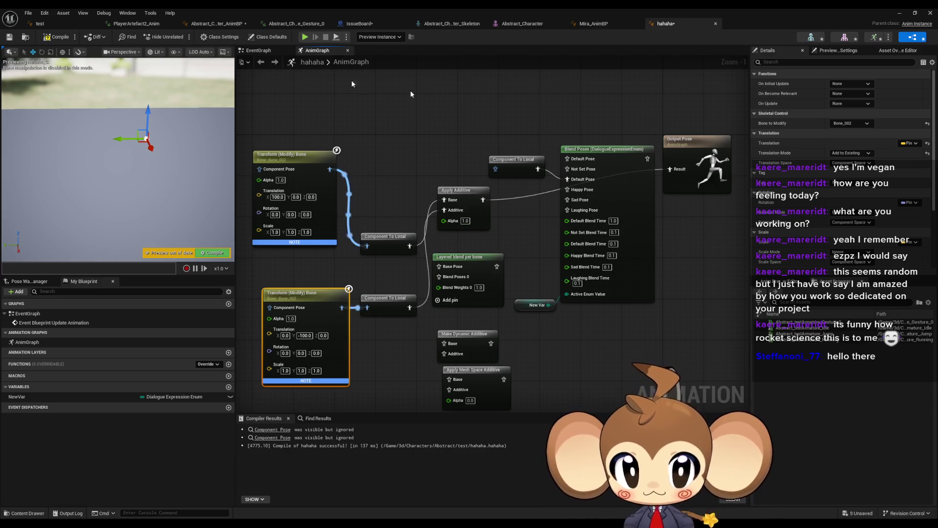
Wire the upper Component To Local straight into Blend Poses, bypassing Apply Additive, and recompile
left_click(52, 38)
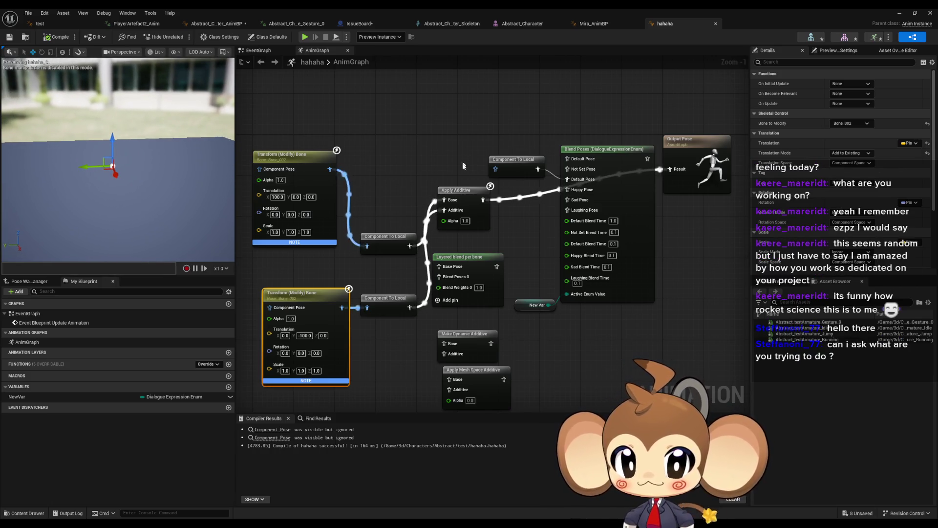
mouse_move(330, 169)
left_mouse_down()
mouse_move(440, 161)
mouse_move(416, 143)
mouse_move(412, 227)
left_mouse_up()
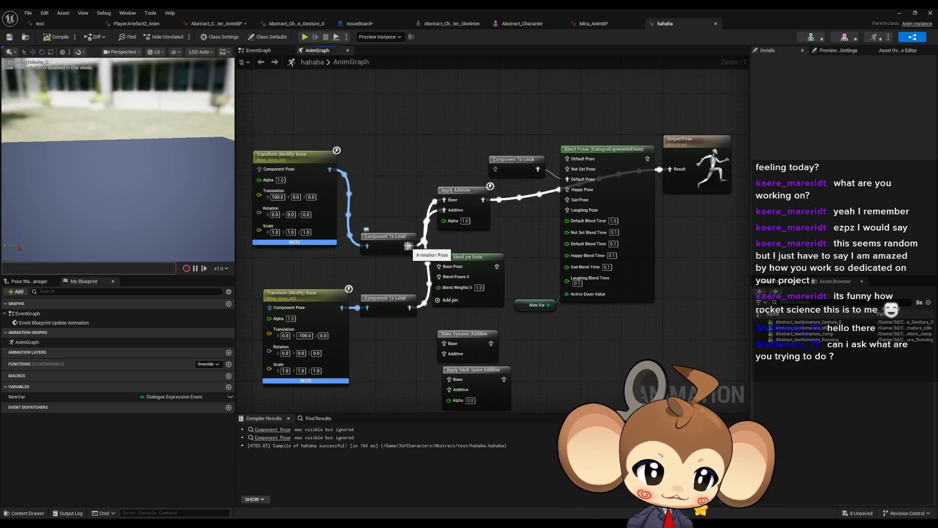
left_click_drag(409, 246, 567, 199)
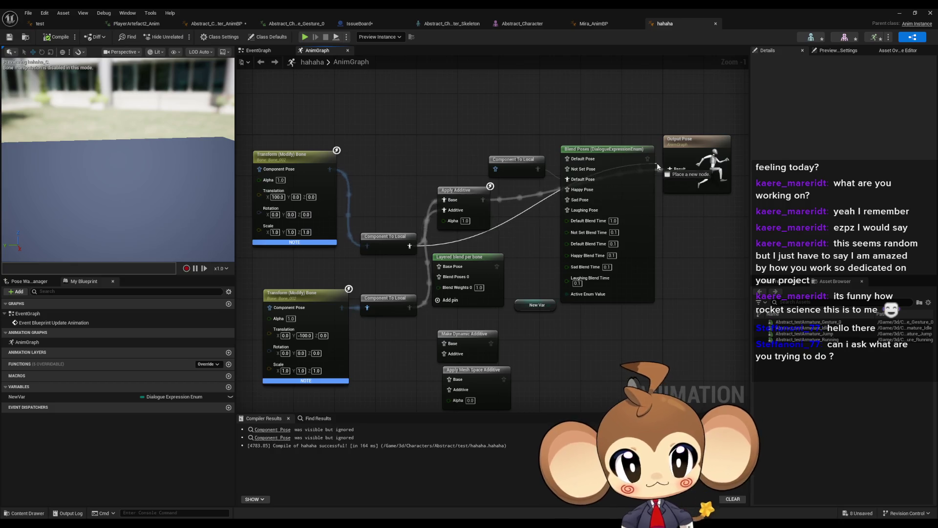
left_click(56, 37)
mouse_move(402, 156)
left_mouse_down()
mouse_move(413, 174)
mouse_move(414, 153)
left_mouse_up()
scroll(431, 176, "up", 1)
left_click_drag(443, 185, 477, 187)
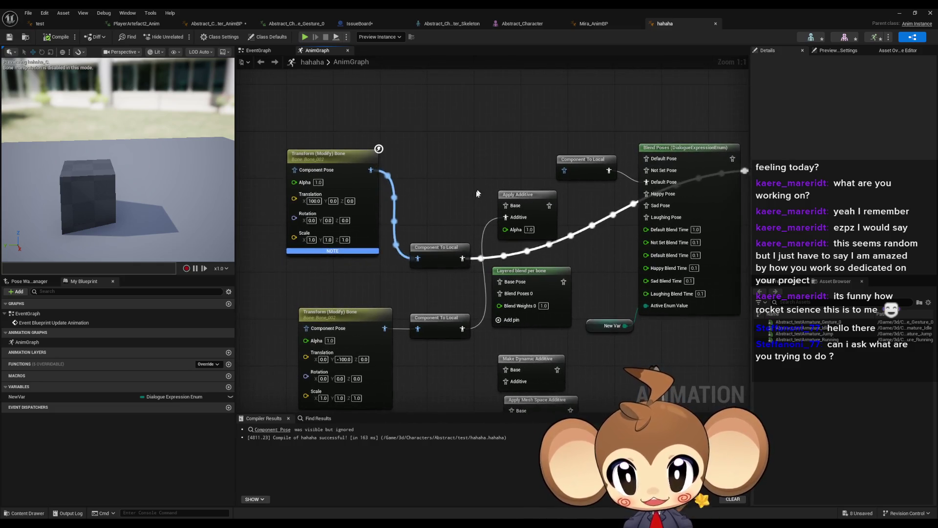
Chain the upper Transform (Modify) Bone into the lower one's Component Pose and compile
mouse_move(418, 258)
left_mouse_down()
mouse_move(293, 303)
mouse_move(307, 328)
left_mouse_up()
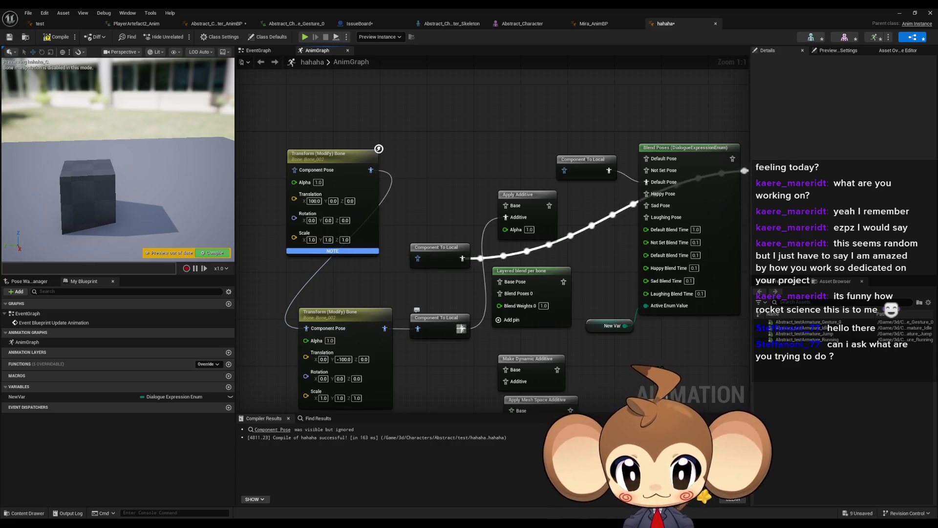
left_click_drag(694, 215, 541, 215)
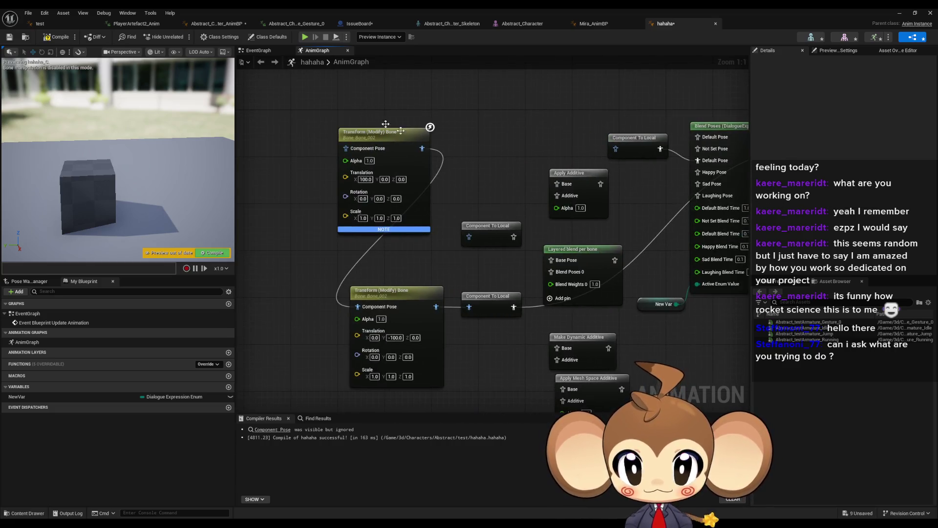
key("ctrl+s")
left_click_drag(114, 178, 114, 205)
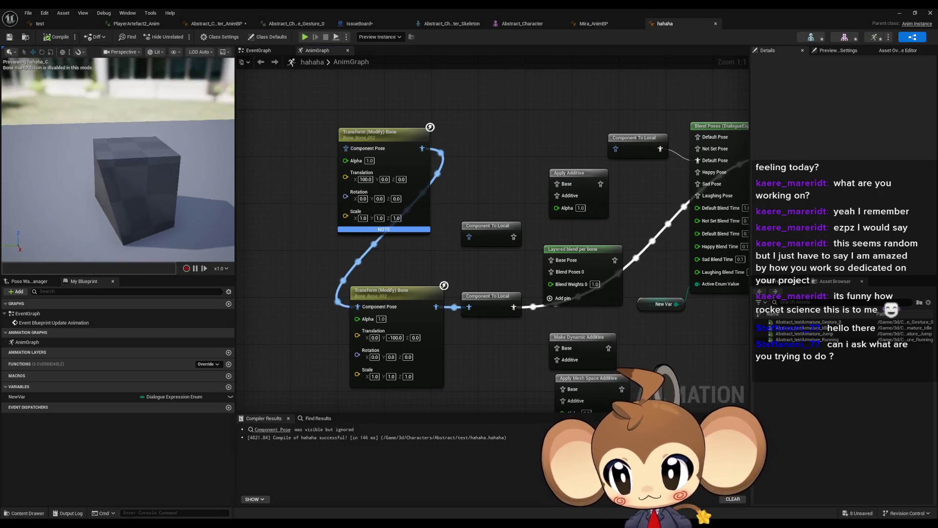
Switch the lower Transform (Modify) Bone to Bone_003, recompile, and inspect the deformed cube
left_click(405, 306)
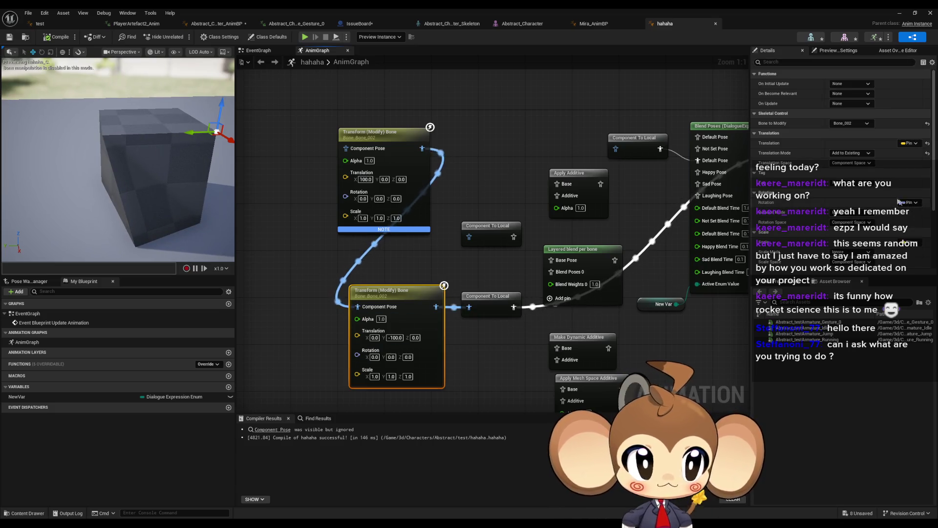
left_click(854, 125)
left_click(850, 165)
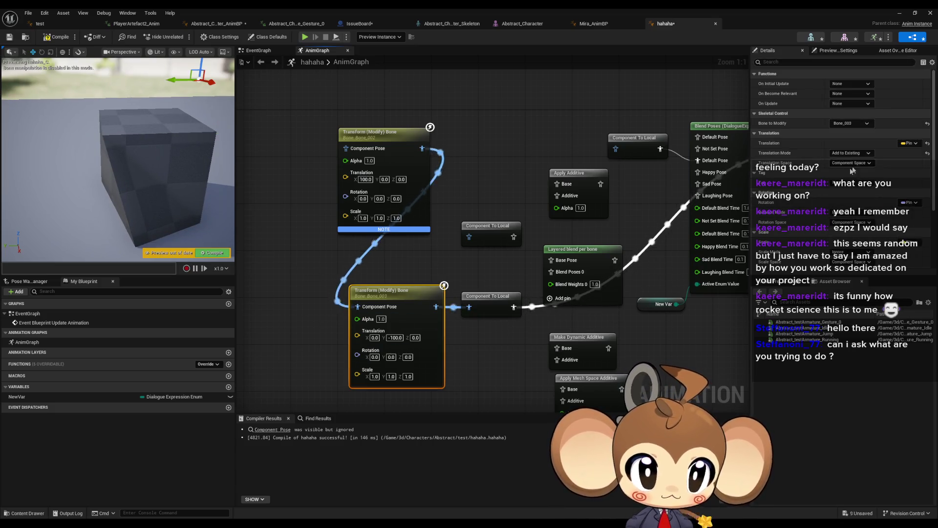
left_click(56, 36)
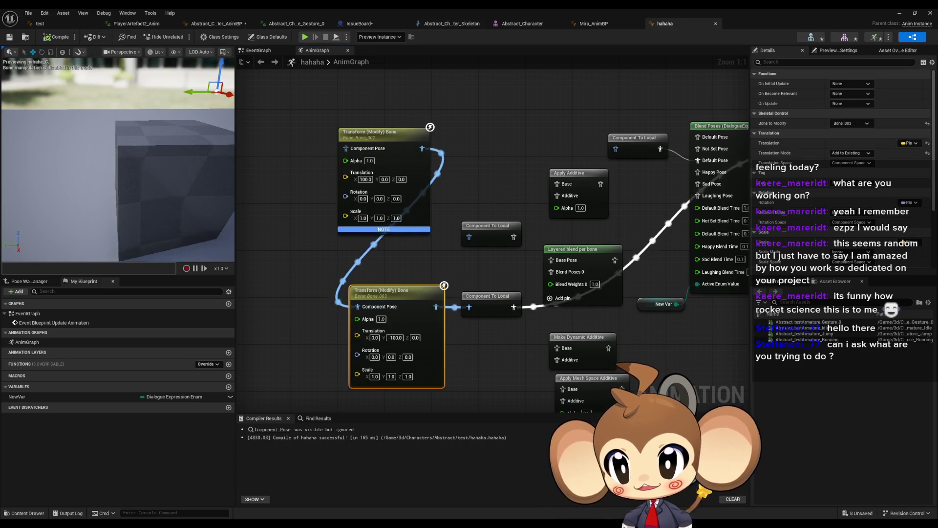
left_click_drag(144, 203, 207, 198)
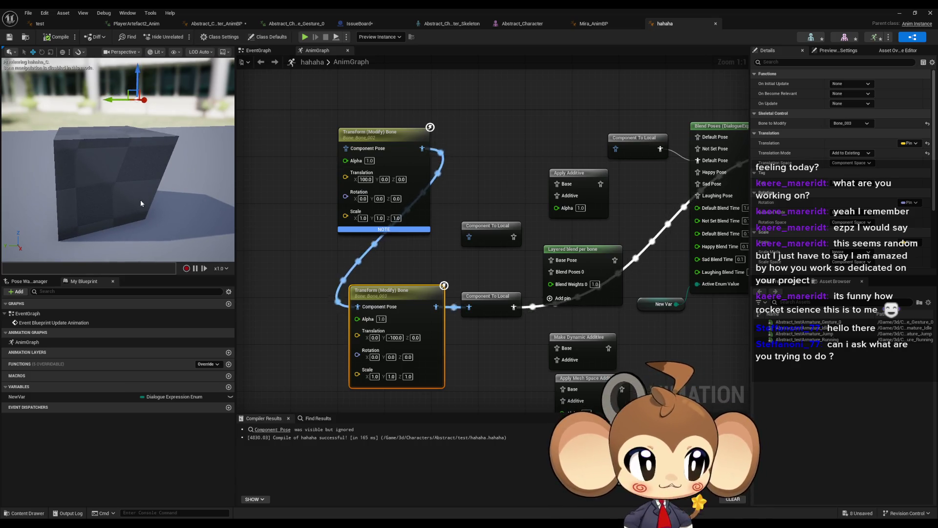
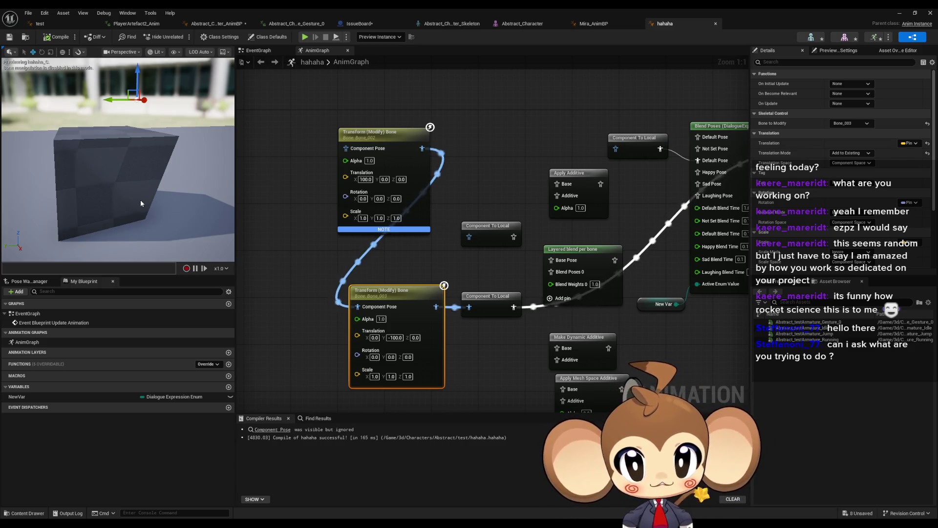
Inspect the two Transform (Modify) Bone nodes and the four additive blend nodes in the AnimGraph
left_click(382, 134, "ctrl")
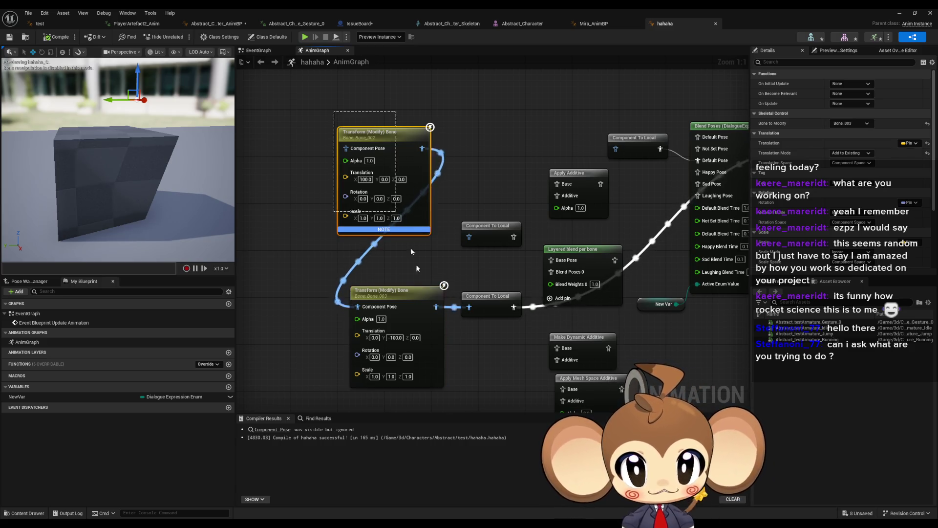
left_click(491, 360)
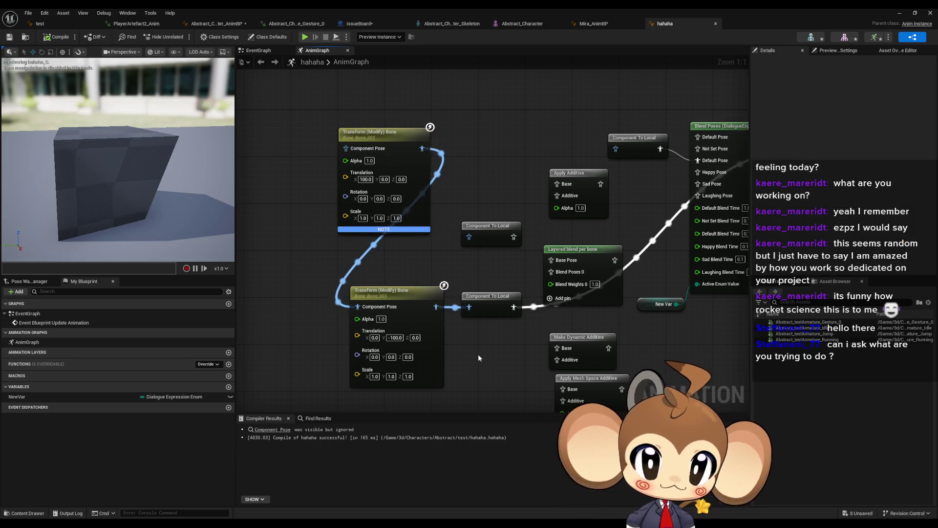
left_click_drag(478, 358, 437, 325)
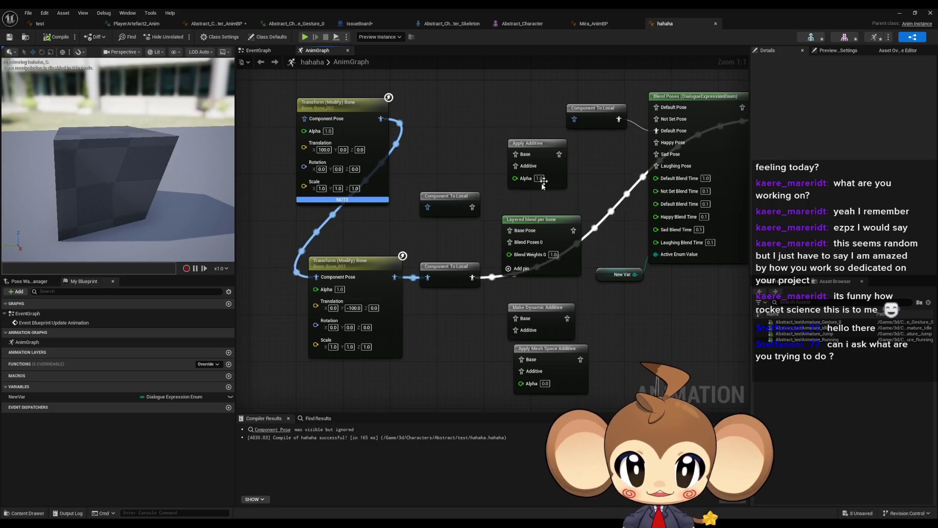
left_click_drag(484, 112, 538, 171)
mouse_move(506, 287)
left_mouse_down()
mouse_move(523, 337)
mouse_move(521, 371)
left_mouse_up()
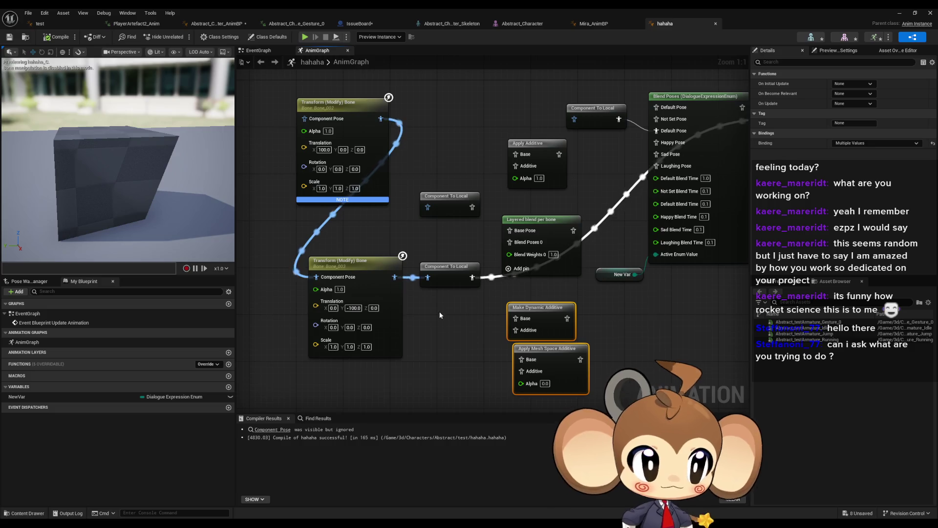
Clear the node selection and bring up the Look At documentation in the browser
left_click(481, 370)
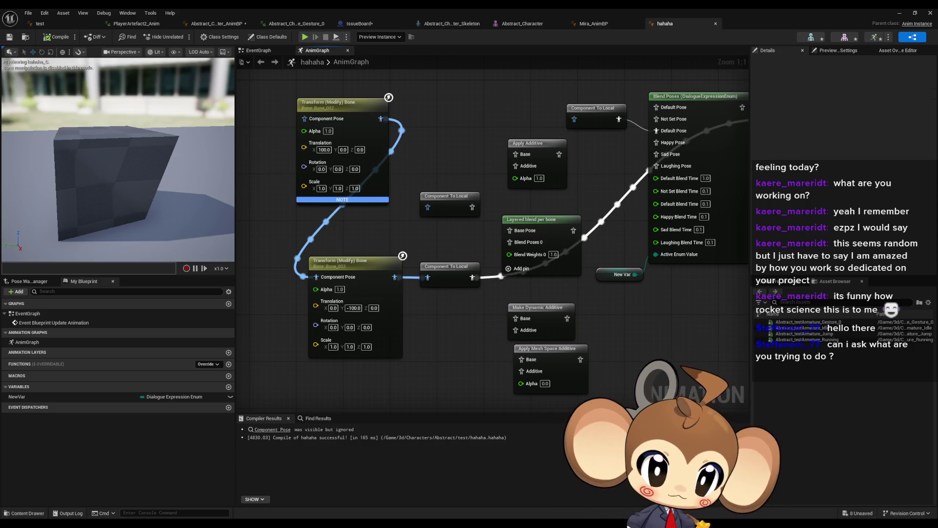
left_click(899, 12)
left_click(896, 16)
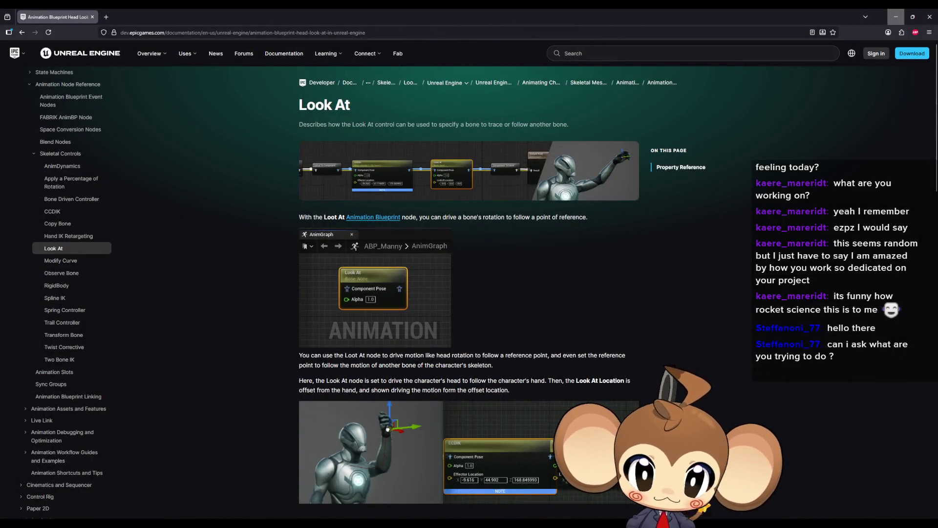
Scroll the Blend Nodes page to Blend Multi, highlight its range-of-alpha-values description, then return to Unreal
left_click(896, 17)
scroll(572, 317, "down", 7)
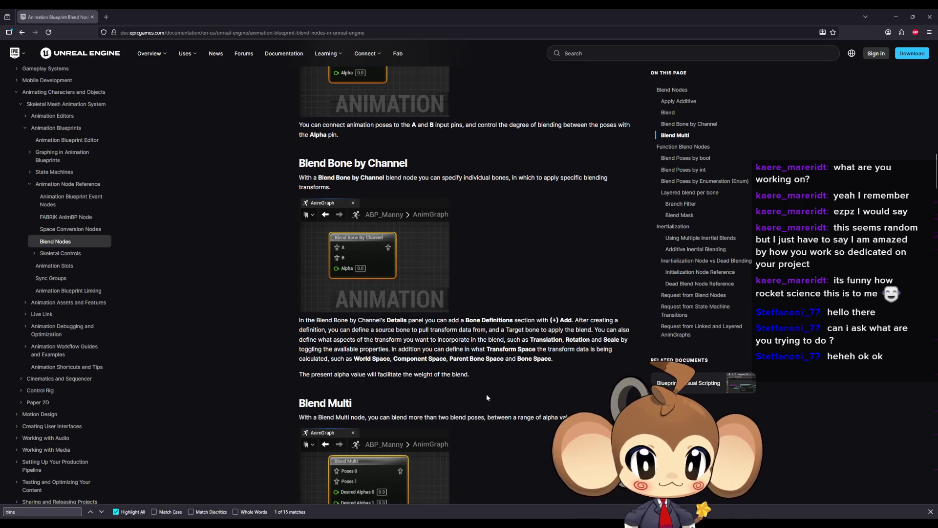
scroll(495, 388, "down", 4)
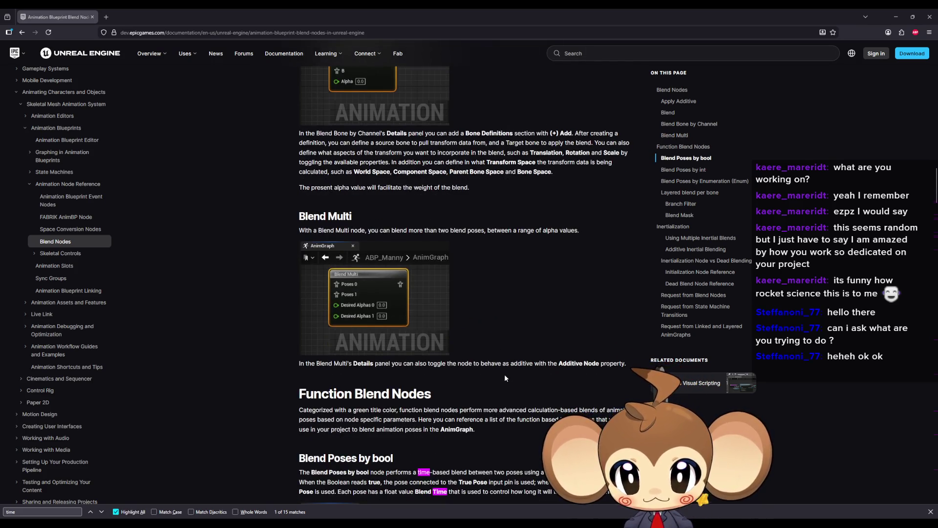
left_click_drag(318, 230, 404, 240)
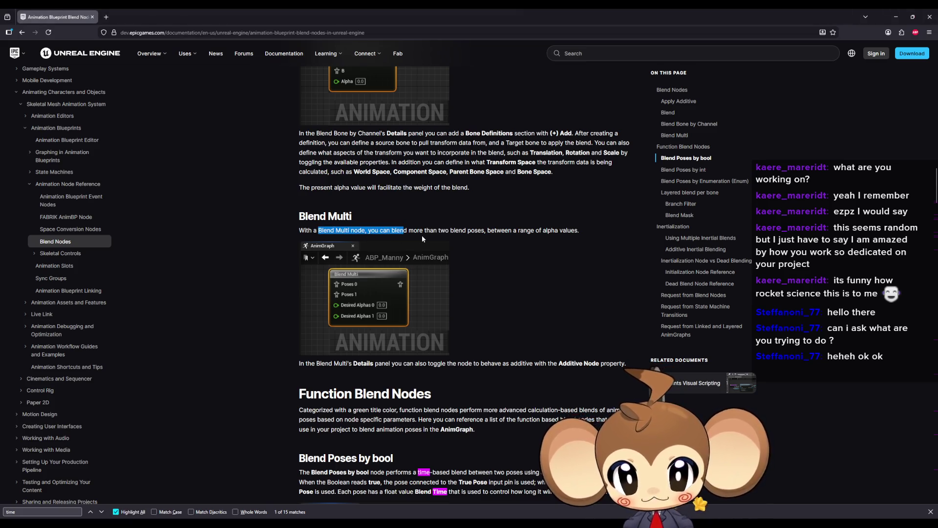
left_click_drag(439, 230, 575, 233)
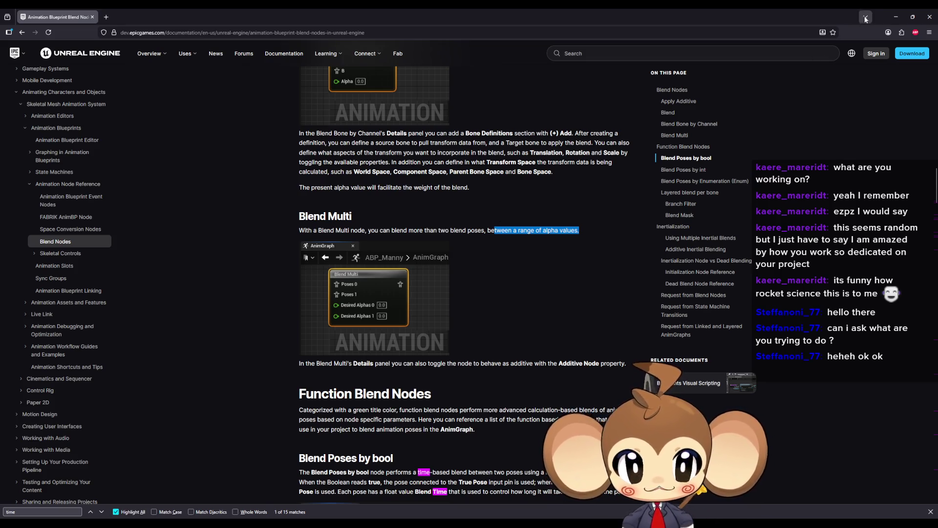
left_click(902, 18)
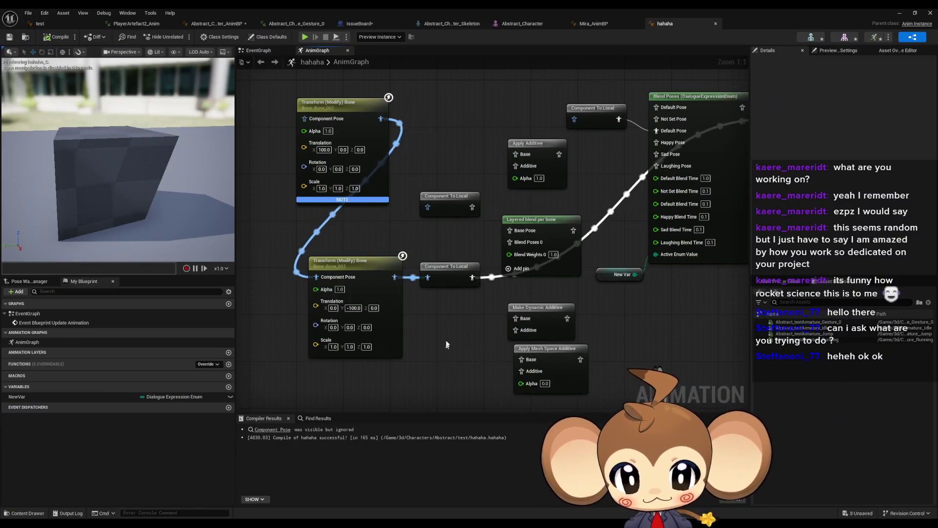
Search the Component Pose action menu for 'blend mult', recheck the docs, then drag from Component To Local
mouse_move(379, 123)
left_mouse_down()
mouse_move(411, 199)
mouse_move(469, 215)
mouse_move(469, 154)
left_mouse_up()
type("blend mul")
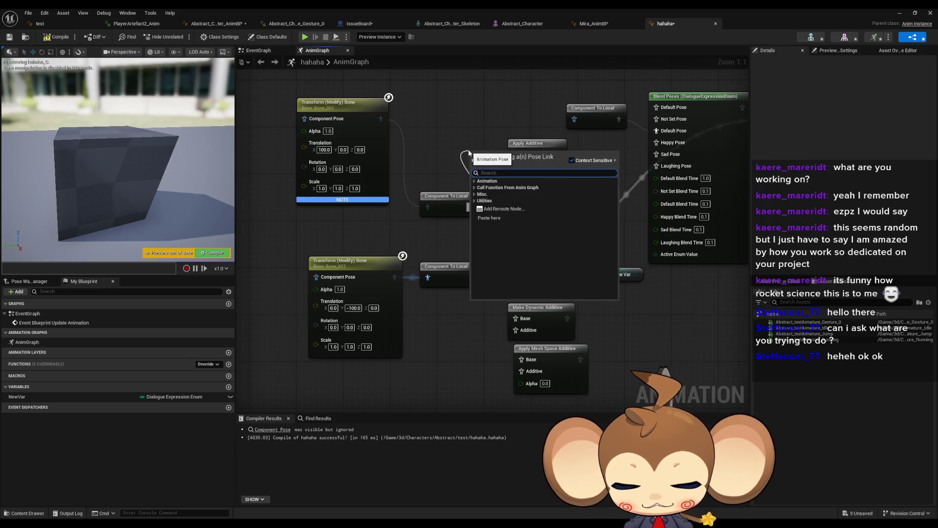
type("tmult")
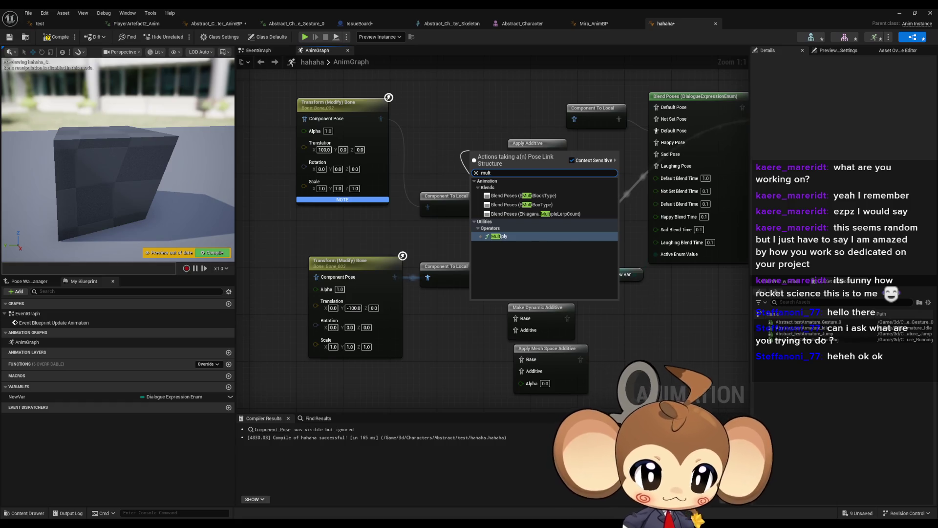
key("alt+Tab")
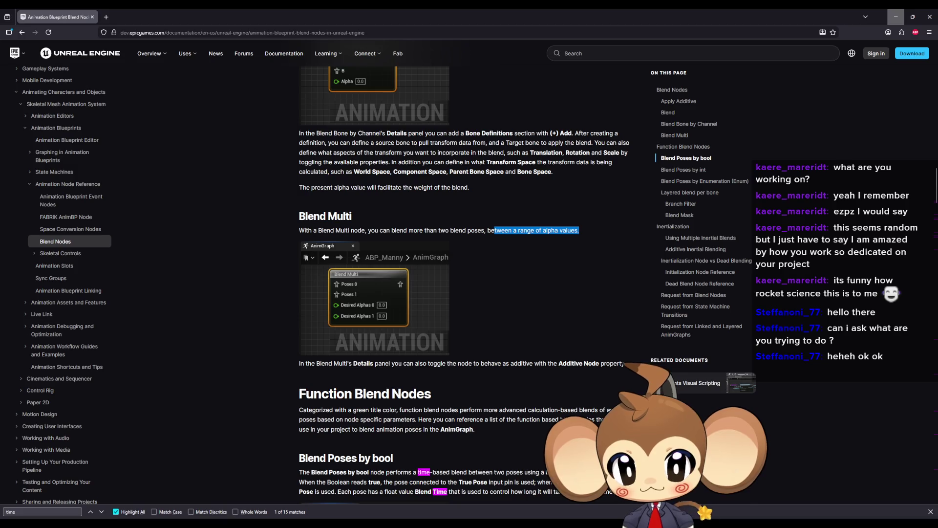
key("alt+Tab")
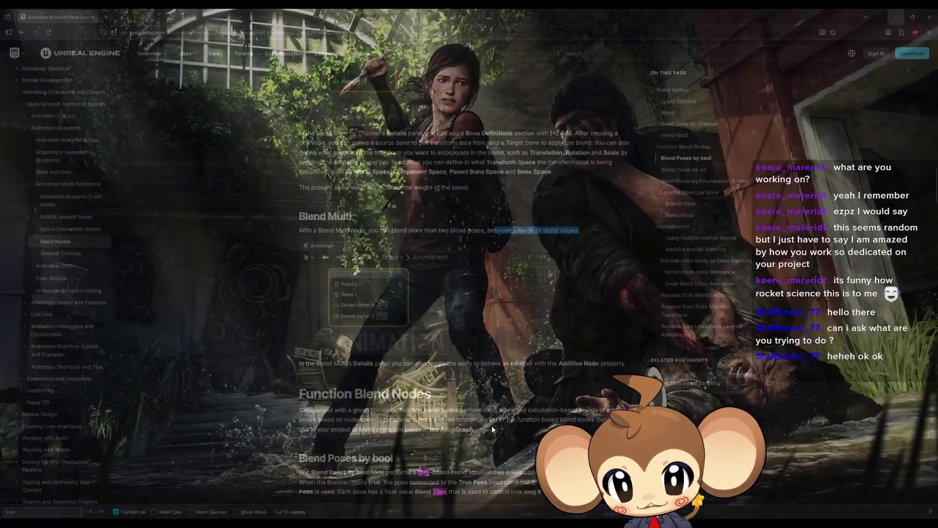
left_click_drag(473, 208, 456, 154)
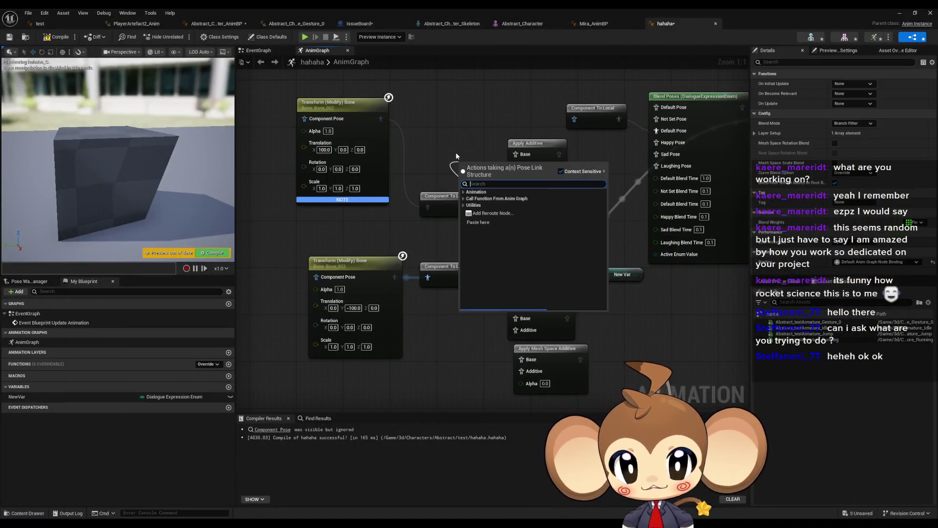
Search 'blend multi', widen it to all blend nodes, and add Blend Bone By Channel
type("blend multi")
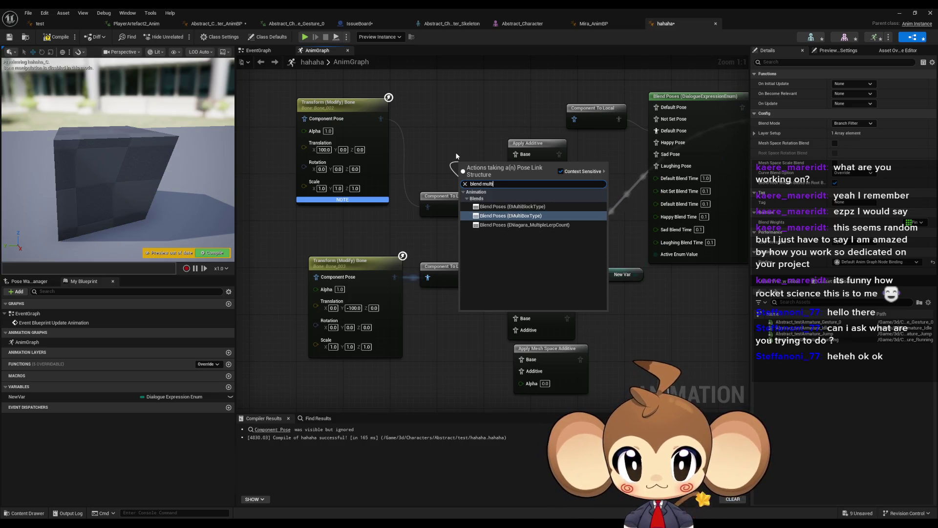
key("BackSpace")
key("BackSpace")
key("BackSpace")
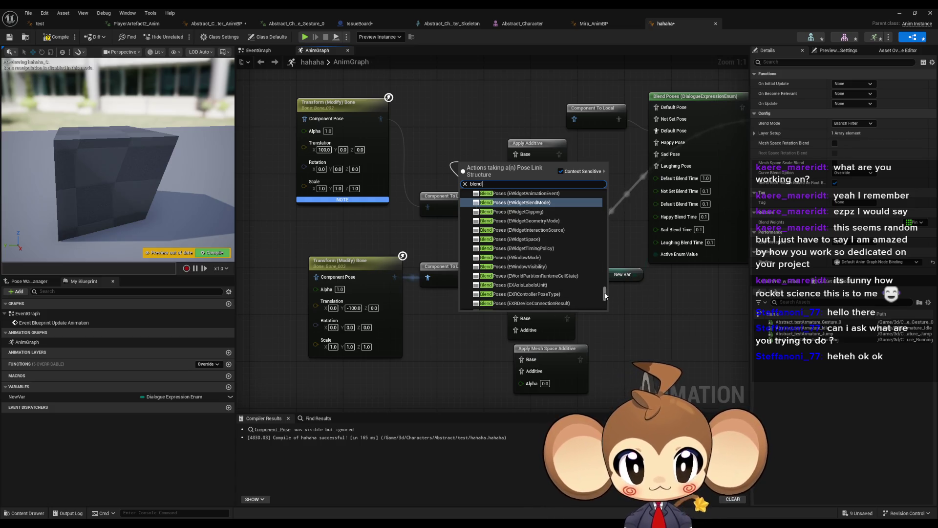
left_click_drag(604, 294, 605, 311)
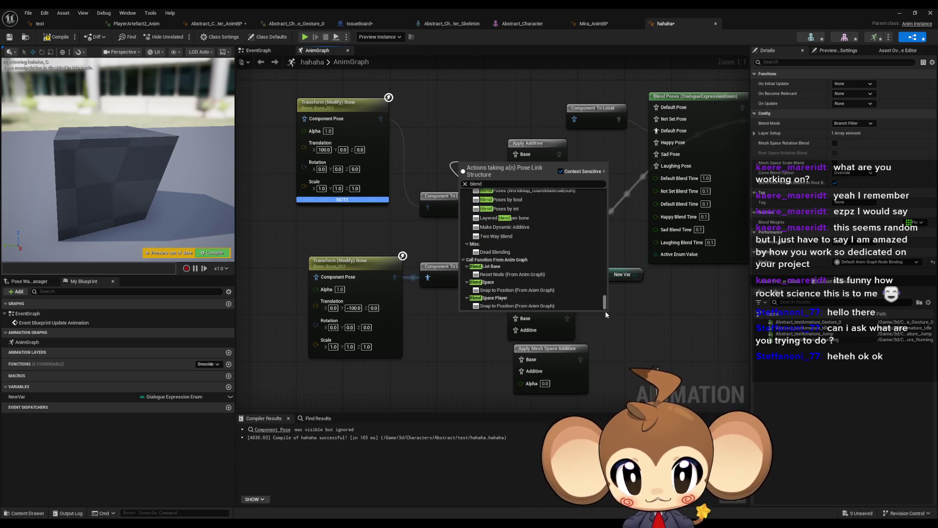
scroll(519, 255, "up", 1)
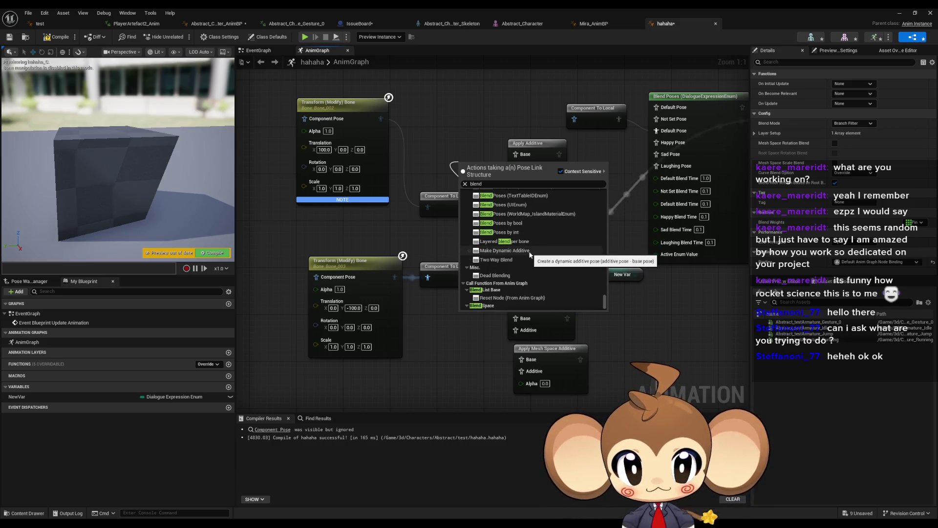
scroll(512, 257, "down", 2)
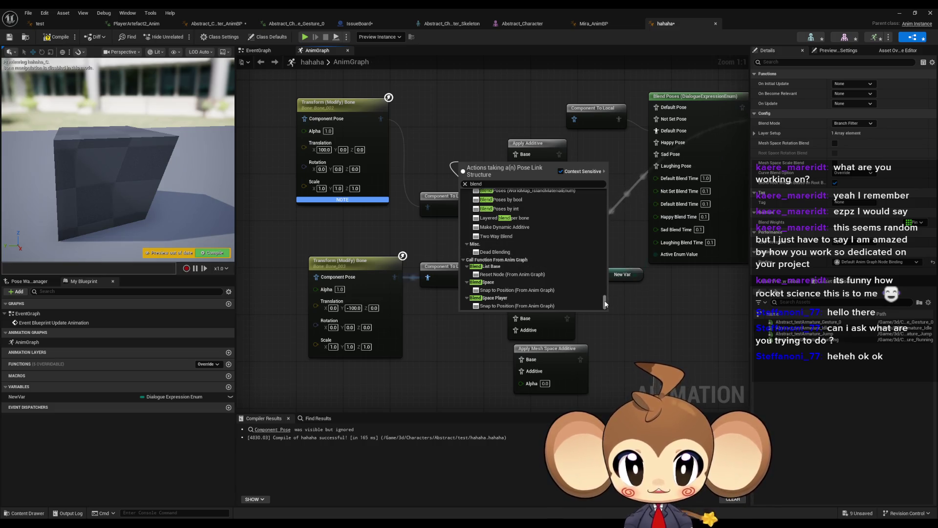
left_click_drag(605, 301, 603, 149)
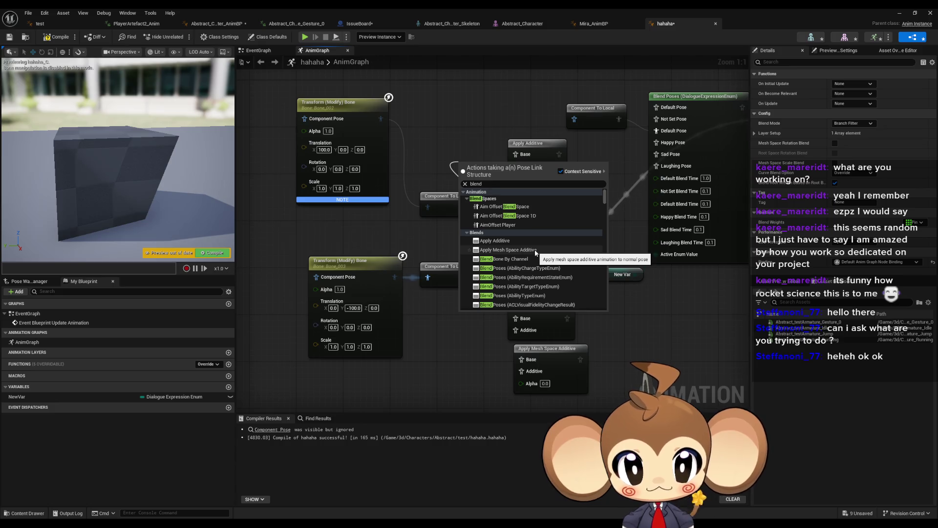
scroll(536, 252, "down", 1)
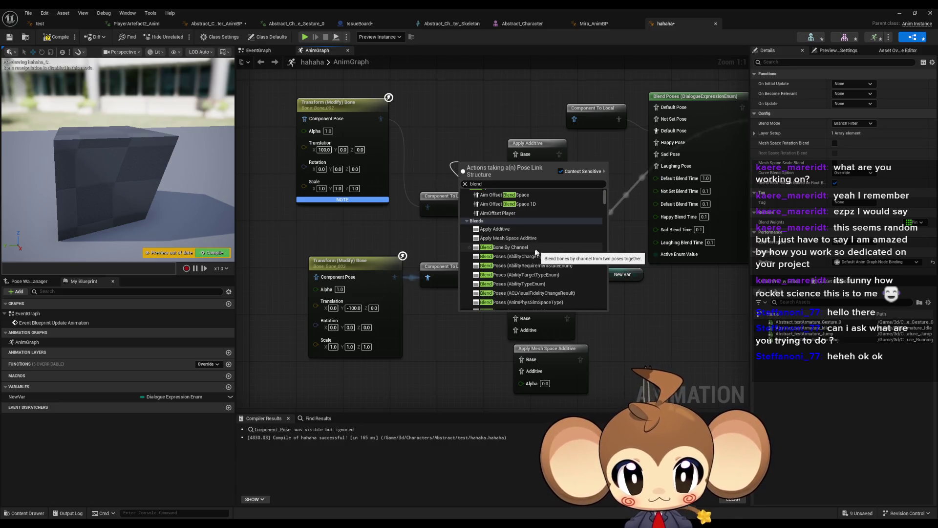
scroll(571, 234, "down", 3)
scroll(552, 223, "up", 3)
left_click(529, 236)
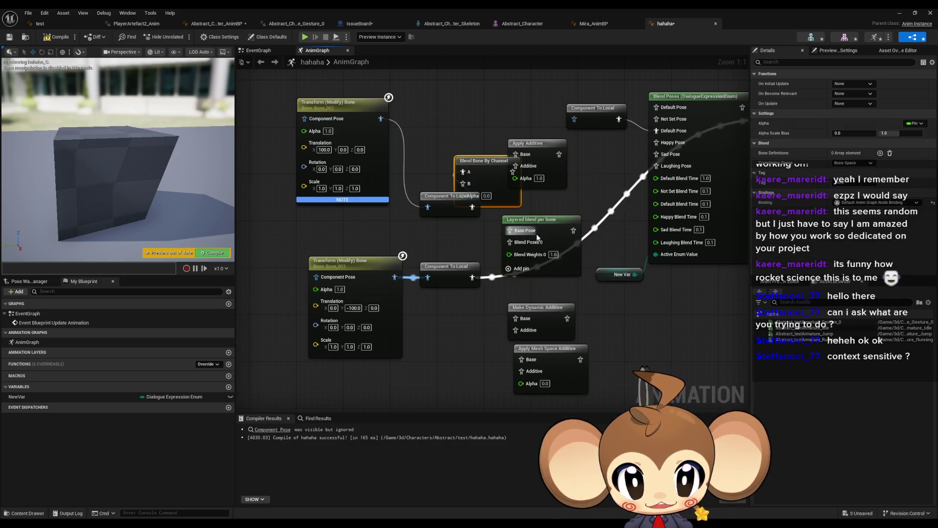
Wire both Component To Local poses through Blend Bone By Channel into Blend Poses, set Alpha 1.0, and compile
left_click_drag(489, 136, 489, 113)
mouse_move(472, 277)
left_mouse_down()
mouse_move(459, 125)
mouse_move(489, 158)
mouse_move(609, 156)
left_mouse_up()
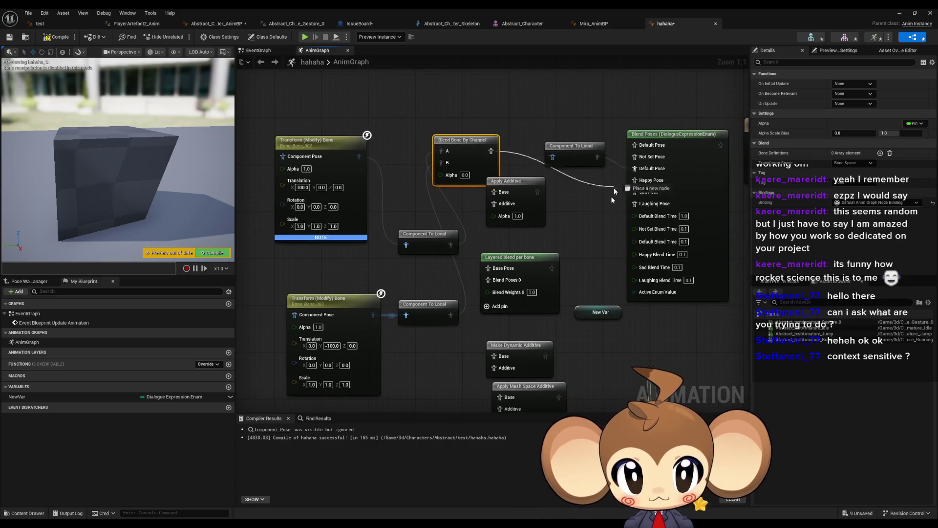
left_click_drag(716, 157, 635, 168)
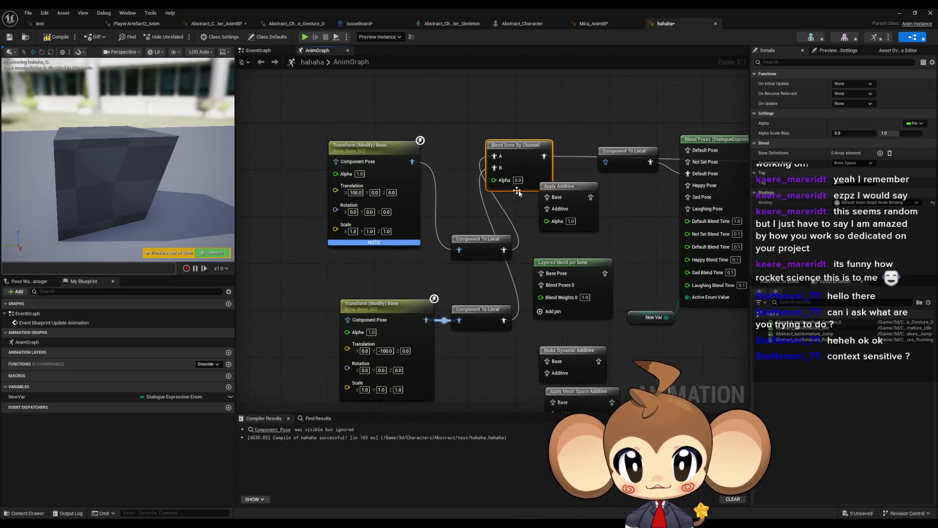
left_click(302, 124)
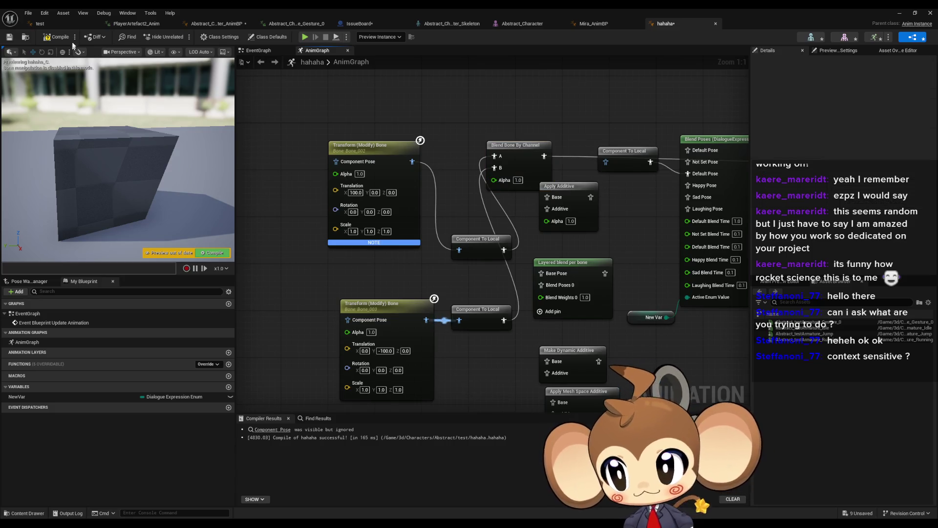
key("F7")
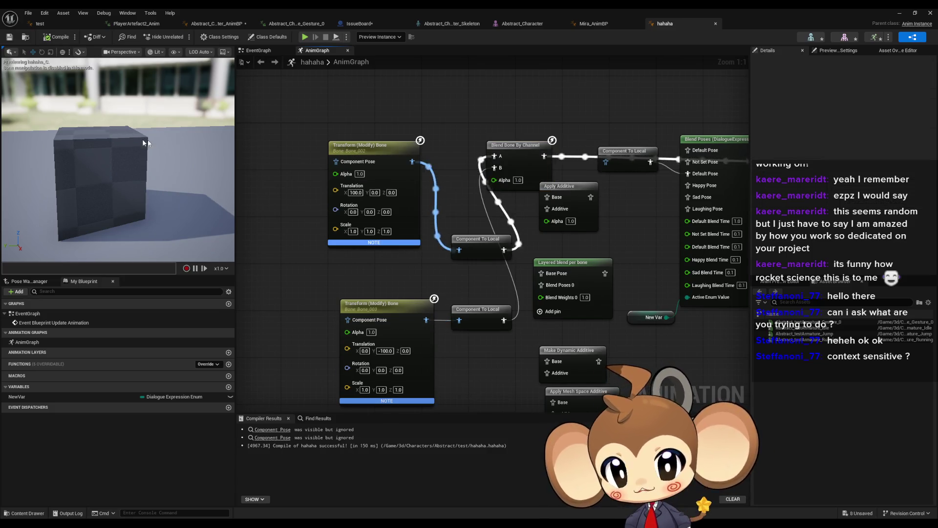
Delete the unused additive and Layered blend per bone nodes, then place Blend Bone By Channel between its inputs
mouse_move(481, 166)
left_mouse_down()
mouse_move(479, 136)
mouse_move(514, 135)
left_mouse_up()
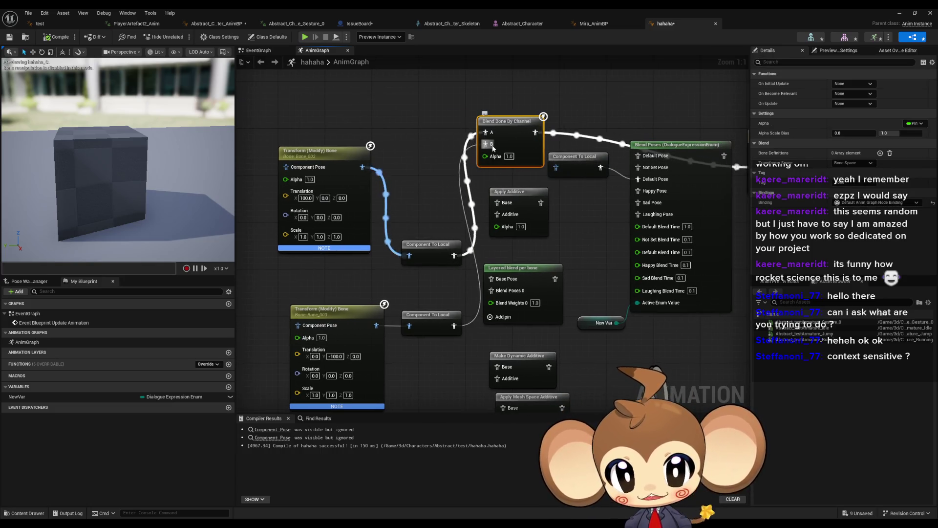
scroll(516, 197, "down", 2)
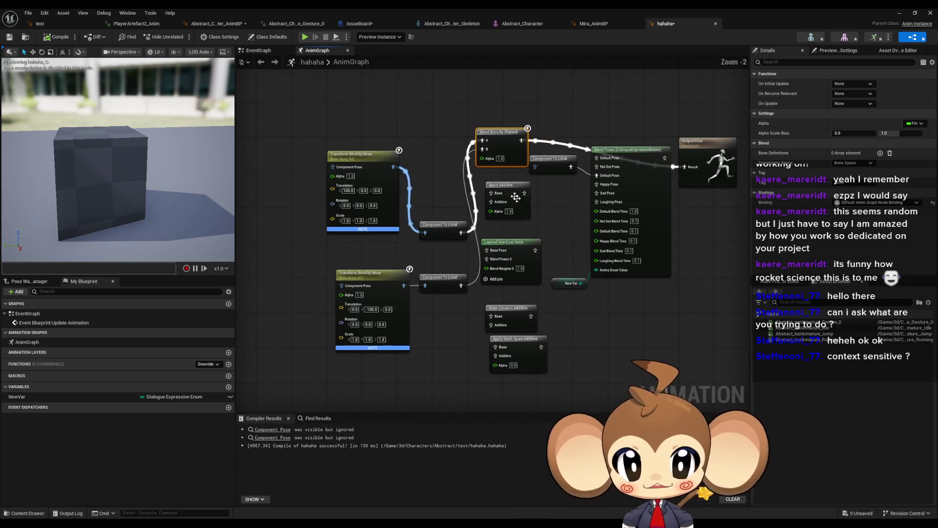
left_click_drag(479, 178, 548, 384)
key("Delete")
left_click_drag(499, 133, 509, 243)
scroll(506, 242, "up", 2)
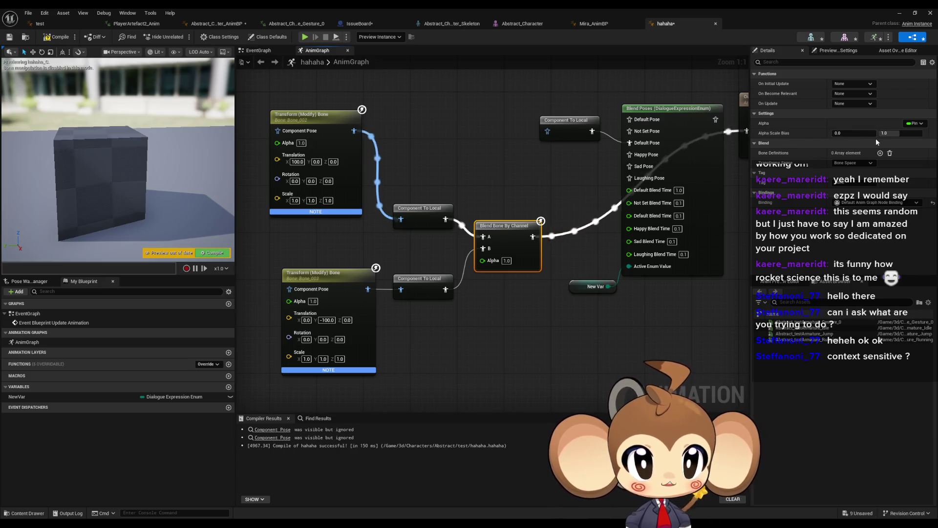
From the lower Component To Local pose, add a Two Way Blend under Animation > Blends and position it
right_click(504, 234)
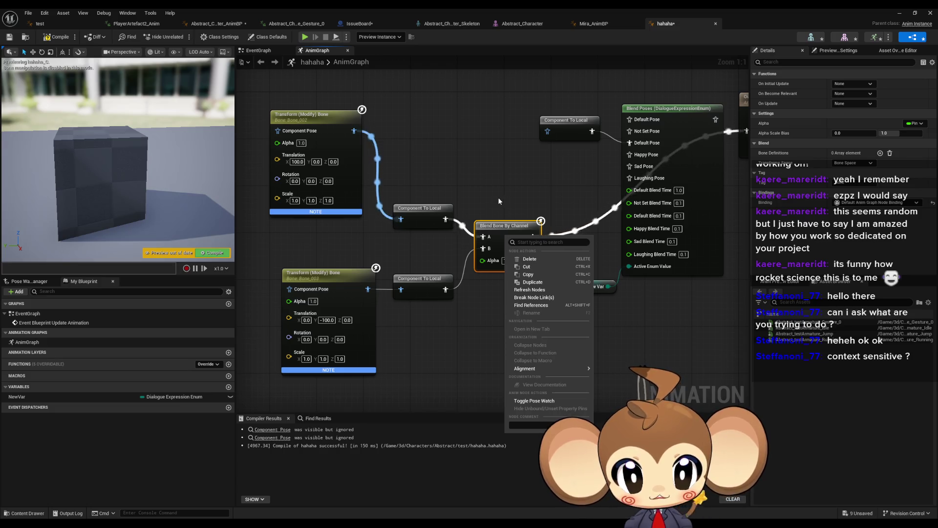
left_click(507, 187)
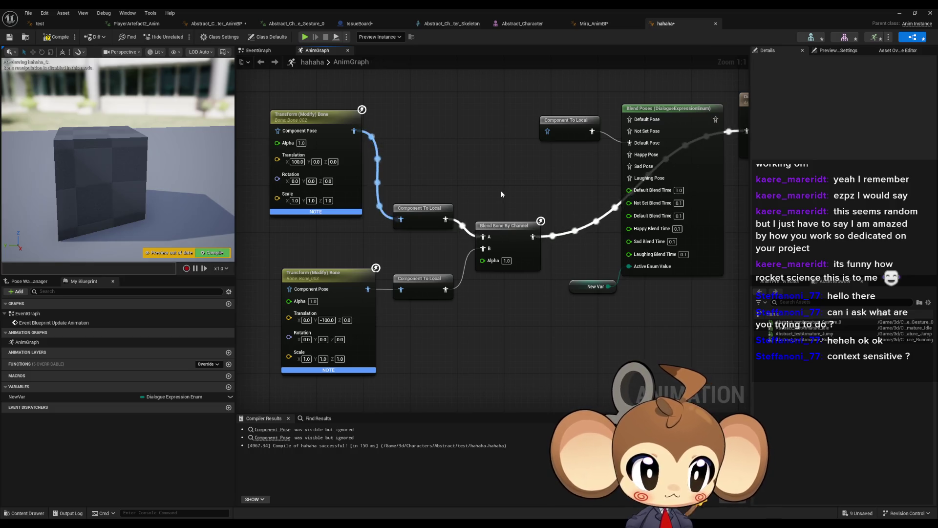
left_click_drag(445, 219, 484, 325)
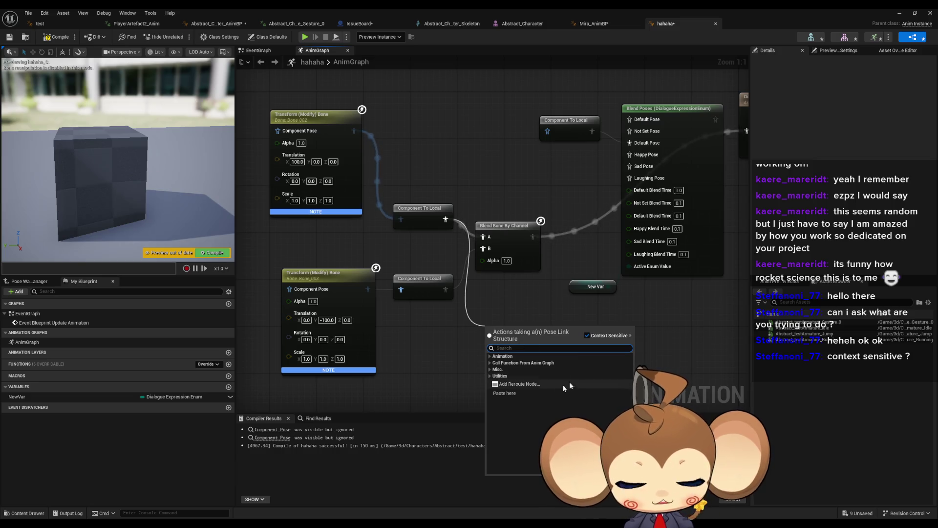
left_click(490, 357)
left_click(509, 369)
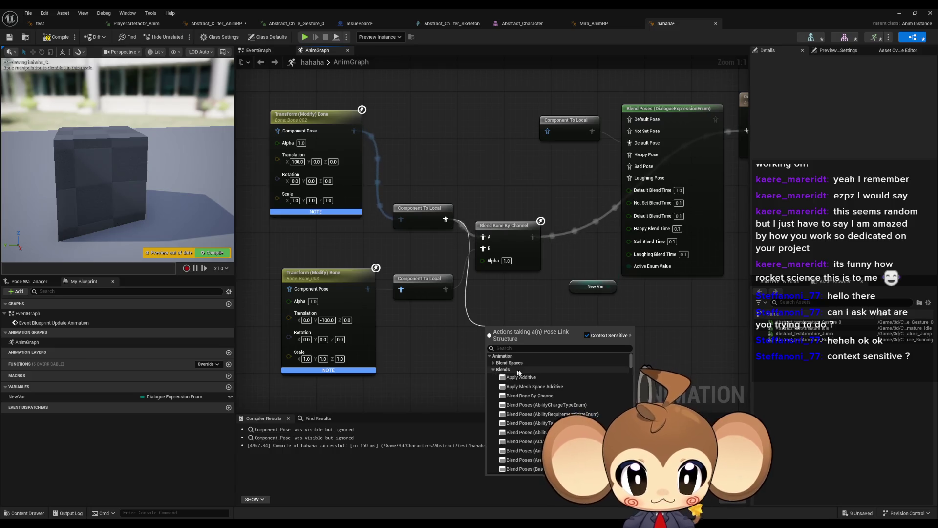
scroll(562, 381, "down", 1)
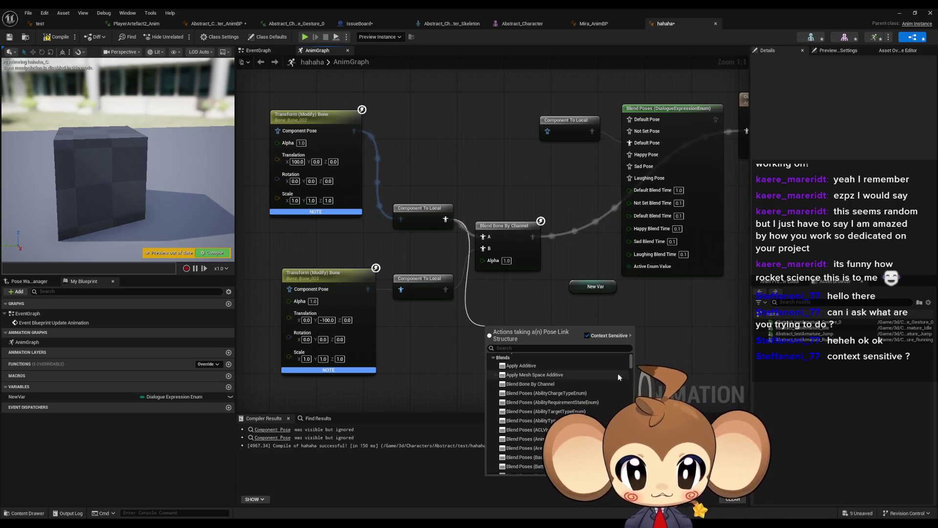
left_click_drag(630, 362, 630, 472)
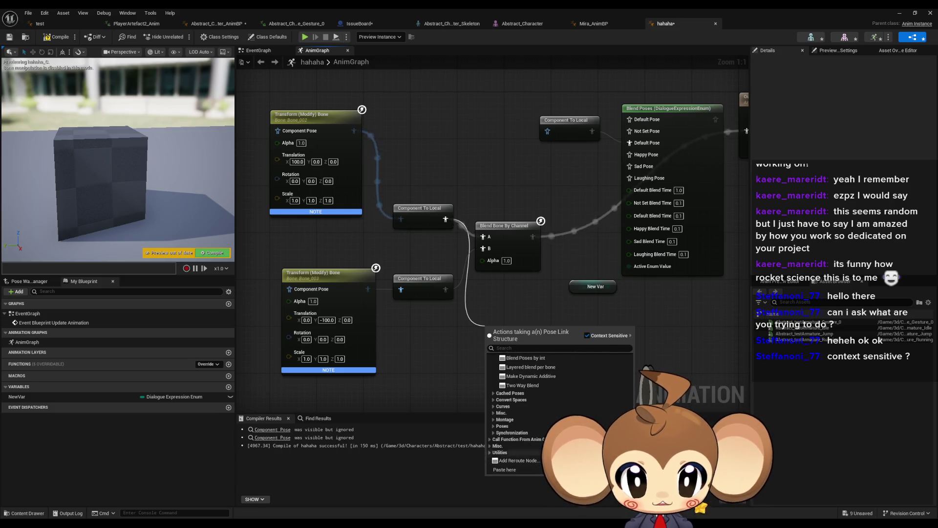
scroll(561, 399, "up", 2)
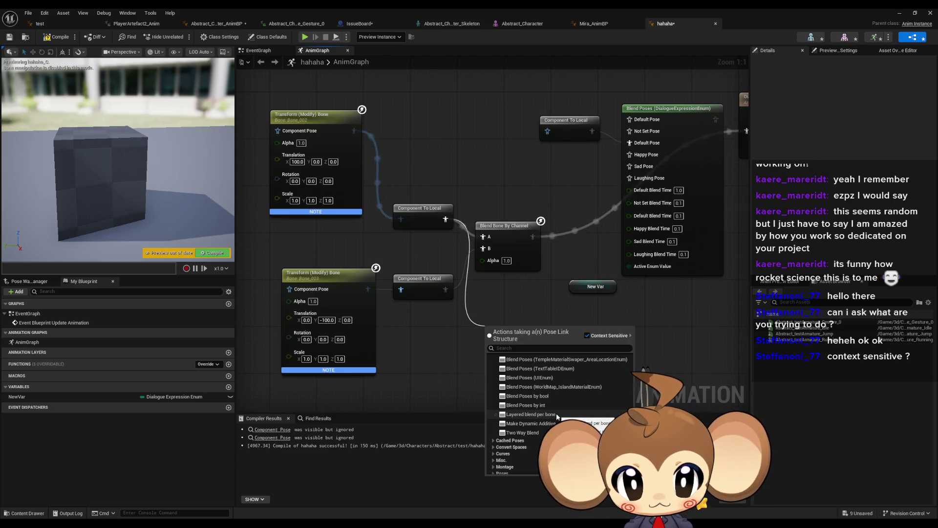
left_click(523, 432)
mouse_move(507, 340)
left_mouse_down()
mouse_move(507, 318)
mouse_move(480, 324)
mouse_move(699, 141)
left_mouse_up()
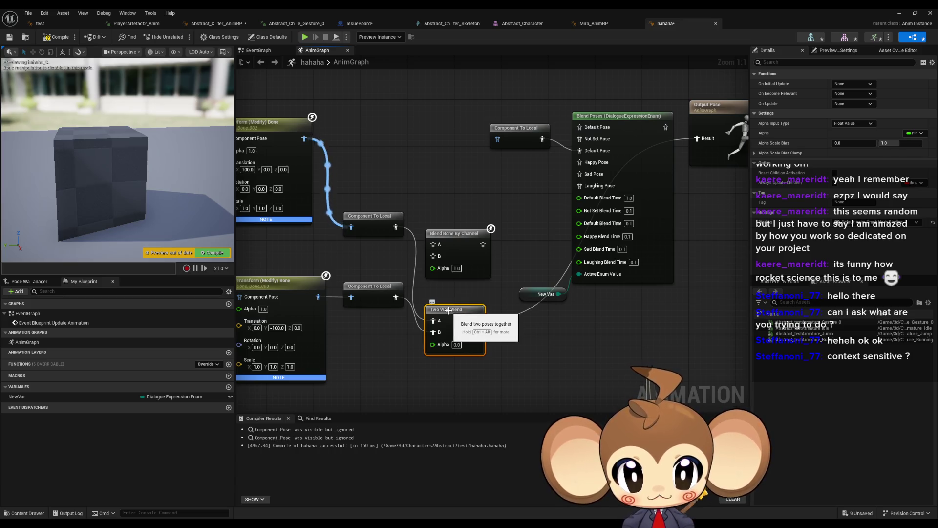
Compile, set the Two Way Blend Alpha to 1.0, and recompile to preview the full blend
left_click_drag(449, 311, 524, 290)
left_click(59, 38)
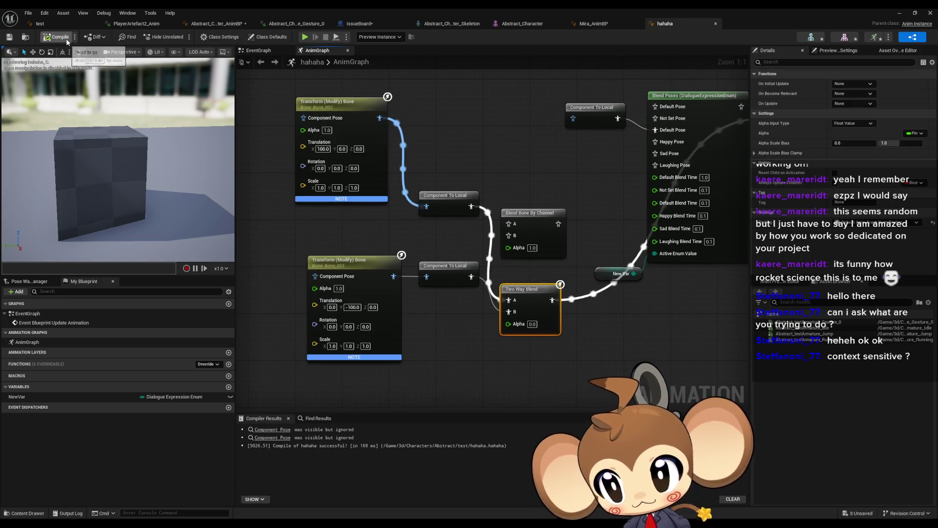
left_click(532, 325)
type("1")
left_click(529, 347)
left_click(58, 37)
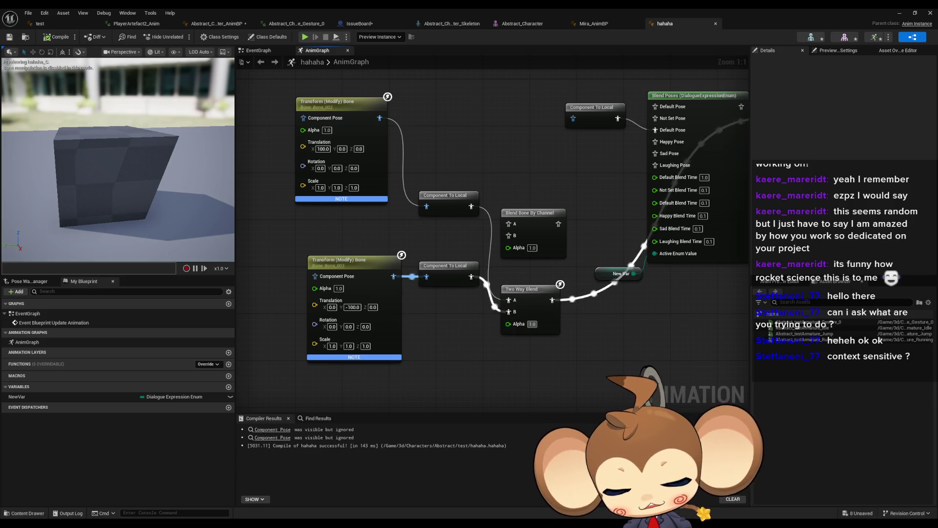
Change the Two Way Blend Alpha to 0.5, recompile, and search 'addit' from the upper Component To Local
type("0")
key("Return")
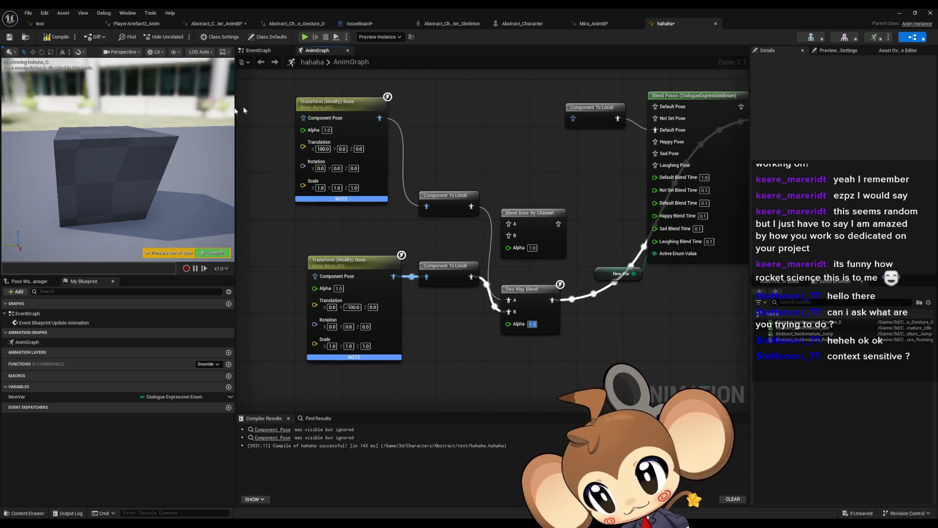
left_click(52, 41)
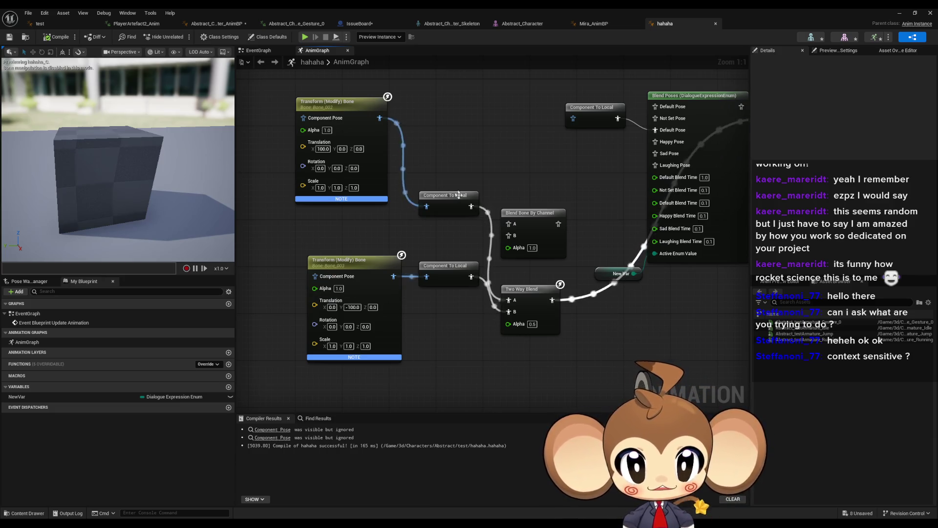
left_click_drag(470, 205, 518, 145)
type("add")
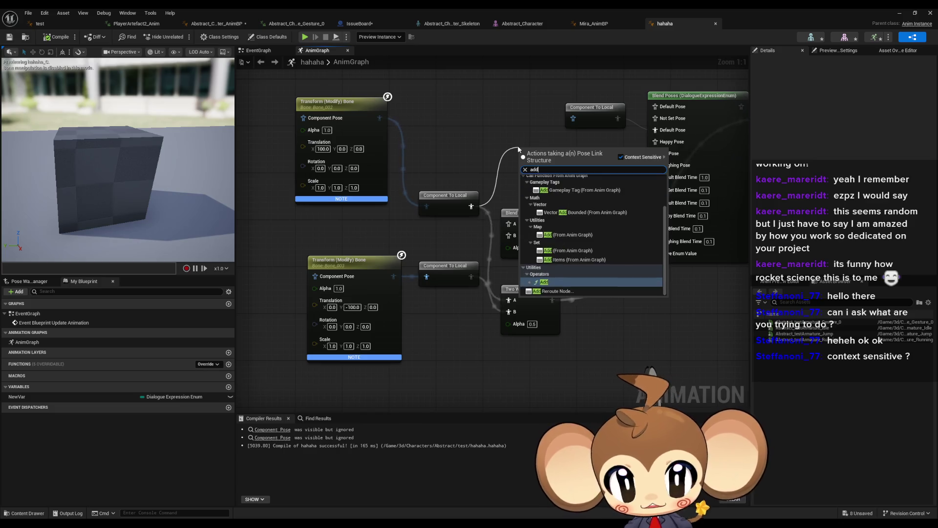
type("it")
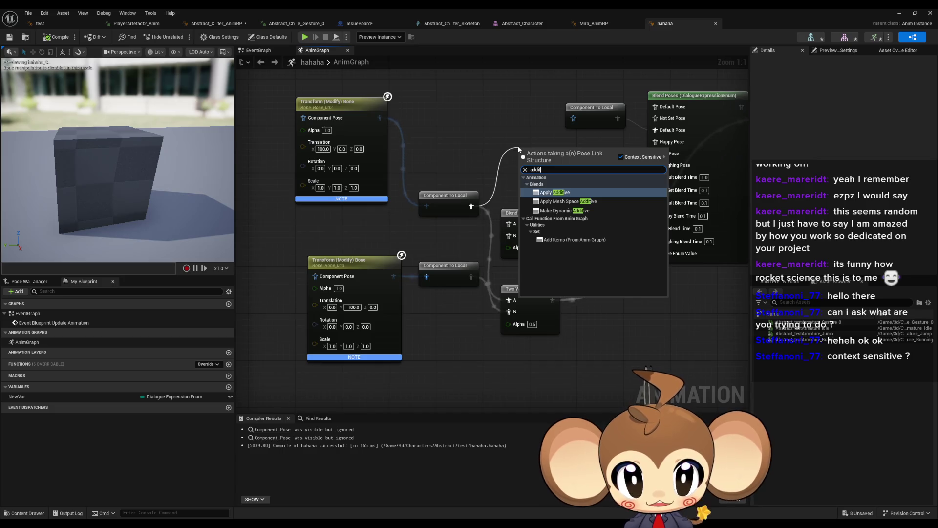
Add Apply Additive, link its Additive input to the lower Component To Local, feed its output onward, and compile
key("Return")
left_click_drag(527, 171, 505, 197)
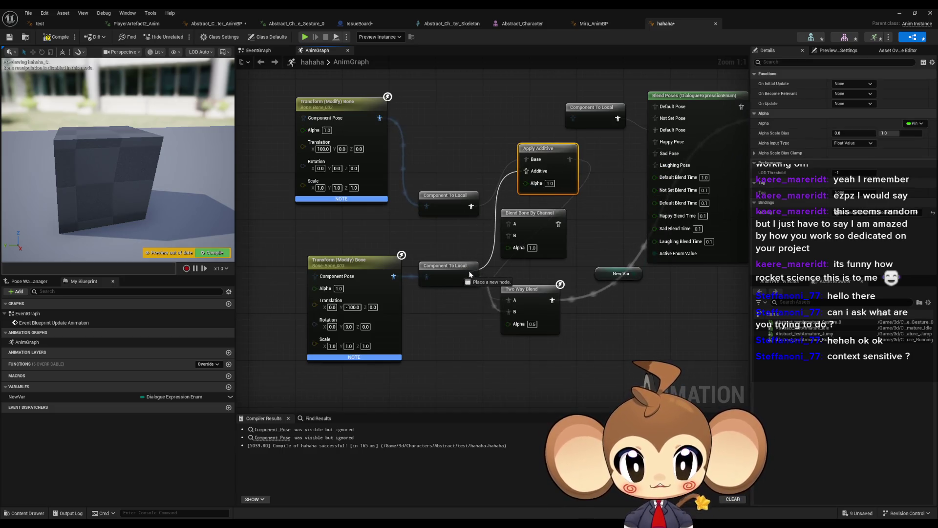
left_click_drag(470, 274, 471, 276)
left_click_drag(570, 159, 648, 122)
left_click(46, 38)
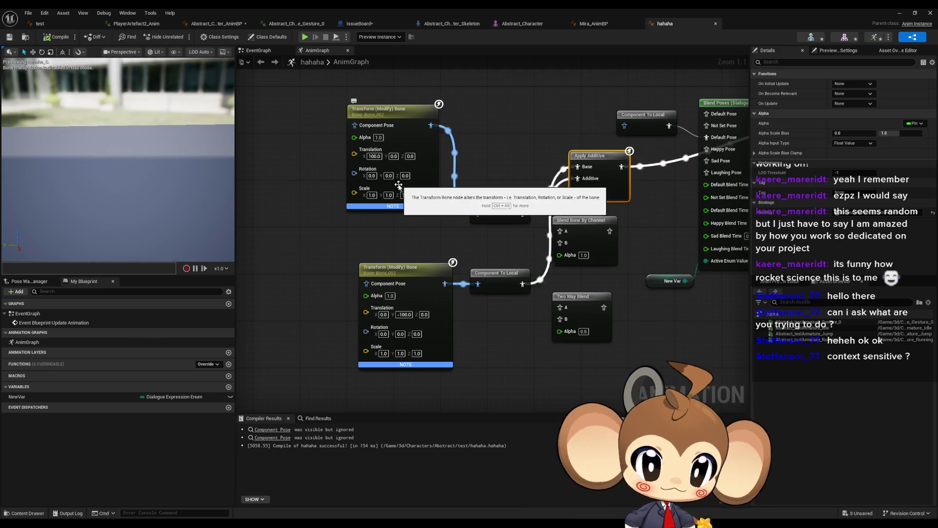
Try Replace Existing translation on the upper bone node and Component Space on the lower, then compile
left_click_drag(587, 163, 509, 179)
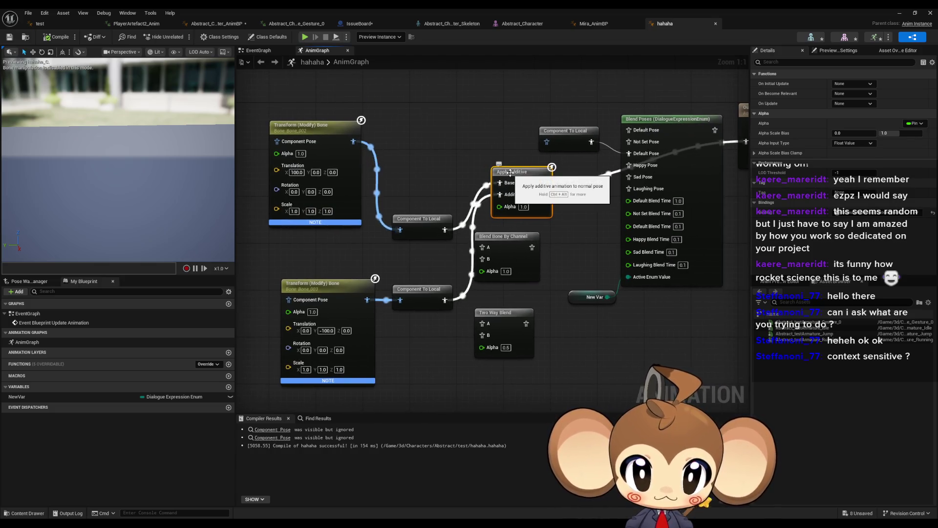
left_click(313, 126)
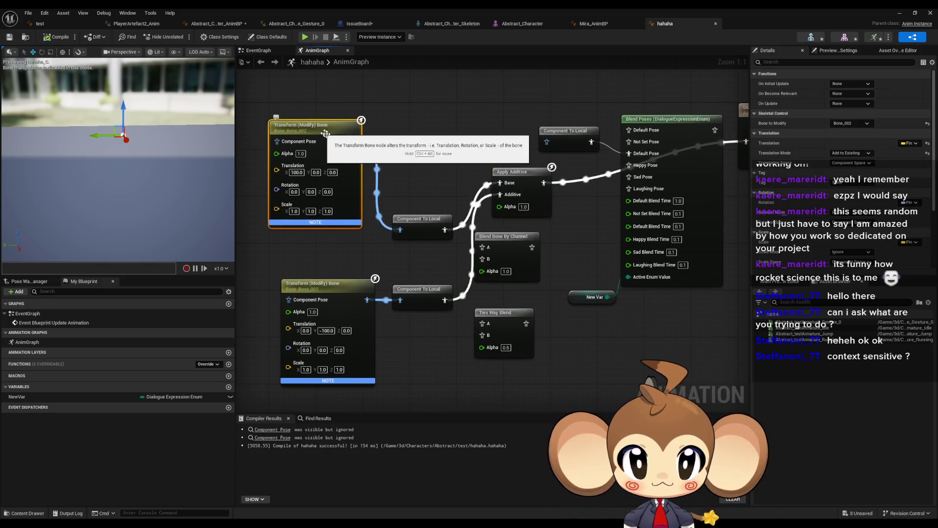
left_click_drag(427, 188, 485, 180)
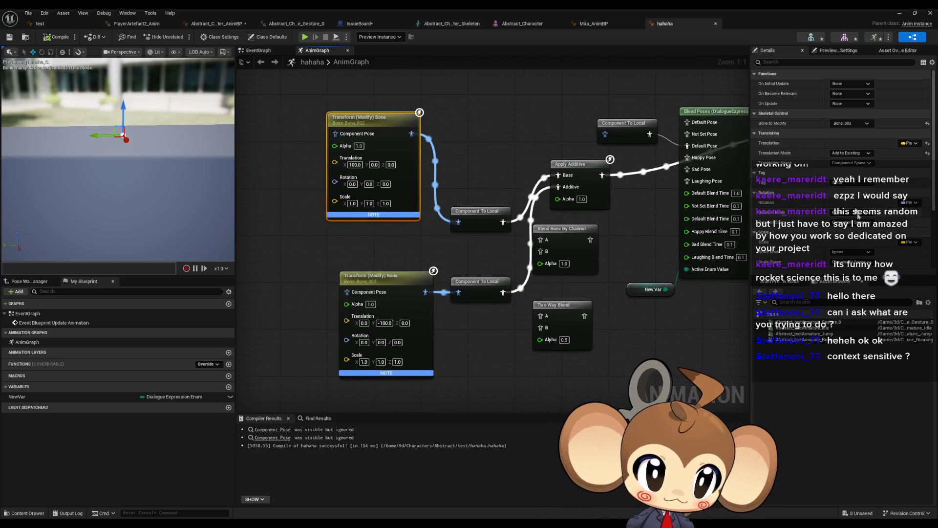
scroll(891, 258, "down", 1)
scroll(866, 227, "up", 1)
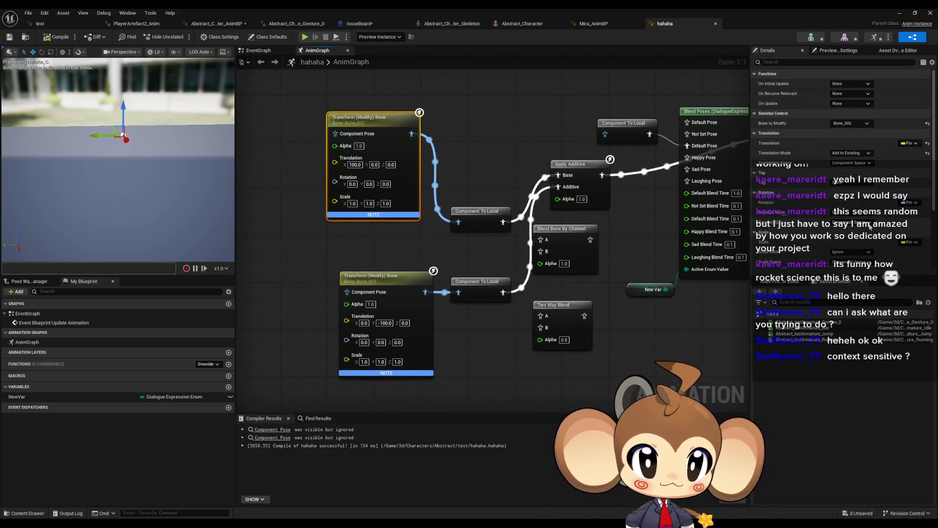
left_click(852, 153)
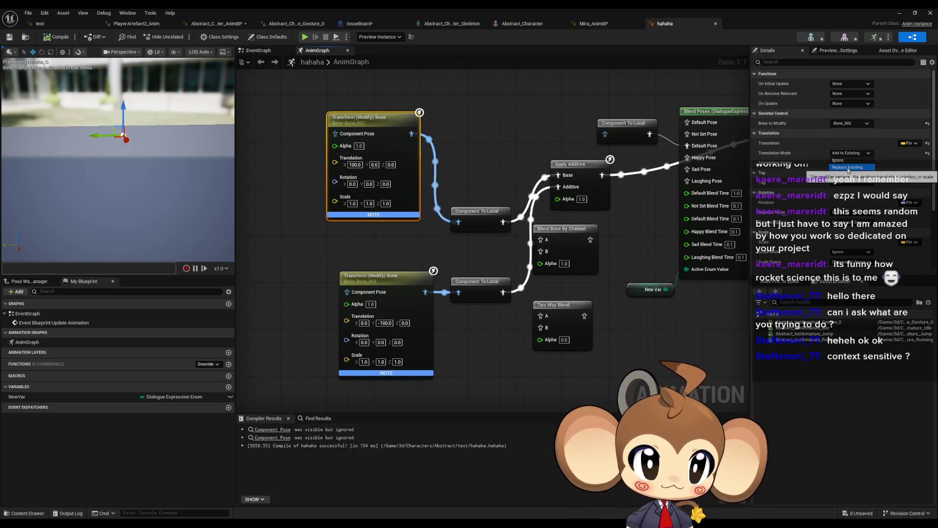
left_click(849, 167)
left_click(371, 276)
left_click(850, 162)
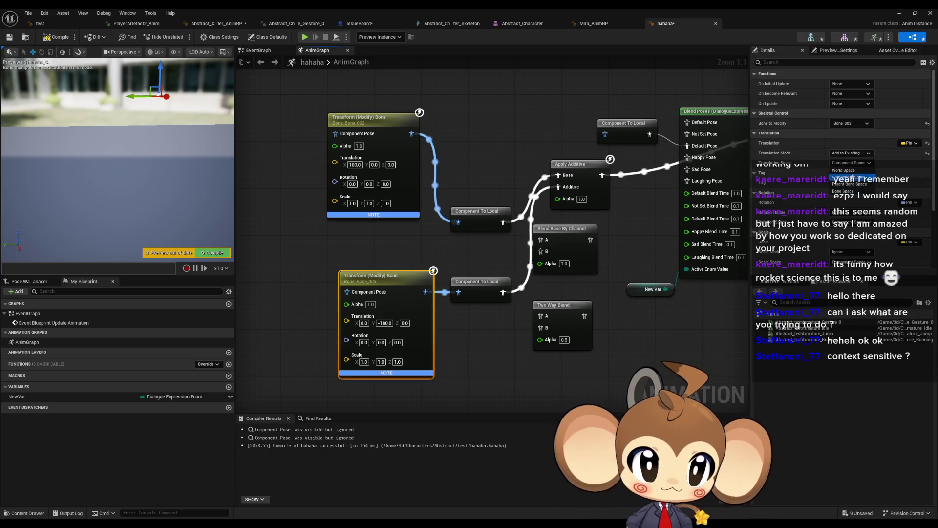
left_click(851, 176)
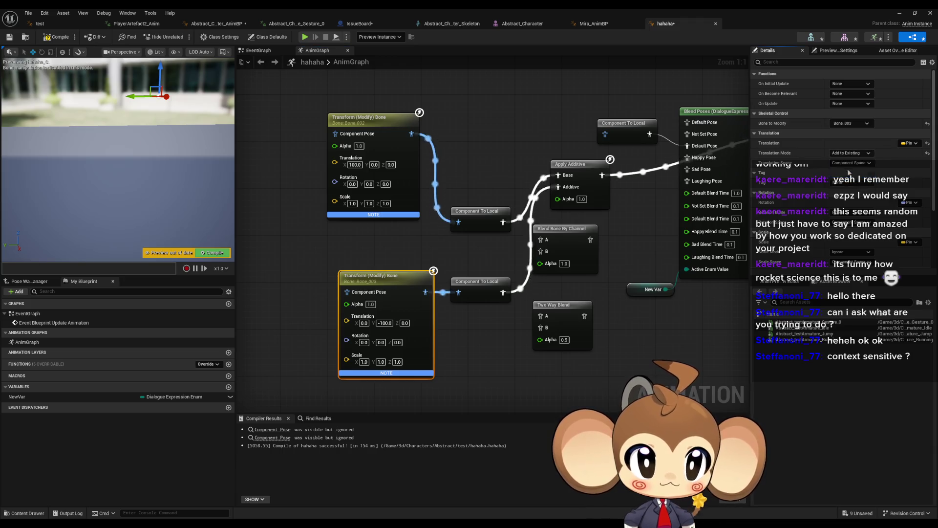
left_click(57, 36)
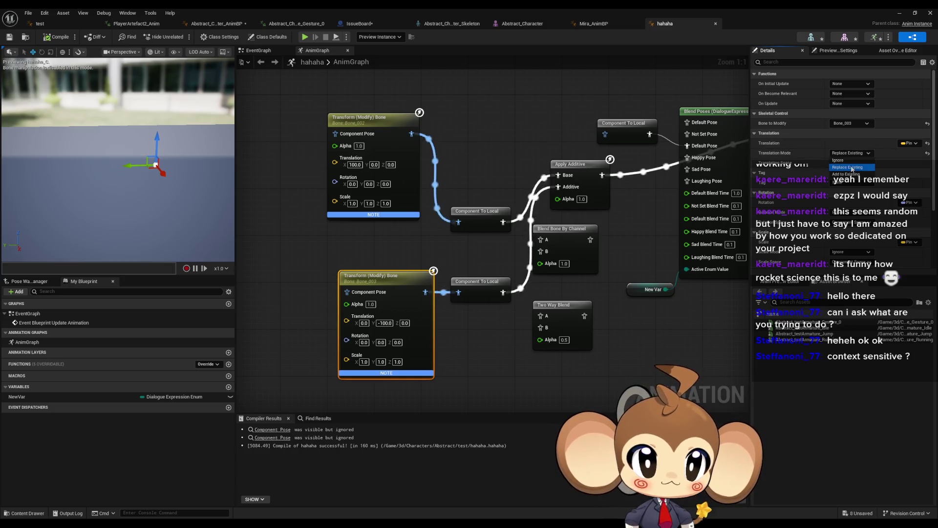
Set Bone_002 and Bone_003 to Add to Existing translation in World Space, then compile
left_click(848, 174)
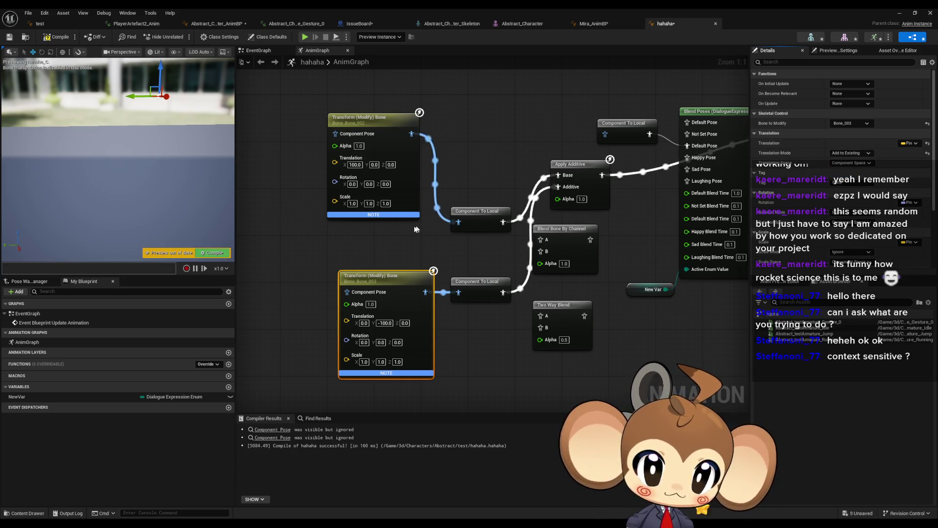
left_click(374, 120)
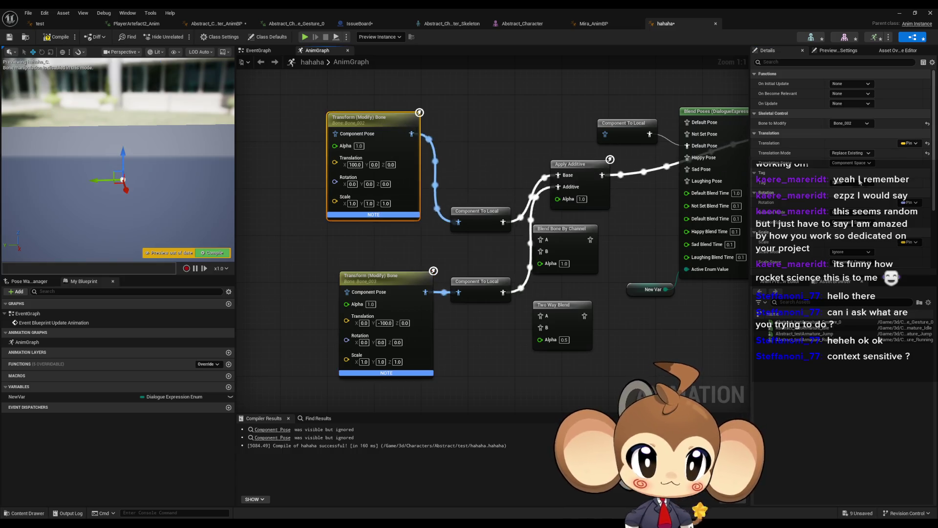
left_click(849, 155)
left_click(856, 176)
left_click(845, 165)
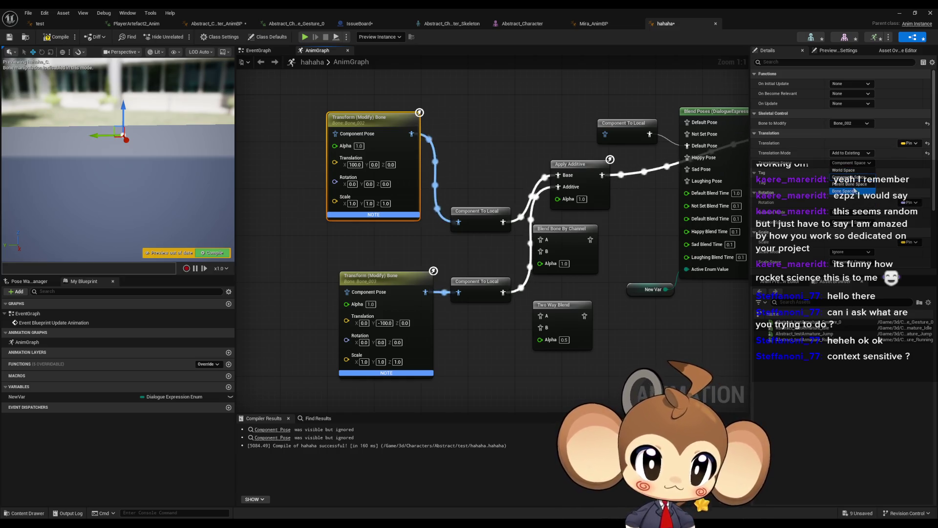
left_click(852, 172)
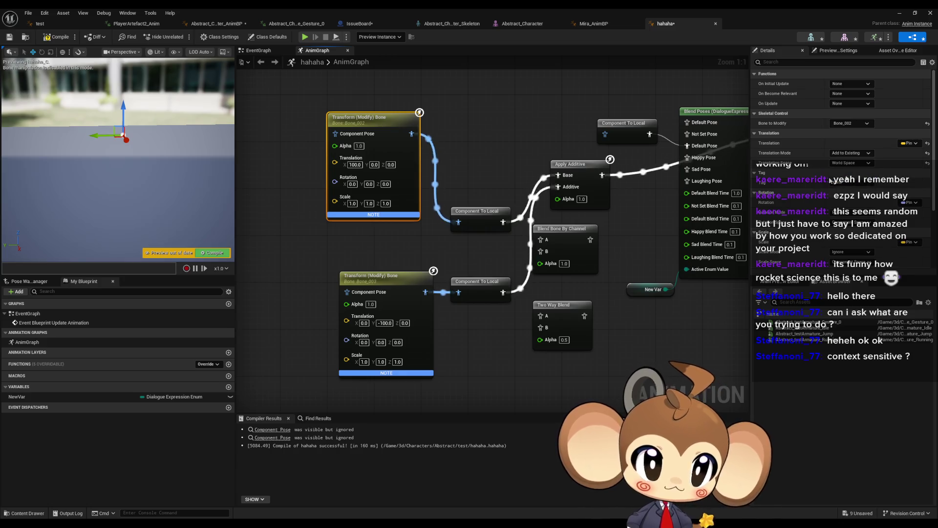
left_click(402, 281)
left_click(851, 163)
left_click(845, 170)
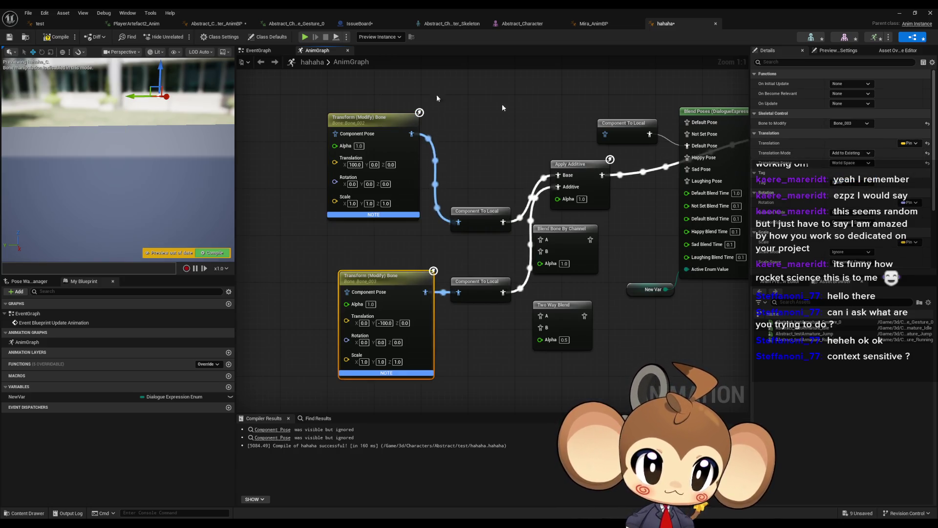
left_click(73, 39)
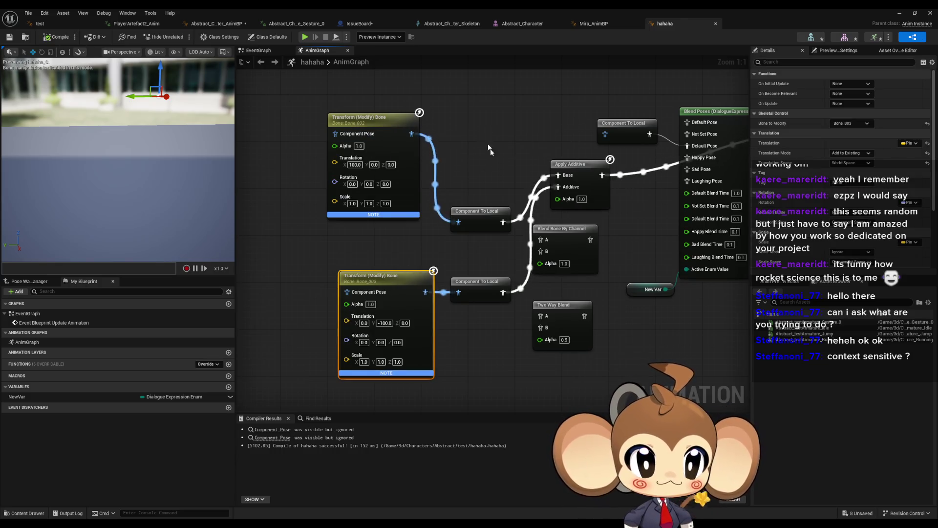
Pan to the Output Pose node and save the animation blueprint with Ctrl+S
left_click_drag(491, 147, 399, 169)
mouse_move(410, 243)
left_mouse_down()
mouse_move(364, 243)
mouse_move(362, 313)
left_mouse_up()
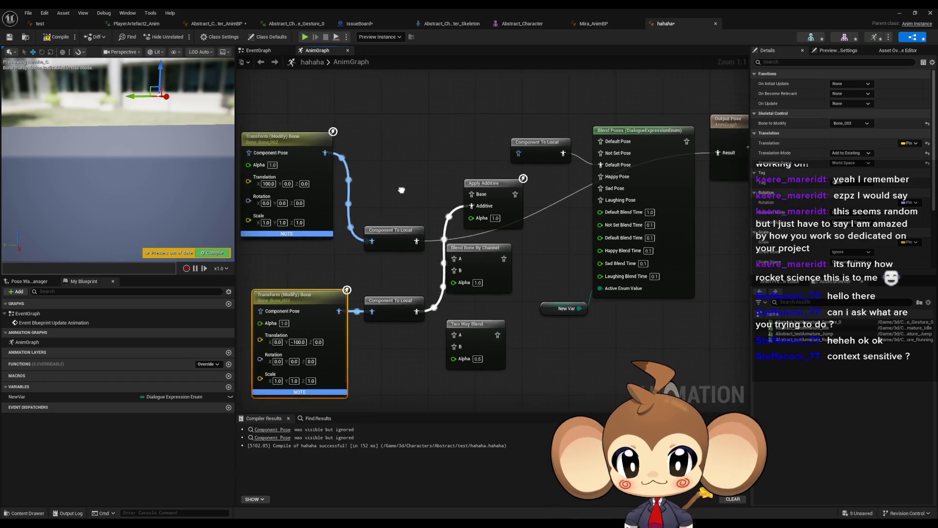
key("ctrl+s")
left_click_drag(332, 113, 378, 110)
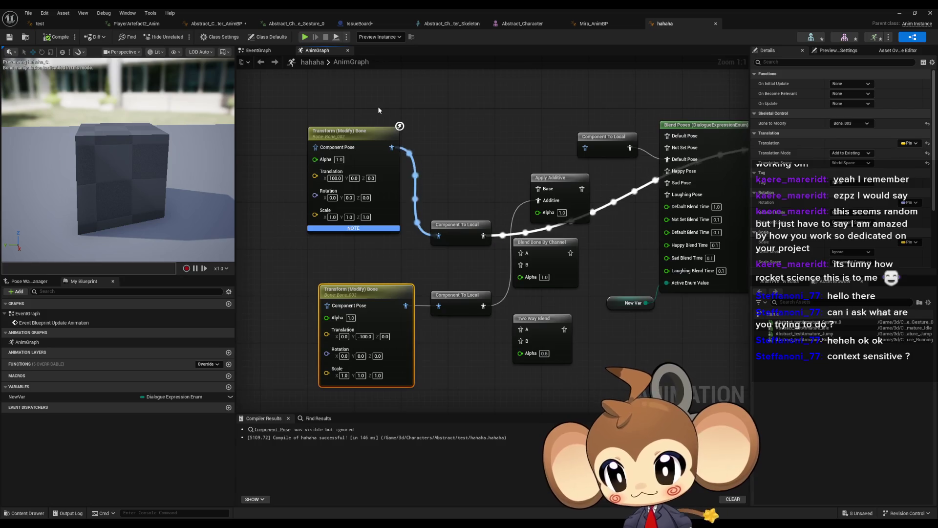
Switch Bone_002's Translation Space to Component Space, then bring up the state-machine blending forum thread
left_click(377, 156)
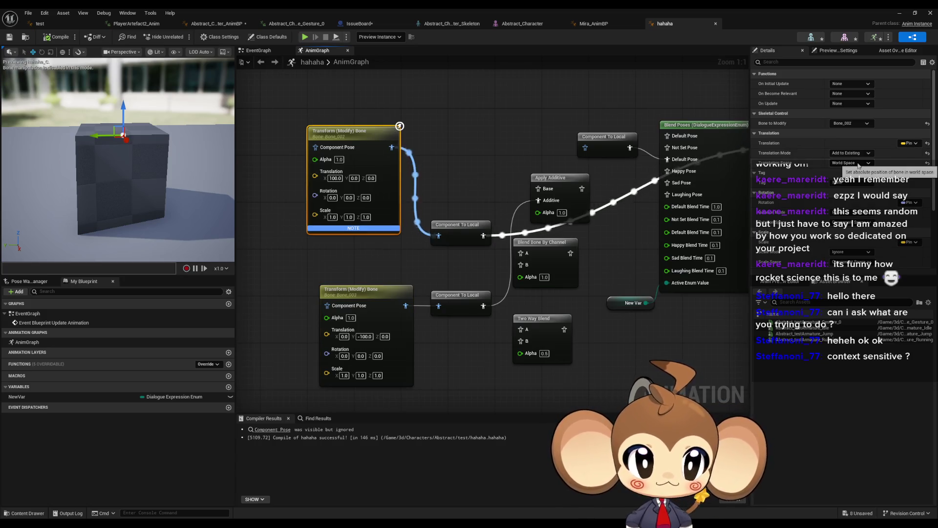
left_click(837, 186)
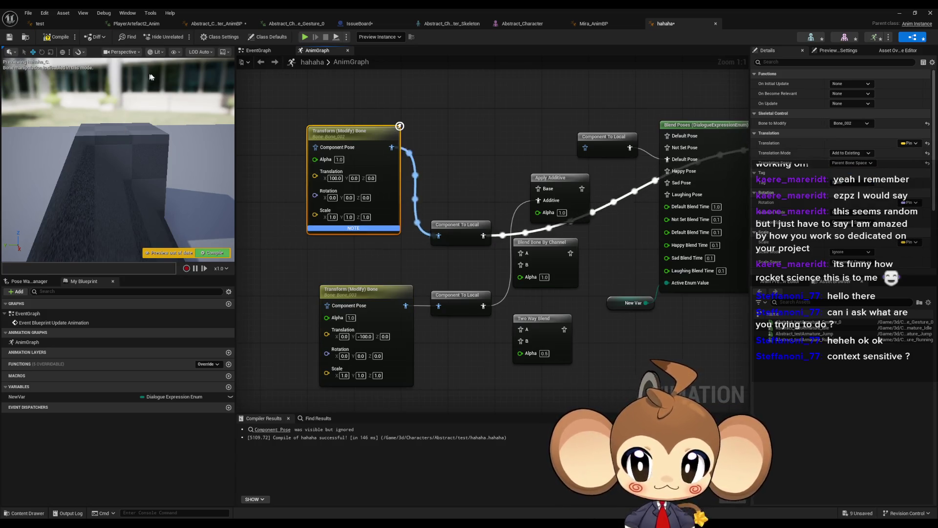
left_click(853, 163)
left_click(853, 195)
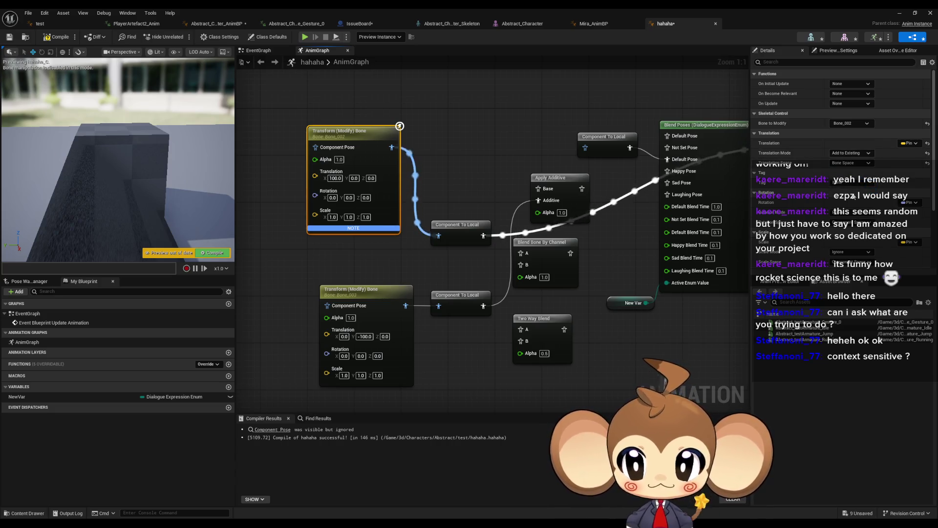
left_click(847, 164)
left_click(851, 175)
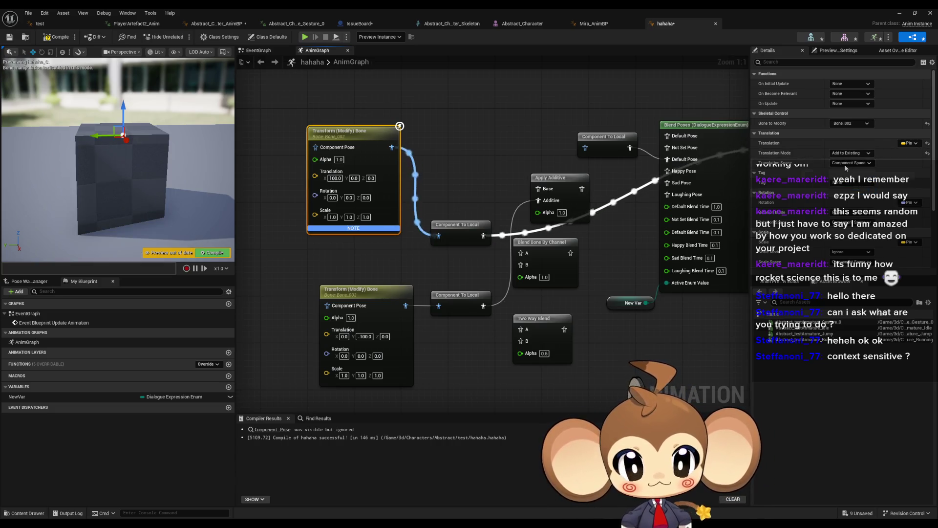
left_click(402, 289)
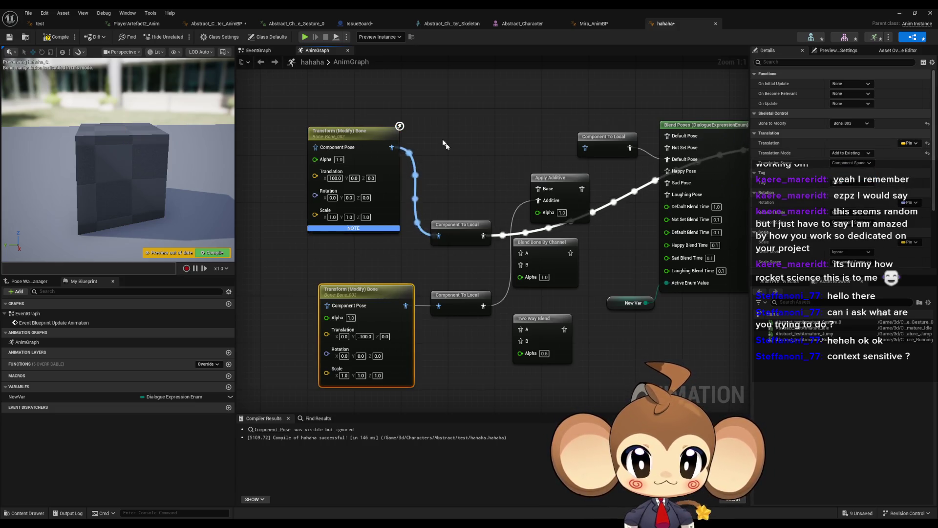
left_click(506, 115)
left_click_drag(479, 285, 456, 283)
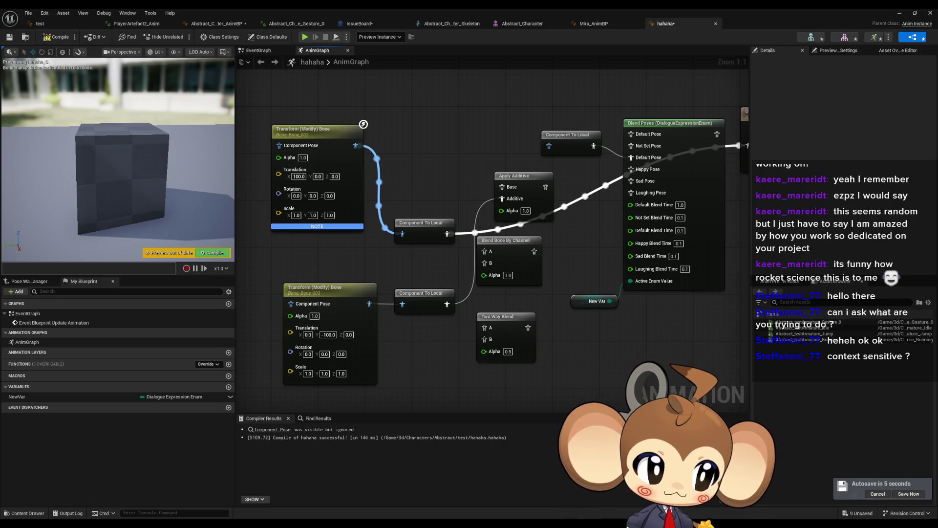
key("alt+Tab")
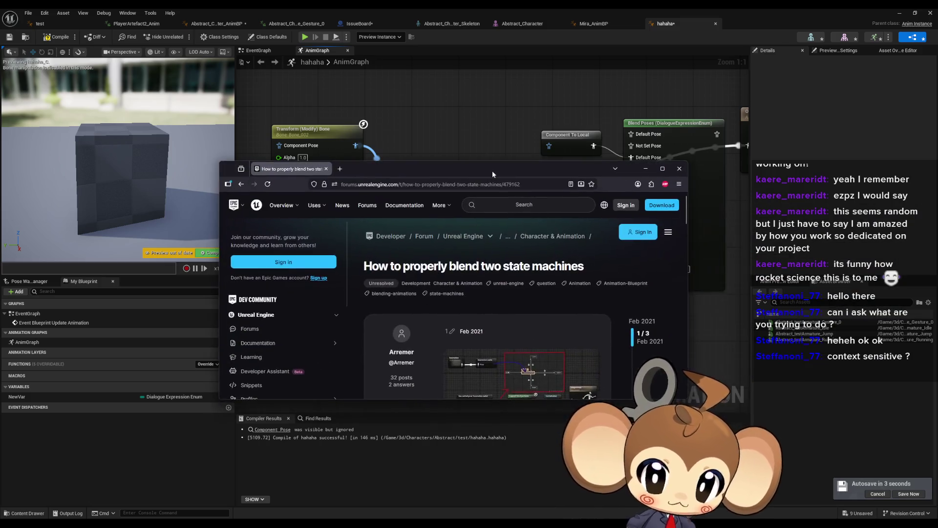
Maximize the forum thread, read the question and first reply, and open its imgur.com screenshot link
double_click(492, 171)
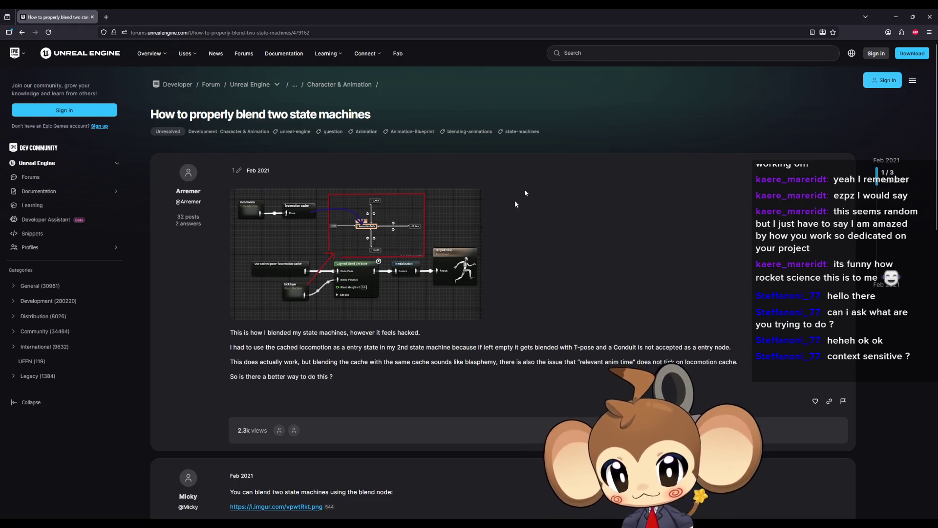
left_click_drag(360, 334, 416, 333)
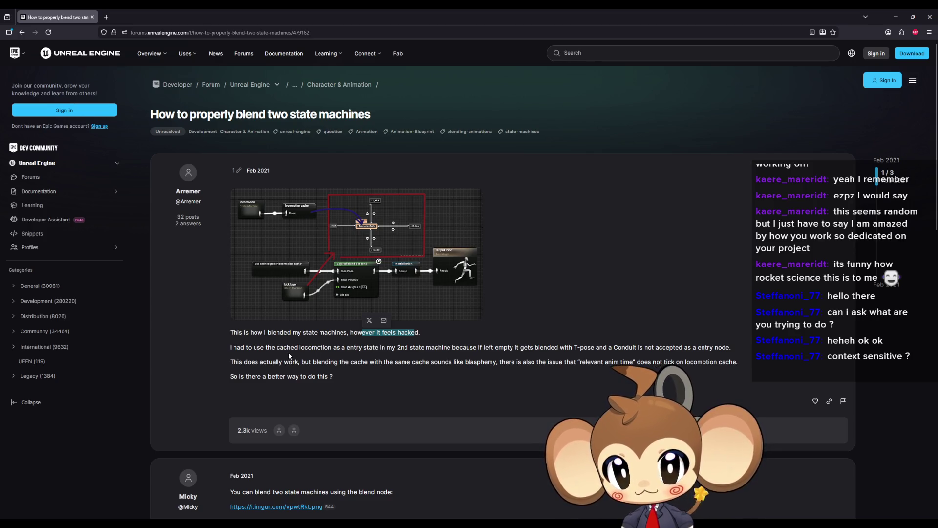
mouse_move(294, 217)
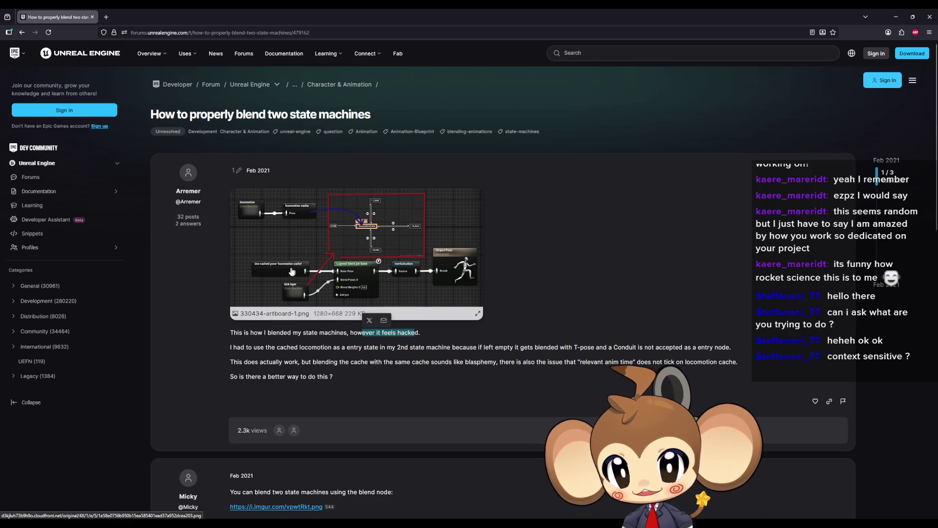
left_click_drag(241, 347, 274, 348)
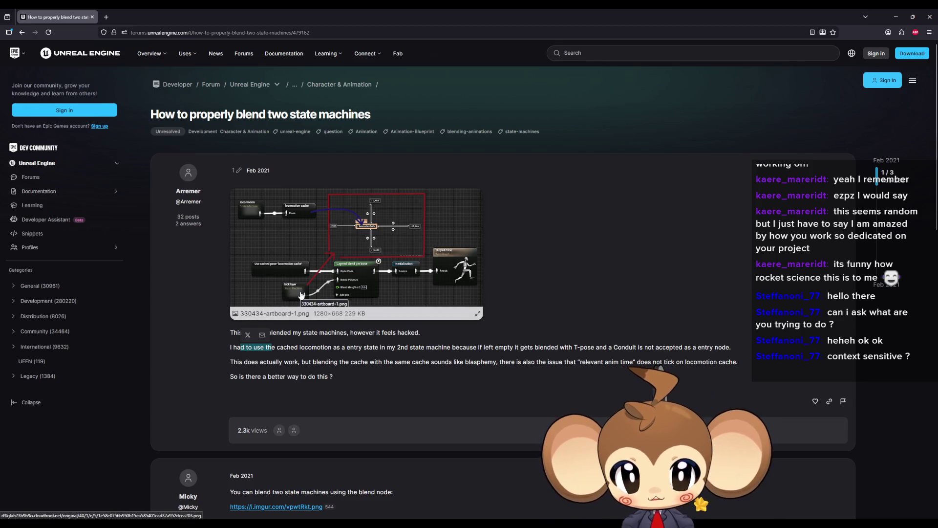
scroll(301, 295, "down", 2)
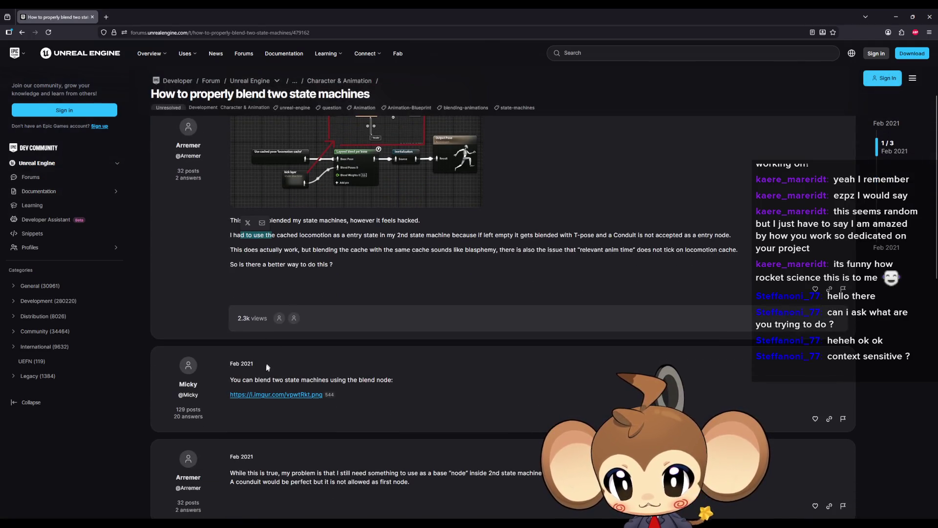
left_click_drag(386, 380, 263, 380)
left_click(281, 395)
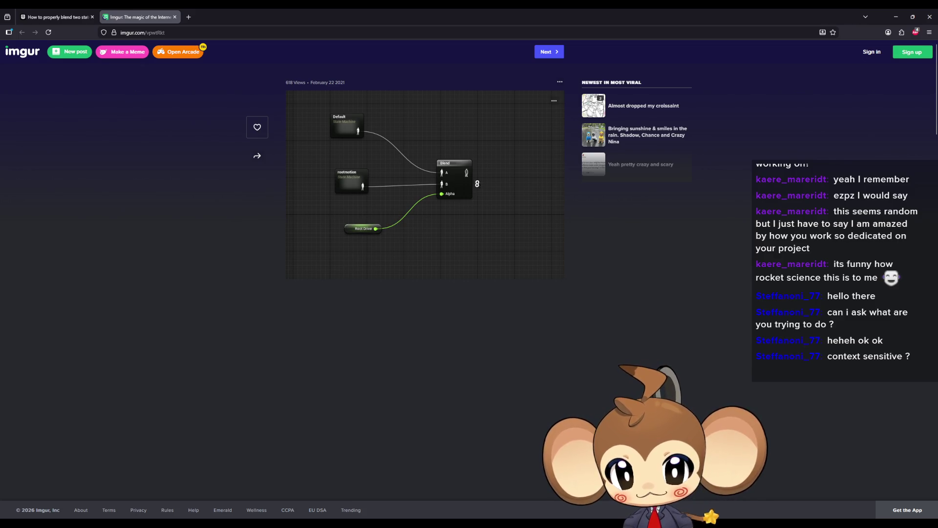
Close the Imgur tab and read the asker's follow-up about using a conduit as the first node
middle_click(145, 17)
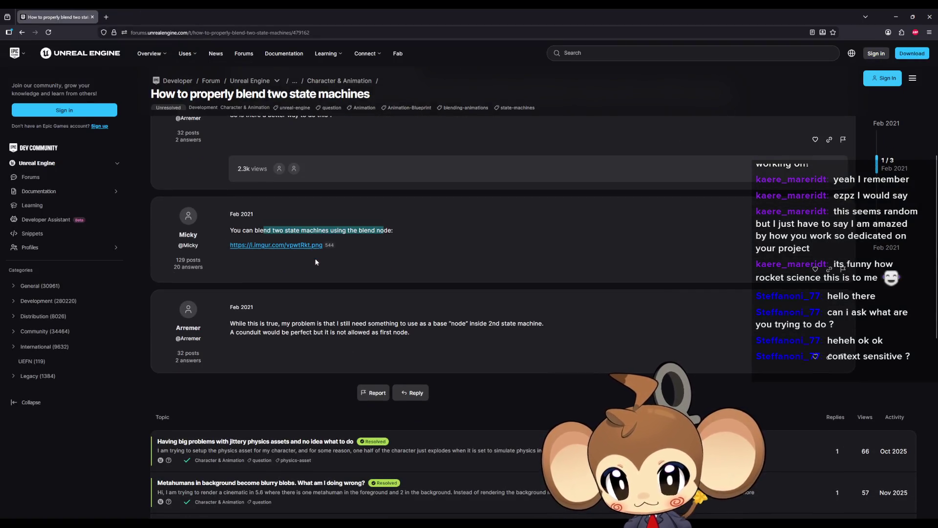
left_click_drag(343, 323, 530, 323)
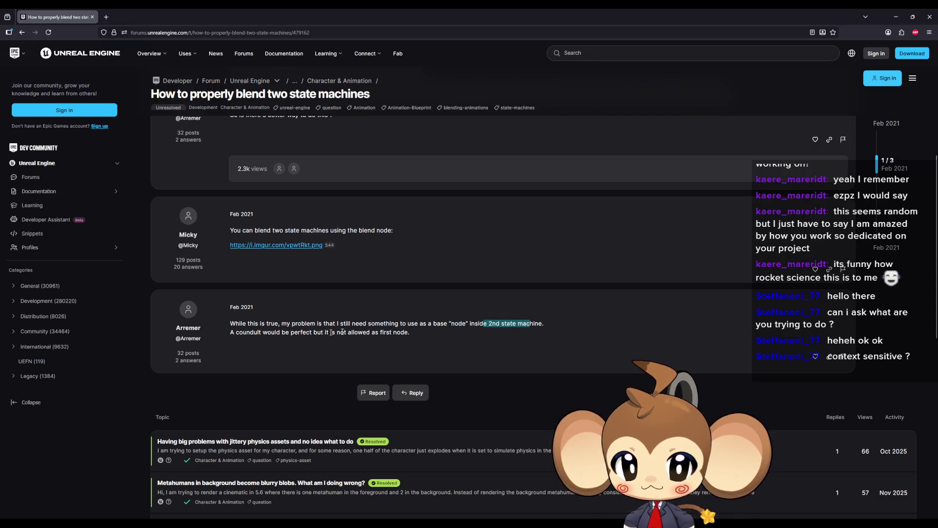
mouse_move(239, 332)
left_mouse_down()
mouse_move(388, 332)
mouse_move(389, 348)
left_mouse_up()
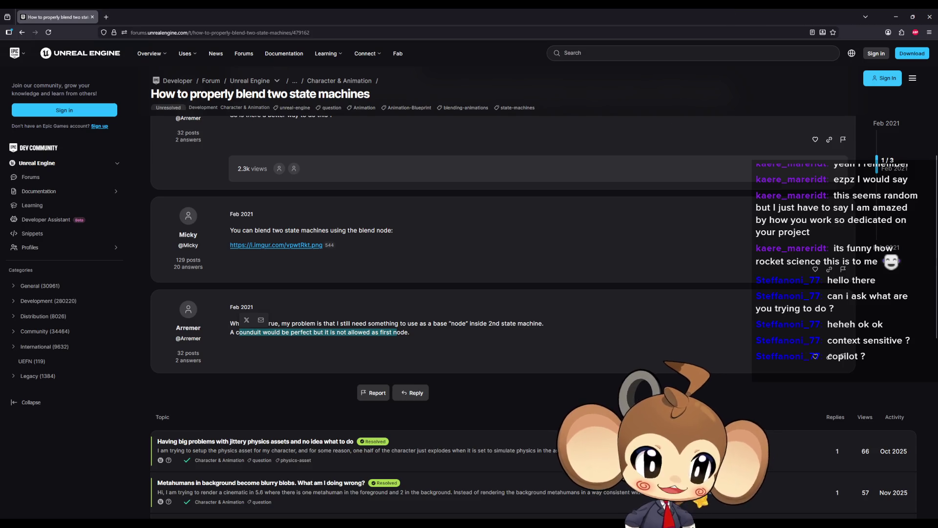
key("alt+Tab")
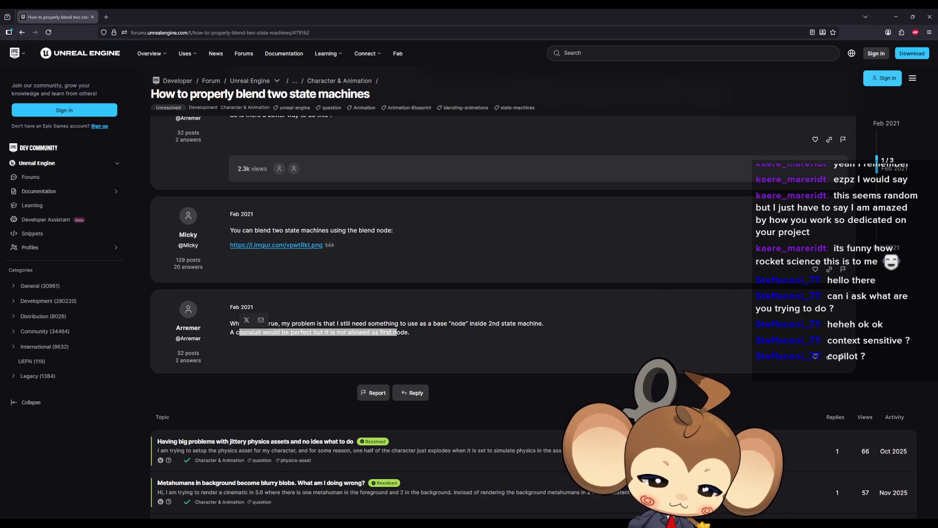
Bring the head-follow tutorial full screen and seek ahead to the Find Look at Rotation setup
key("alt+Tab")
double_click(430, 197)
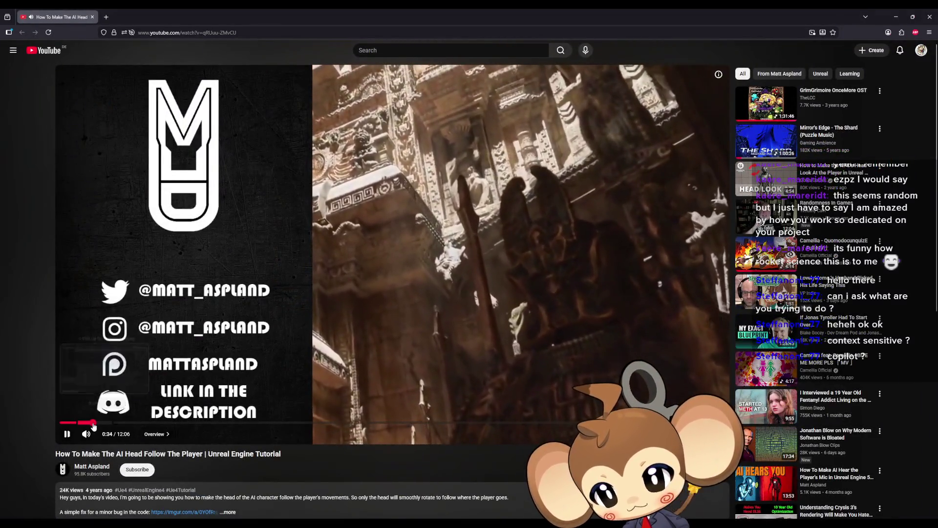
left_click(93, 422)
left_click_drag(136, 424, 185, 423)
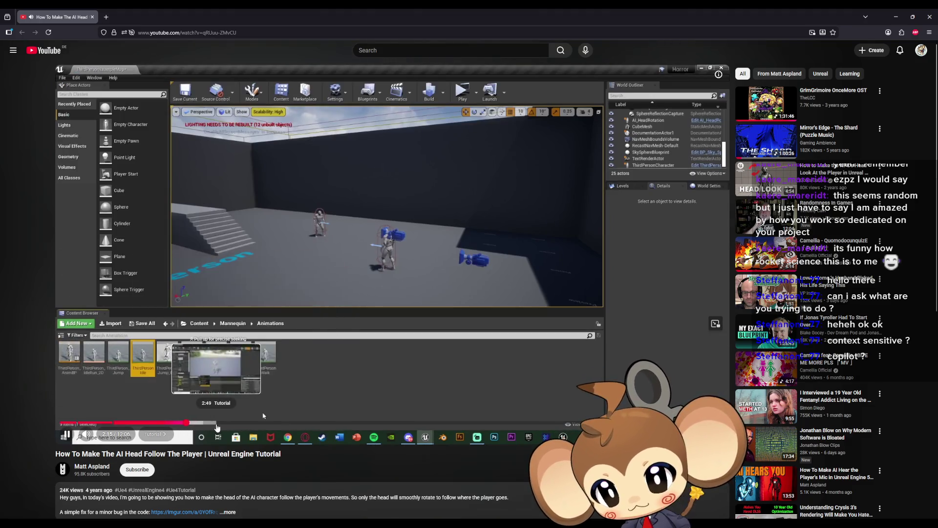
left_click(226, 424)
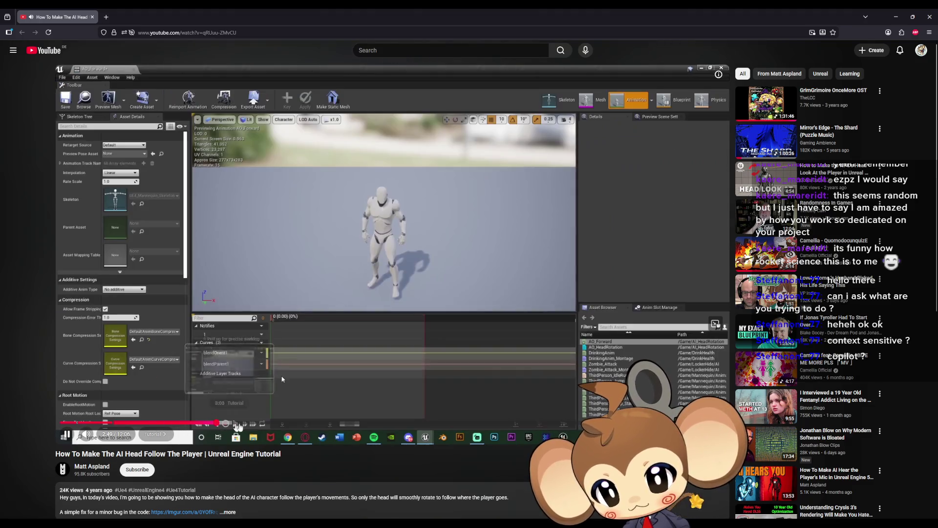
left_click(257, 423)
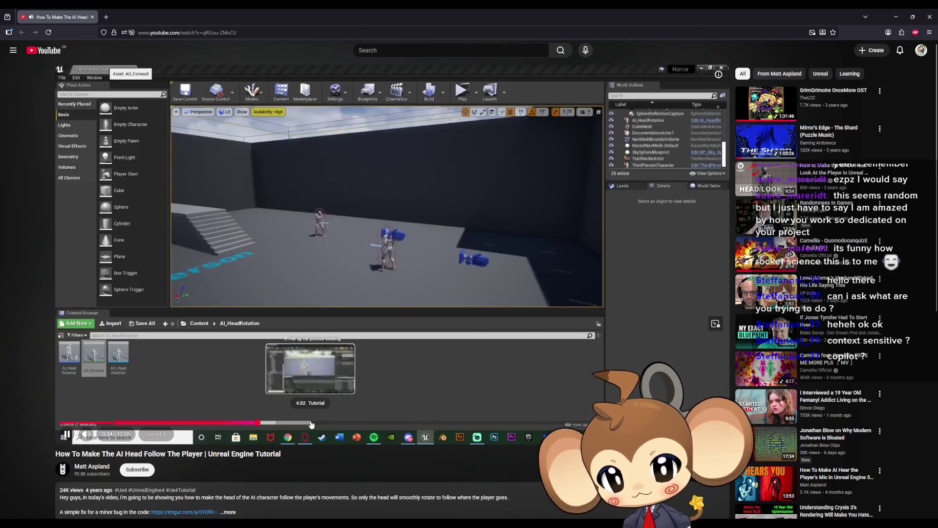
left_click(311, 423)
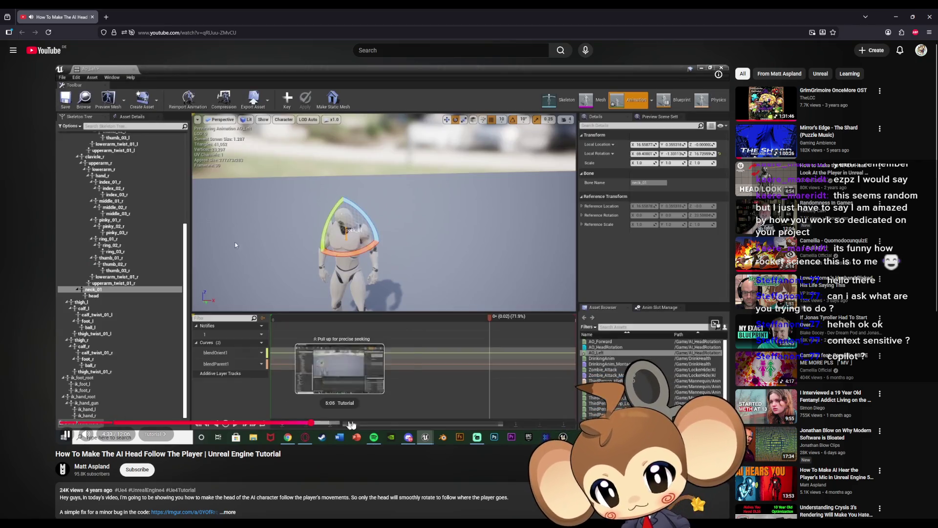
left_click(384, 424)
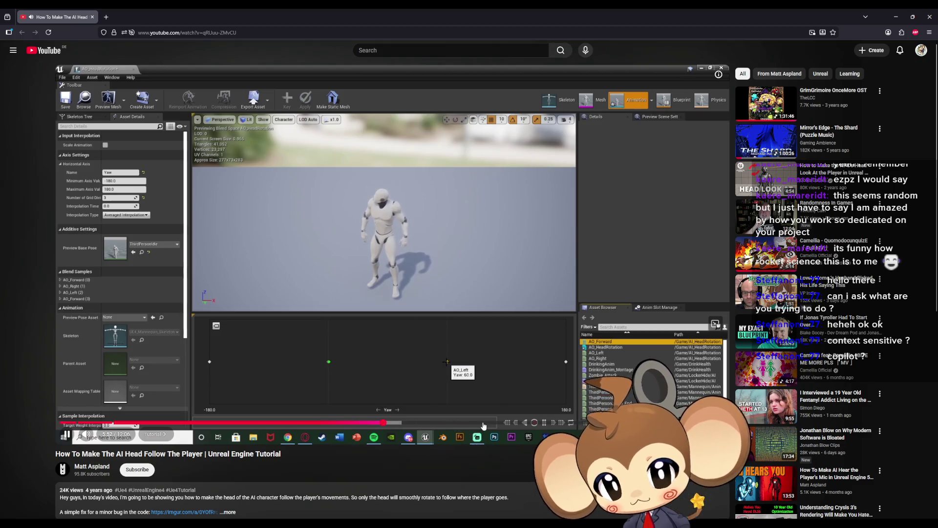
left_click(484, 423)
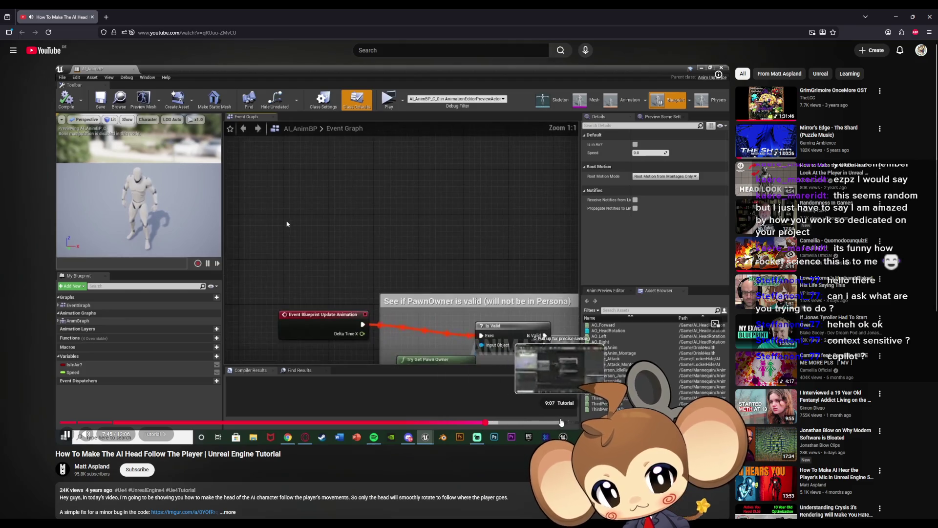
left_click(563, 423)
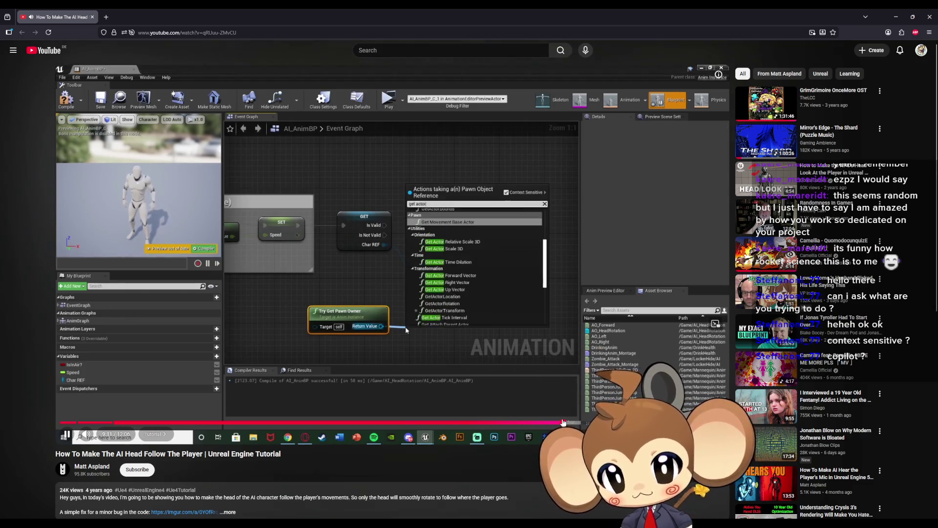
left_click(617, 424)
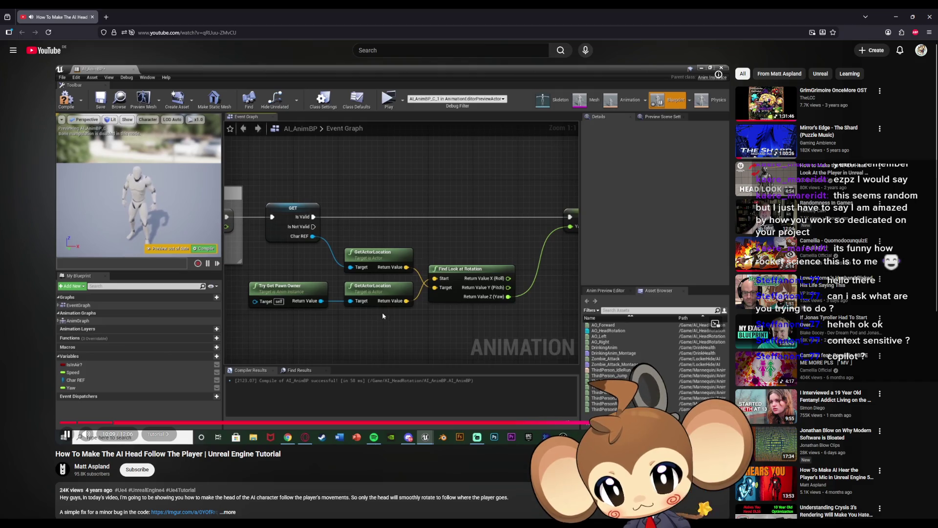
Pause to preview the final overview, then resume and return to the Find Look at Rotation Yaw graph around 10:24
left_click(382, 313)
left_click(675, 423)
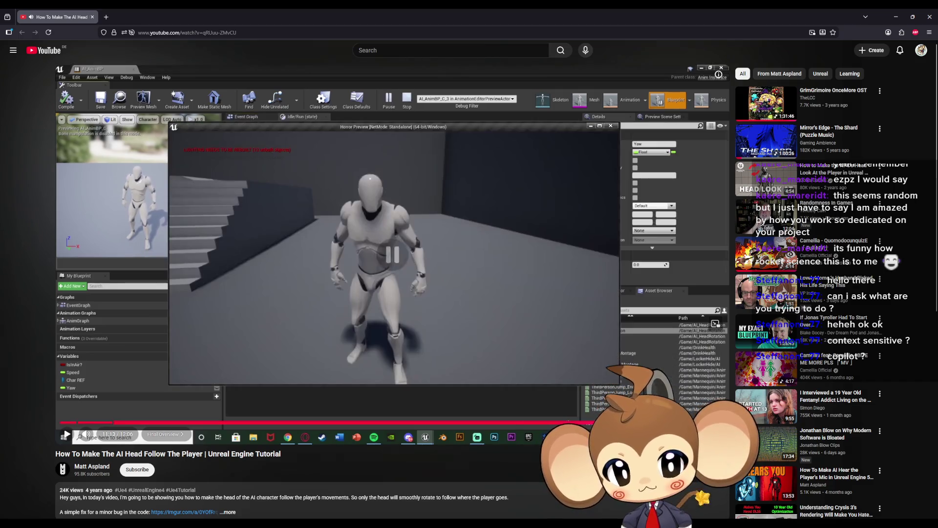
left_click_drag(656, 423, 650, 423)
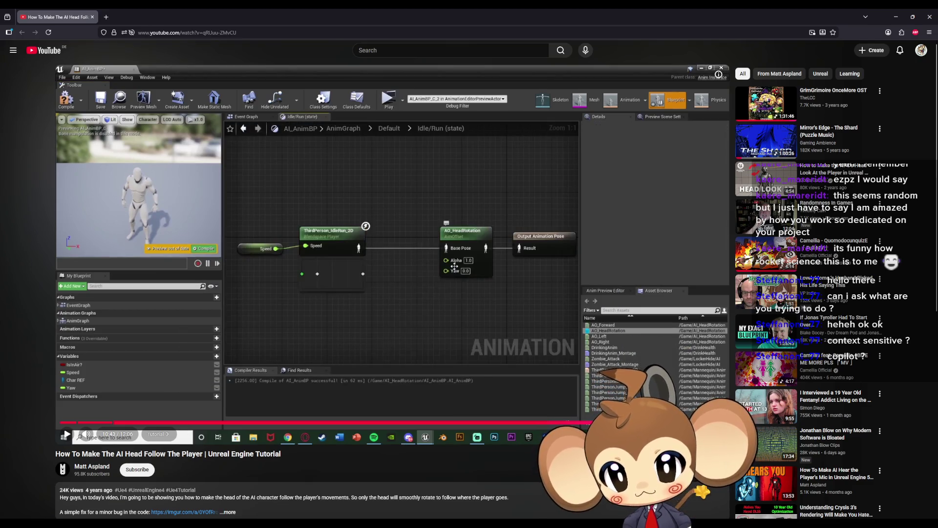
left_click(390, 226)
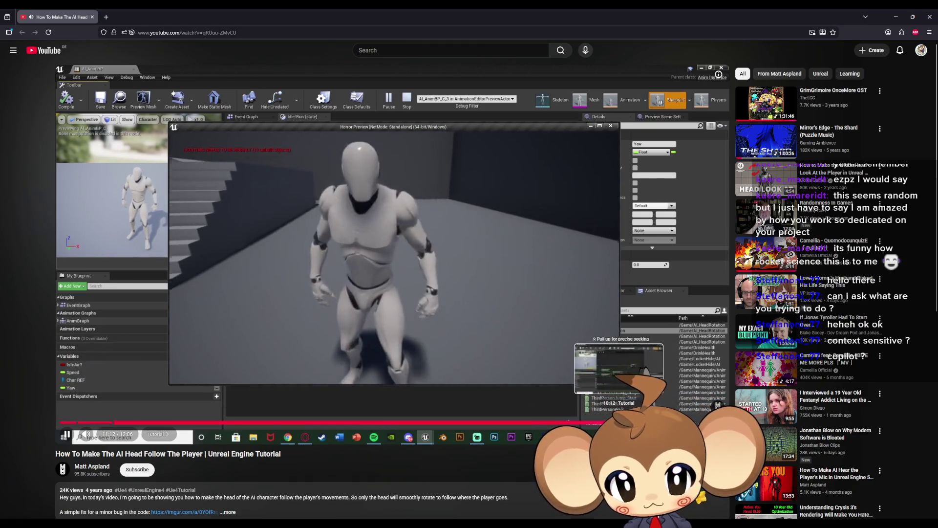
left_click(599, 422)
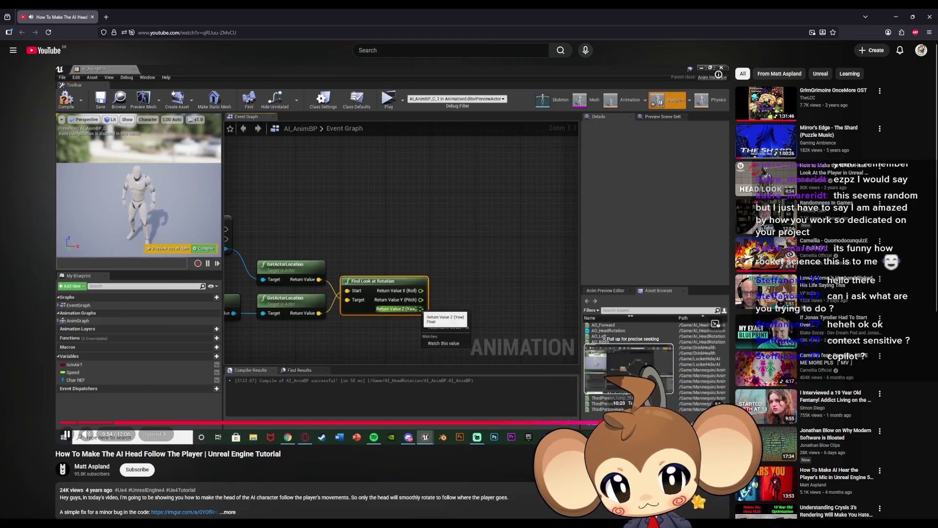
key("Right")
key("Right")
key("Right")
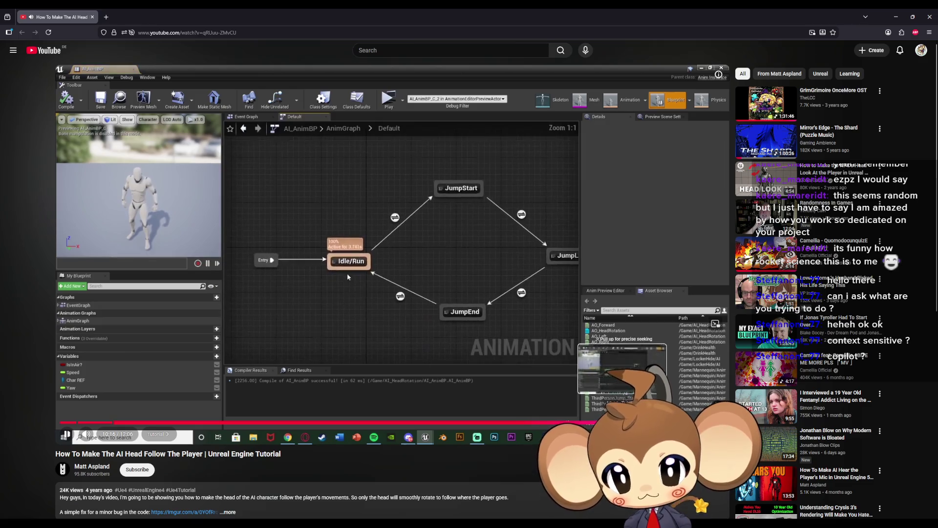
left_click(621, 422)
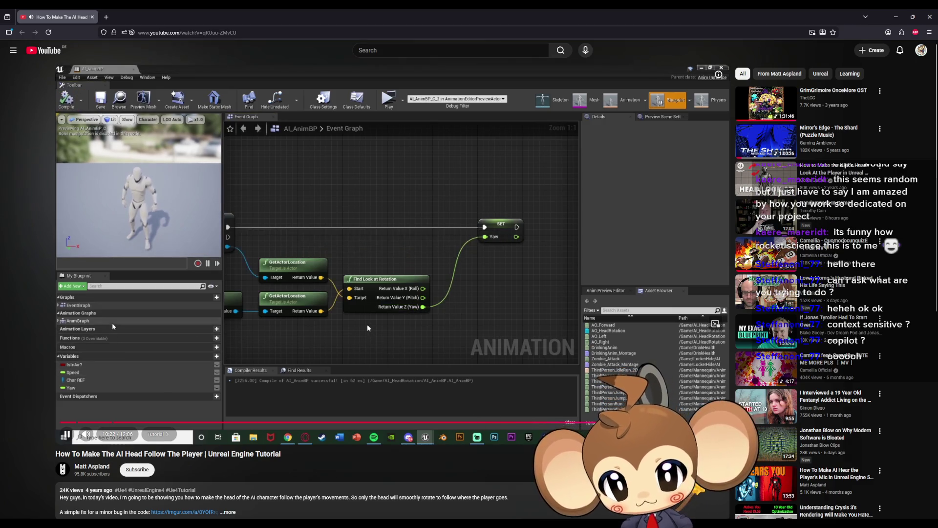
Pause the tutorial on the Idle/Run graph with the AO_HeadRotation node, then hide the browser
left_click(345, 274)
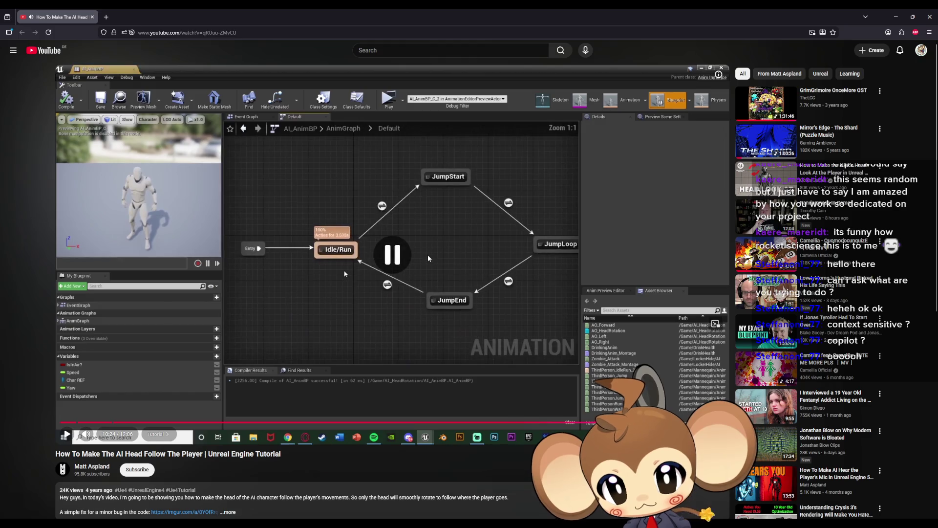
left_click(345, 274)
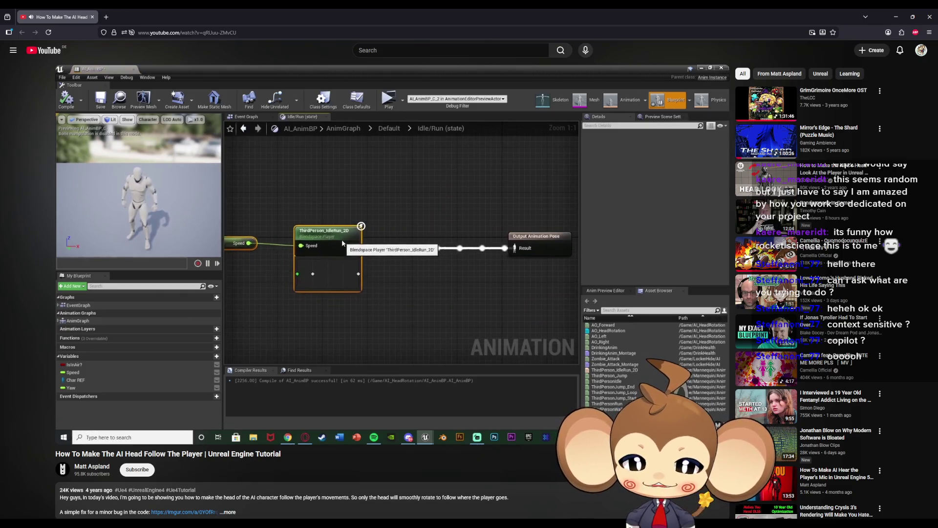
mouse_move(524, 244)
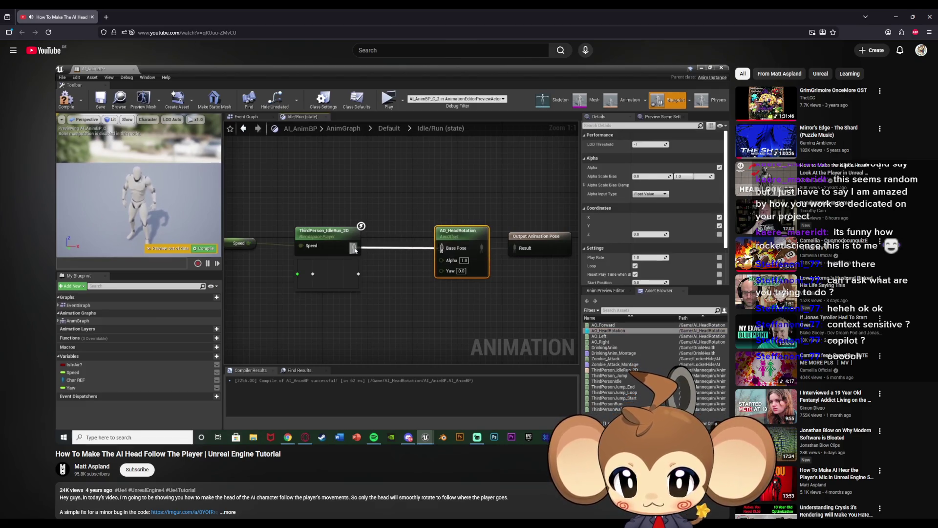
left_click(524, 246)
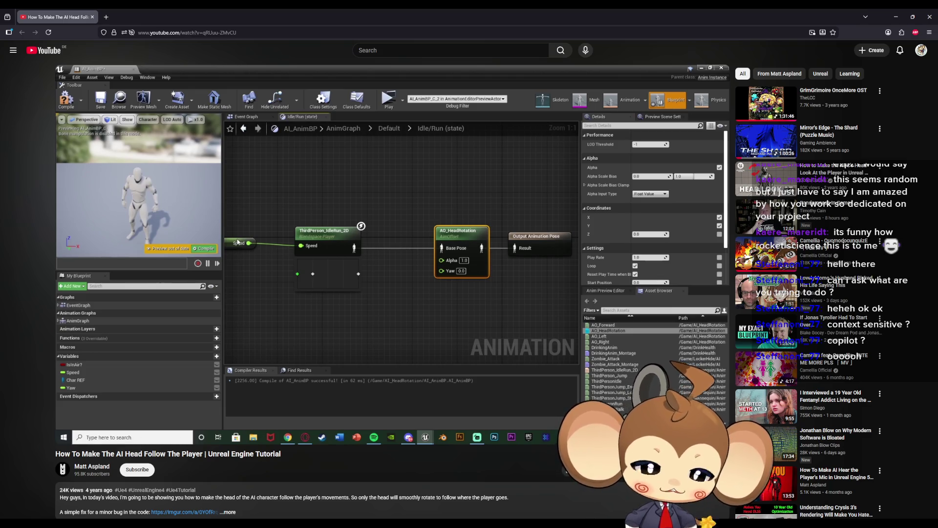
left_click(897, 18)
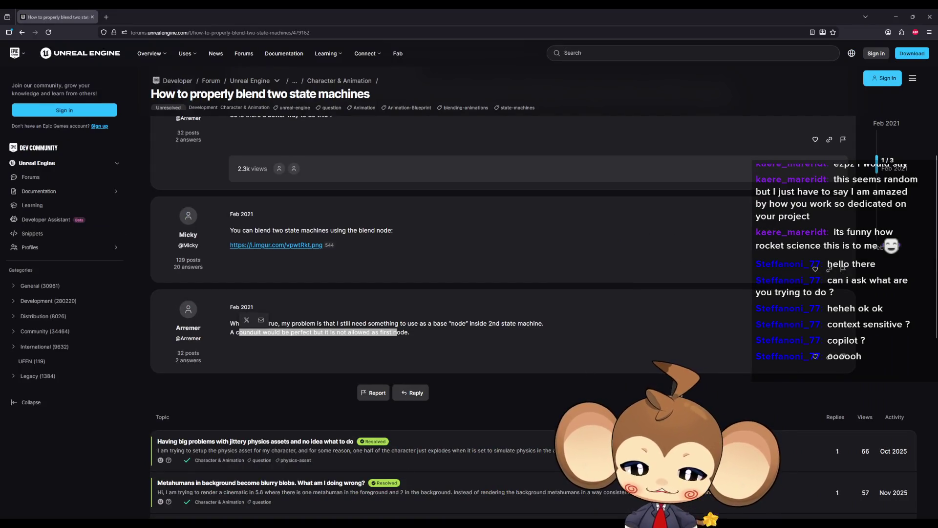
Look through the test, Abstract_Character_AnimBP and Mira_AnimBP blueprints, then go back to the hahaha AnimGraph
mouse_move(391, 519)
left_click(465, 472)
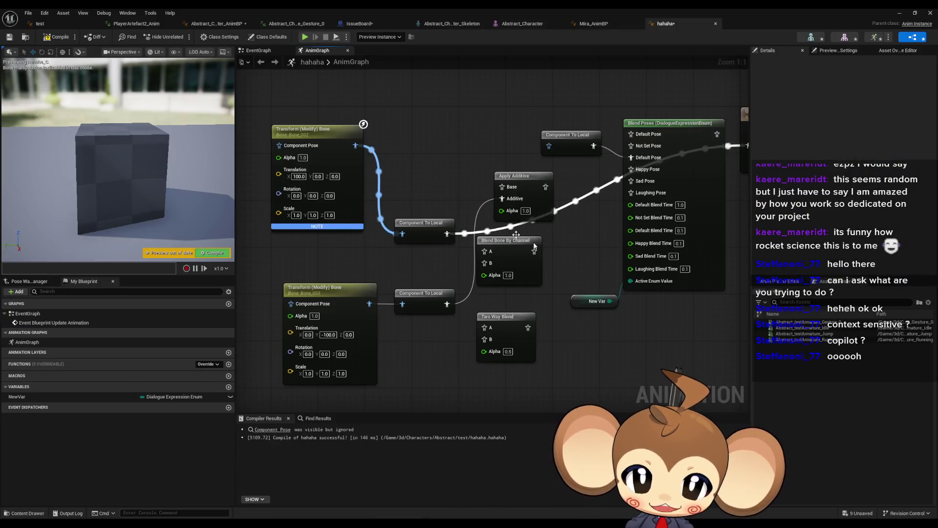
left_click(58, 25)
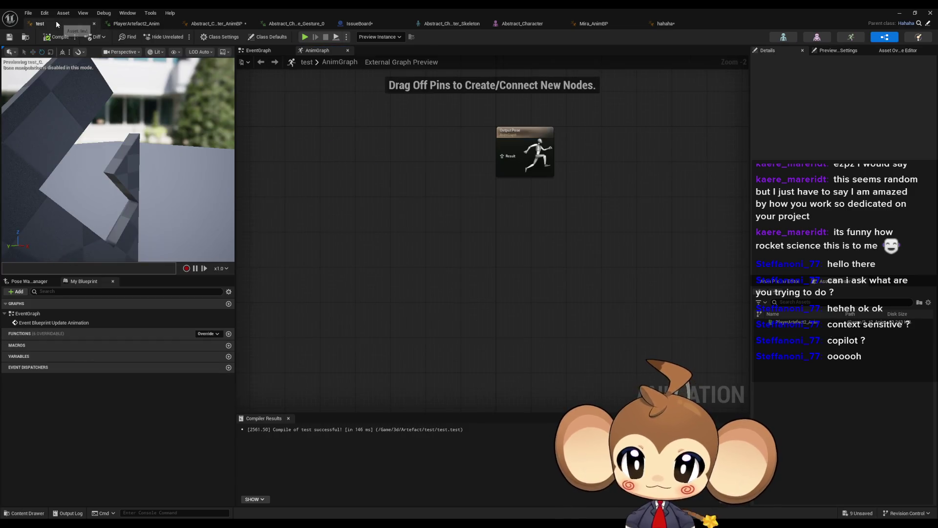
left_click(216, 24)
double_click(28, 314)
double_click(27, 333)
mouse_move(362, 157)
left_mouse_down()
mouse_move(445, 287)
mouse_move(456, 287)
left_mouse_up()
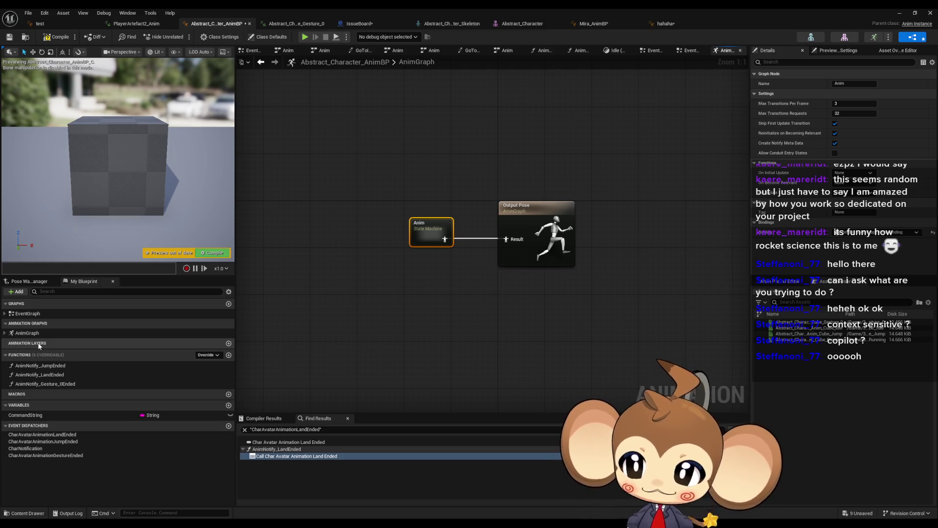
left_click(603, 25)
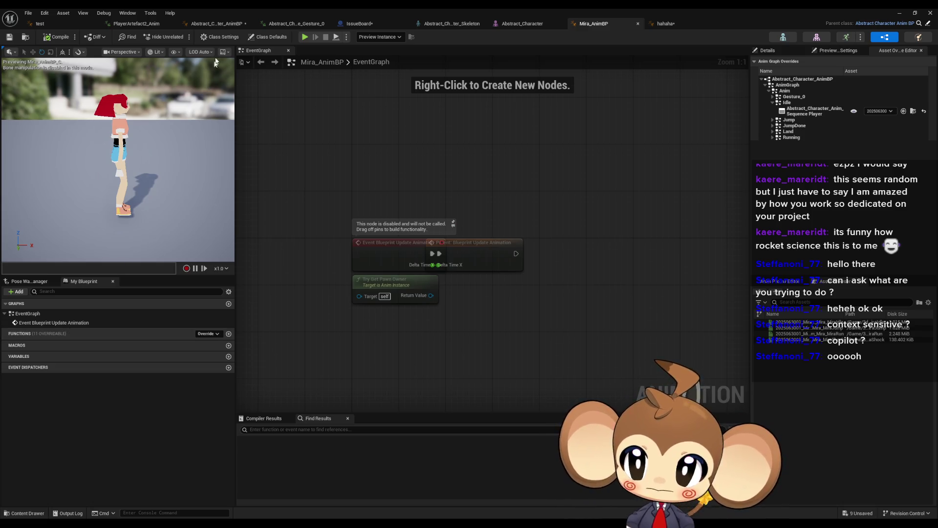
left_click(213, 24)
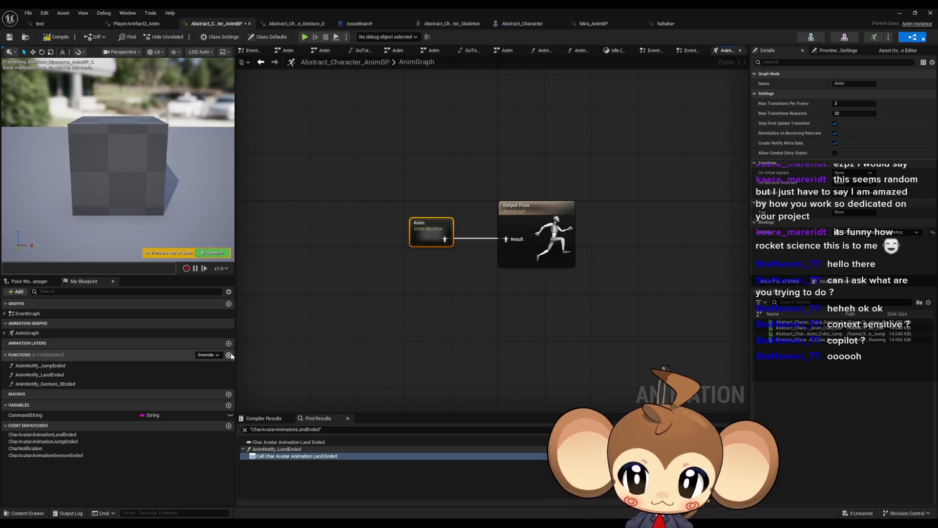
left_click(665, 23)
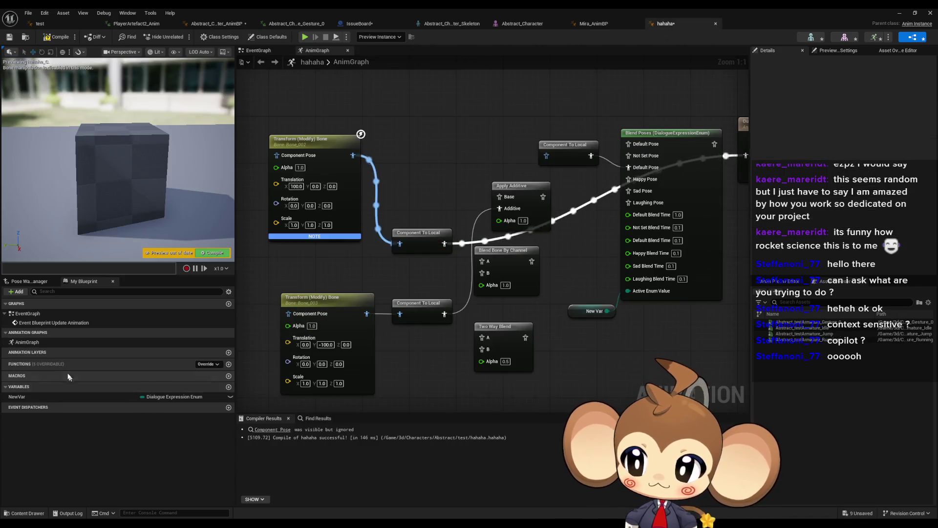
Add a new animation layer named testtesttest and search for it in the hahaha AnimGraph
left_click(229, 353)
type("test")
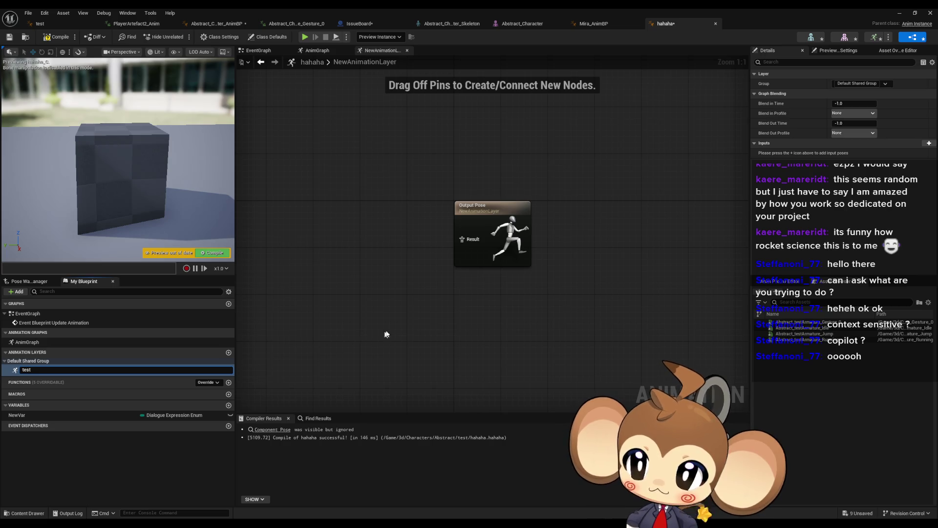
key("Return")
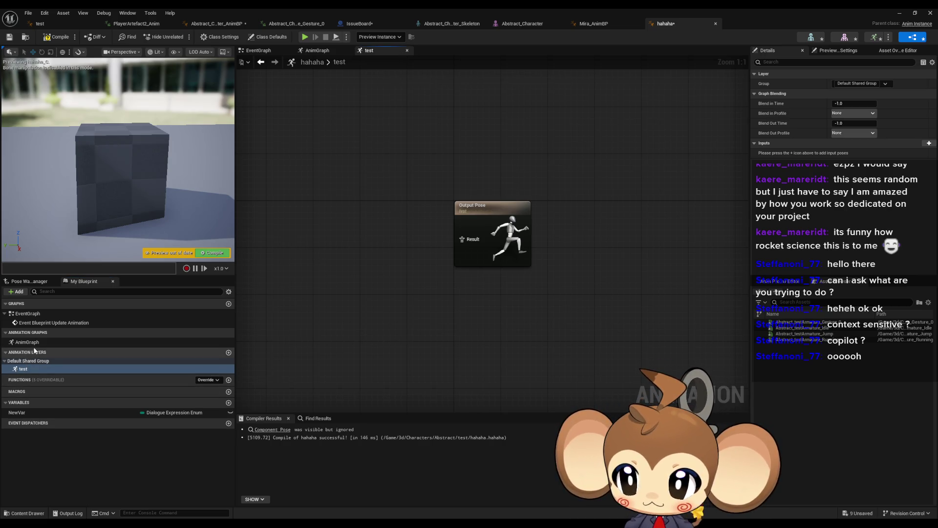
double_click(29, 343)
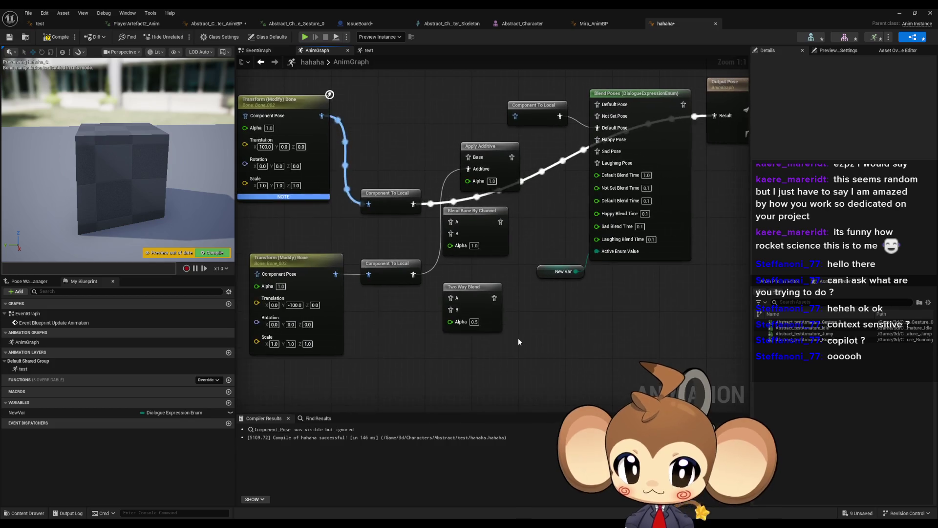
right_click(521, 342)
type("test")
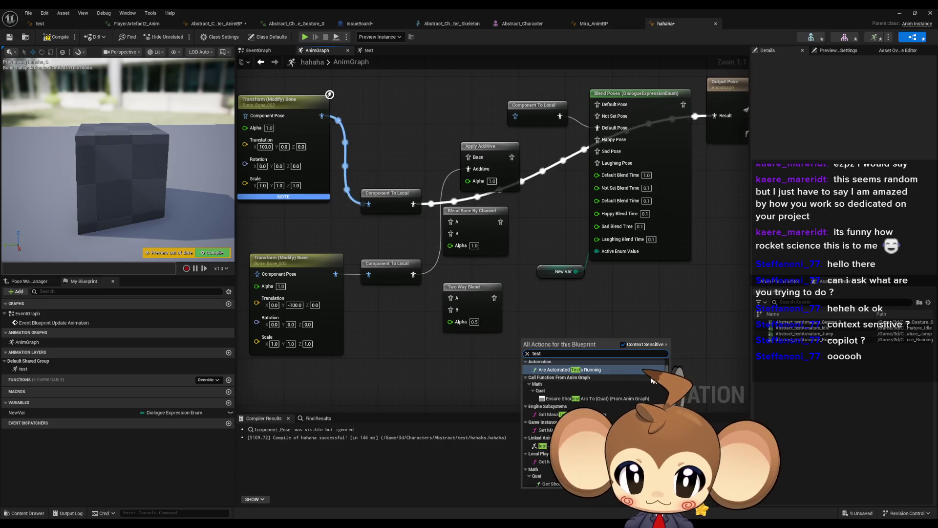
scroll(670, 364, "up", 5)
scroll(624, 362, "down", 5)
key("Escape")
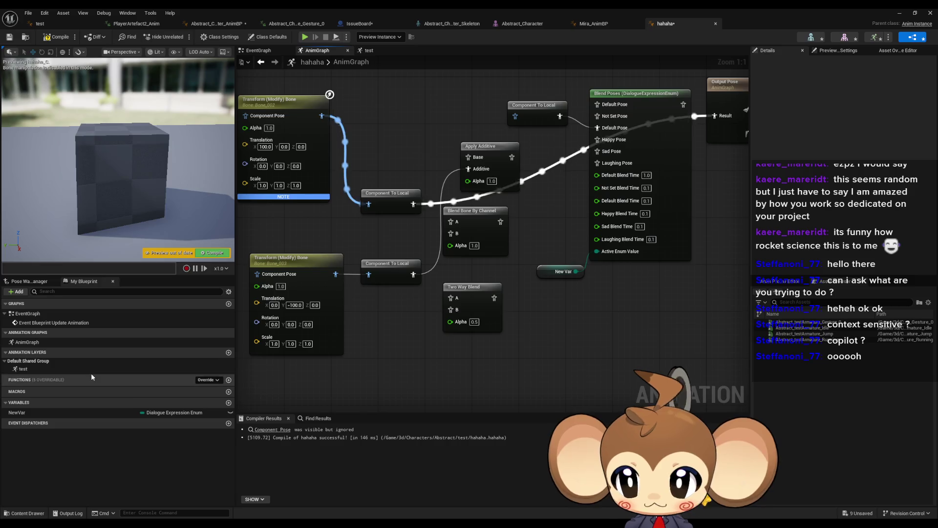
Rename the layer to testtesttest and place its Linked Anim Layer node in the AnimGraph
left_click(130, 367)
left_click(130, 367)
type("testtest")
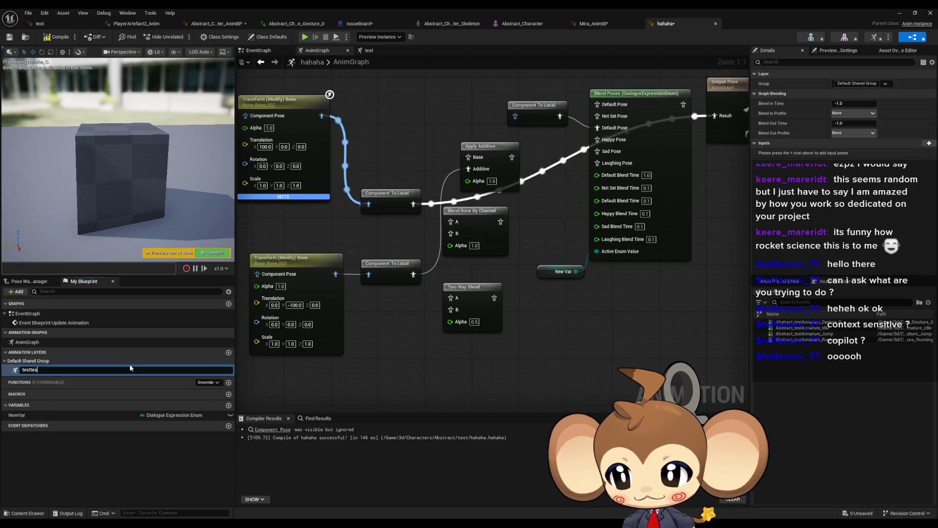
key("Return")
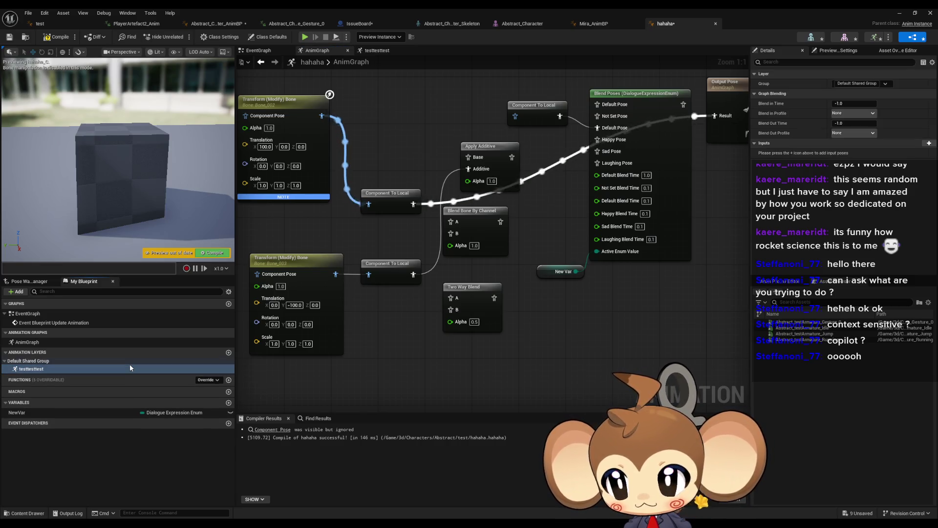
right_click(465, 351)
type("testtesttest")
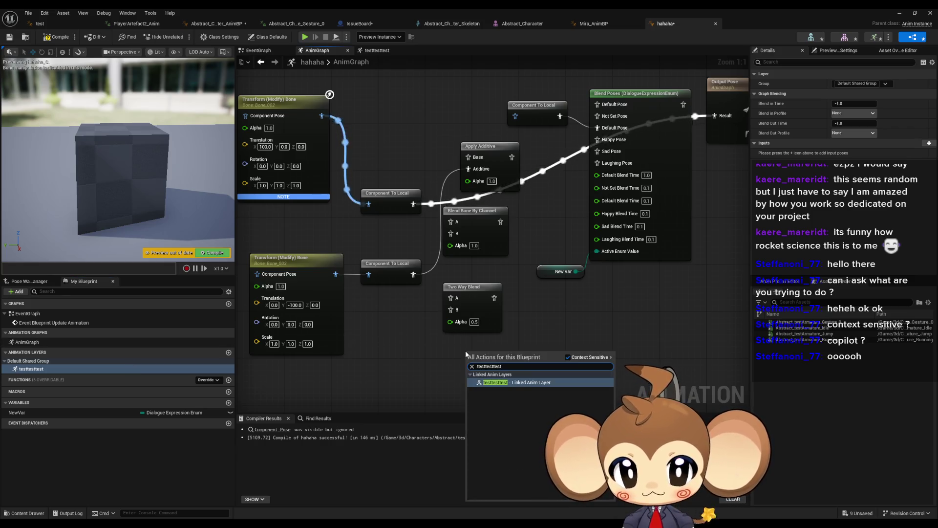
left_click(514, 386)
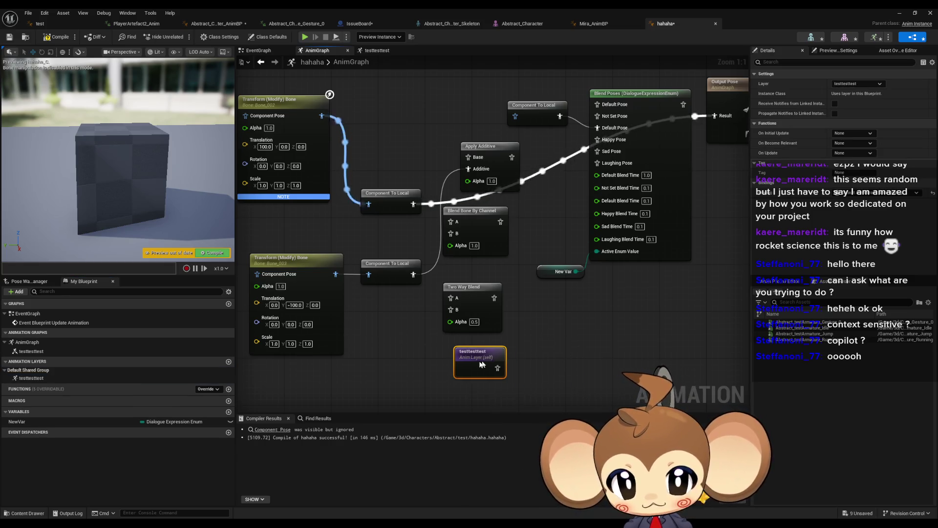
left_click_drag(484, 362, 431, 367)
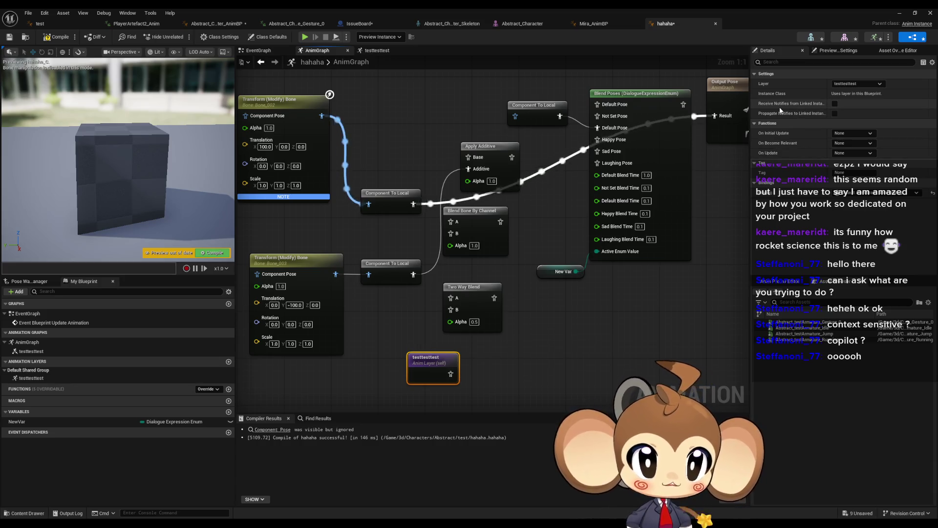
left_click(899, 14)
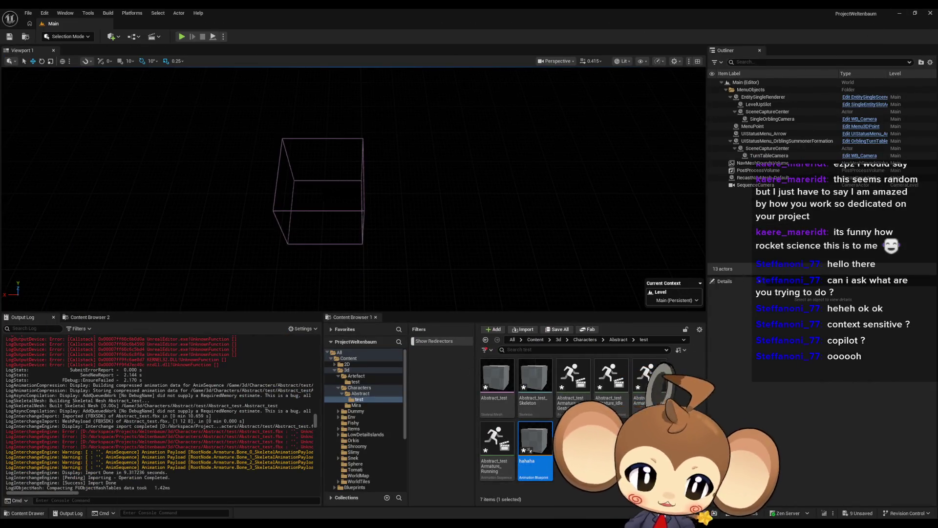
Alt+Tab back to the tutorial showing the Idle/Run graph feeding AO_HeadRotation into Output Animation Pose
key("alt+Tab")
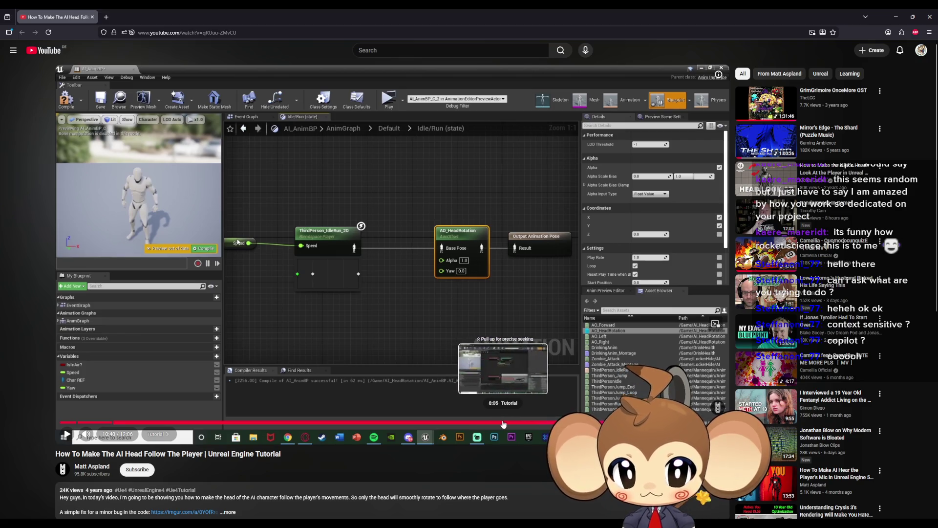
Rewind the tutorial to the Event Graph part at 8:04, play it, and skip back and forth through it
left_click(503, 423)
left_click(509, 254)
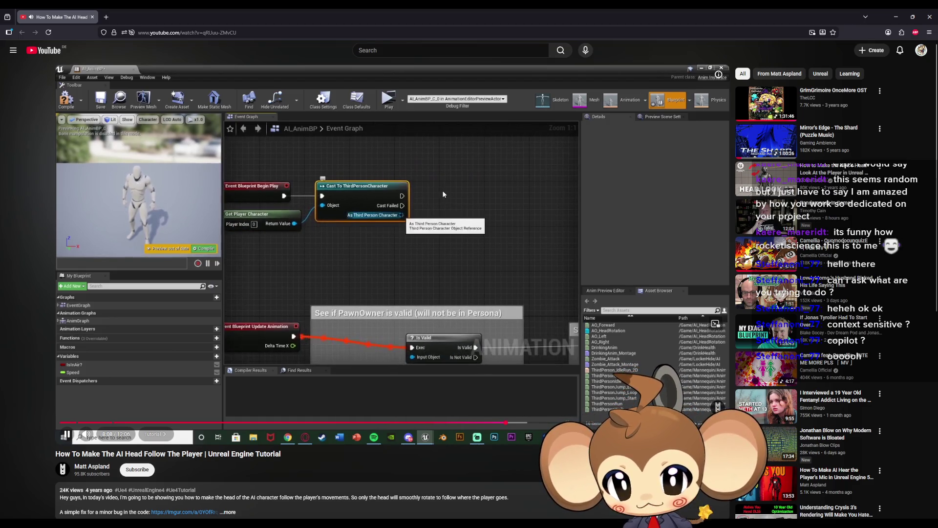
key("Right")
key("Right")
key("Right")
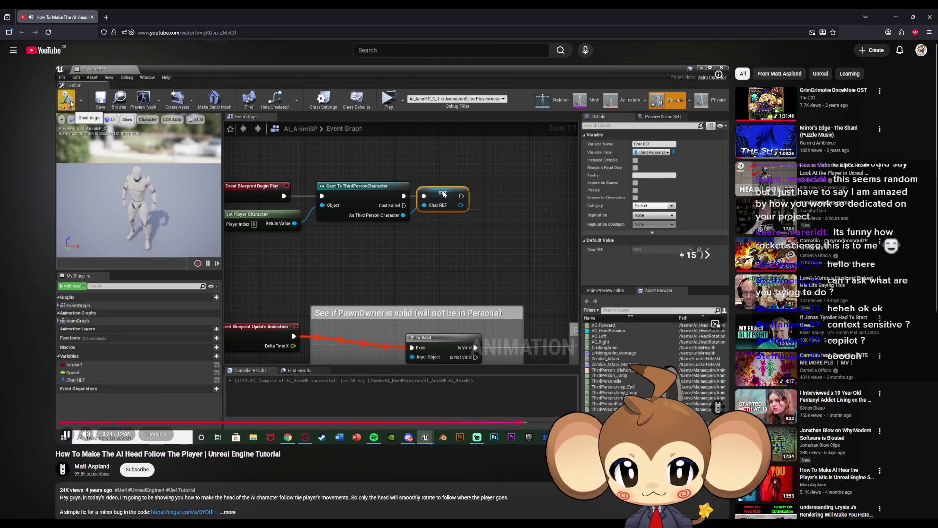
key("Left")
key("Left")
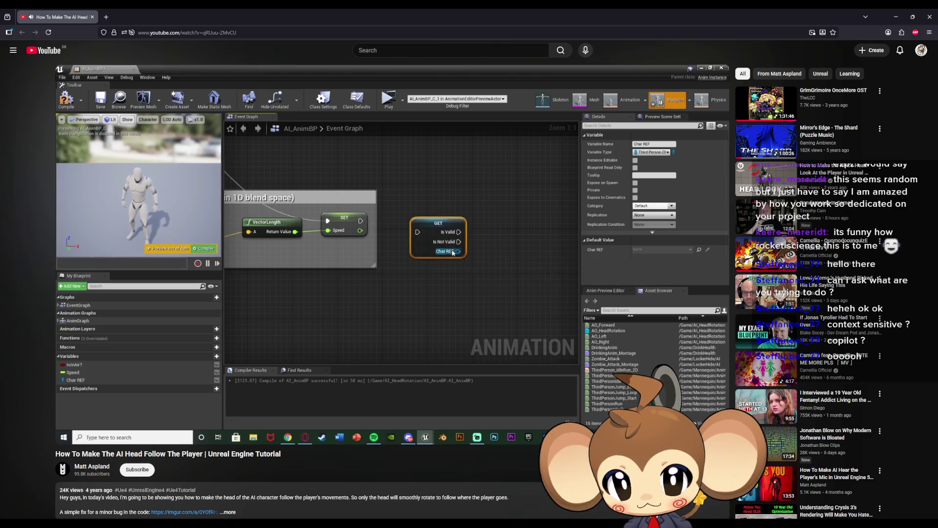
mouse_move(443, 194)
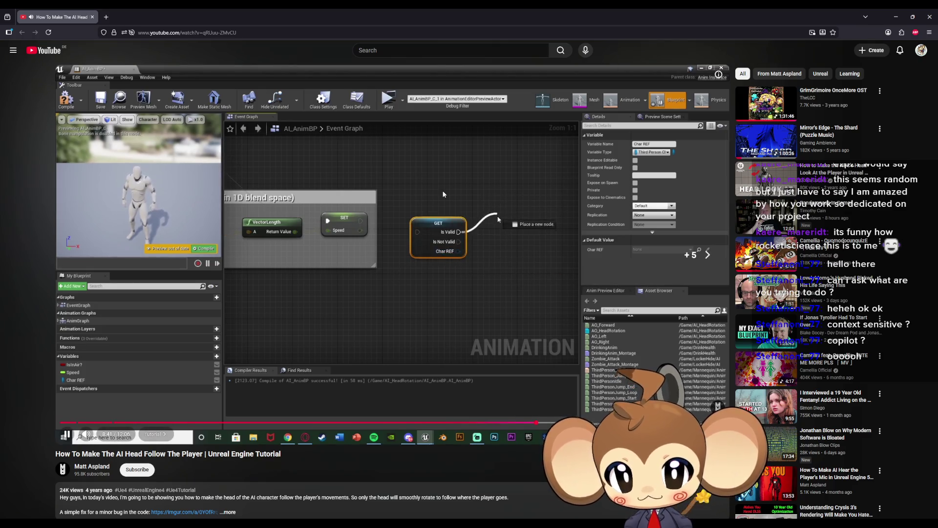
key("Right")
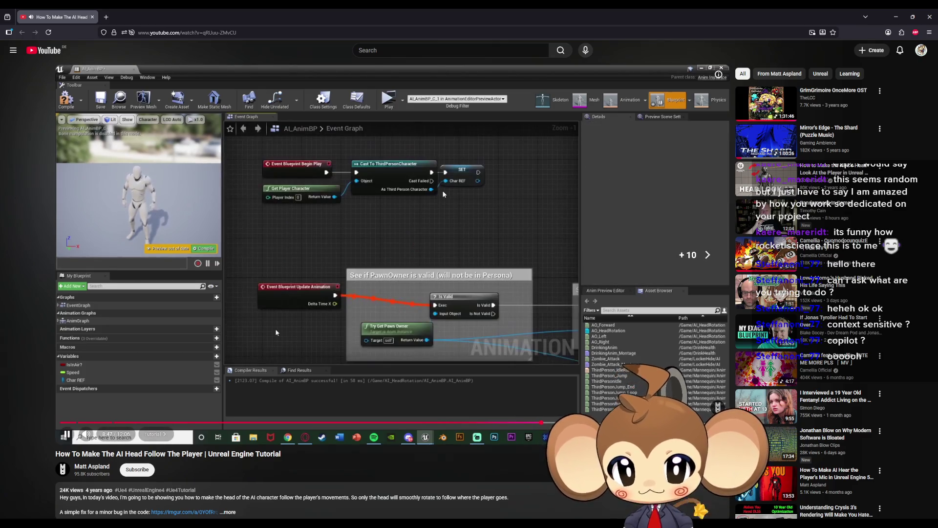
key("Right")
key("Right")
key("Right")
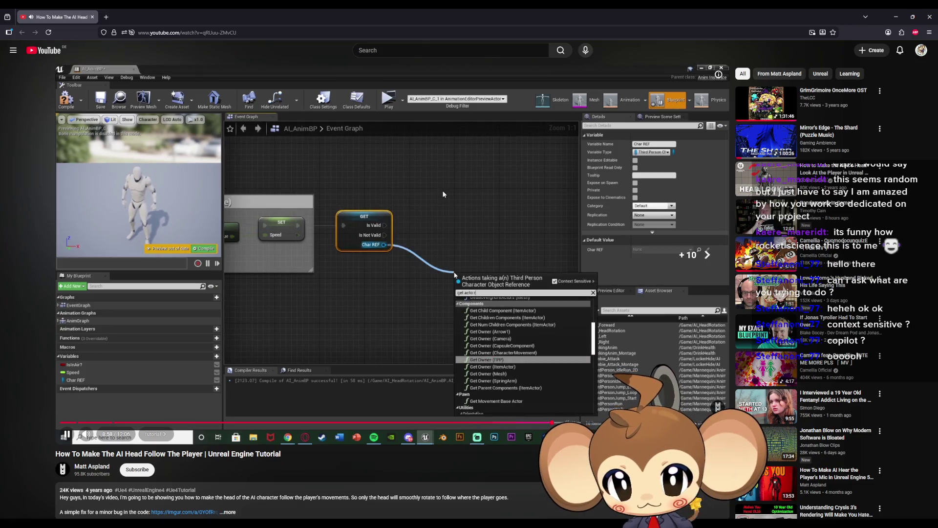
key("Right")
key("Right")
key("Right")
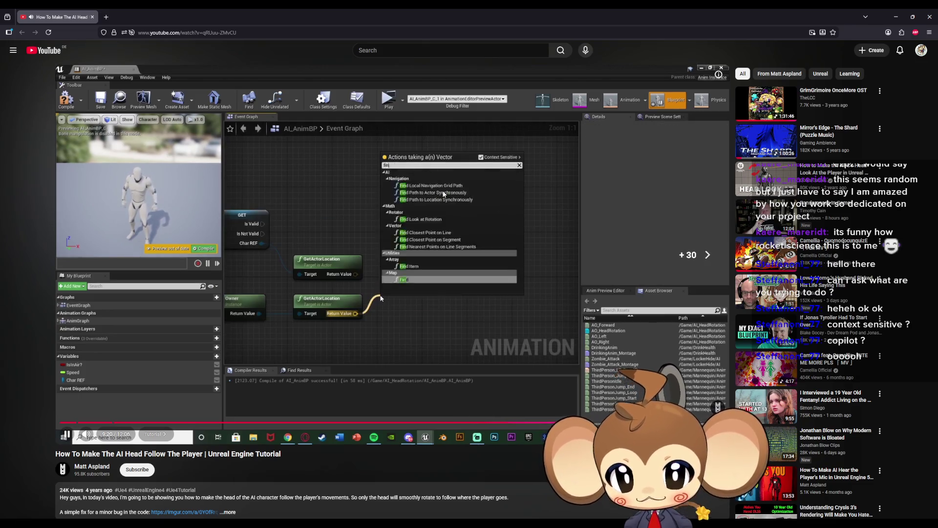
key("Right")
key("Right")
key("Right")
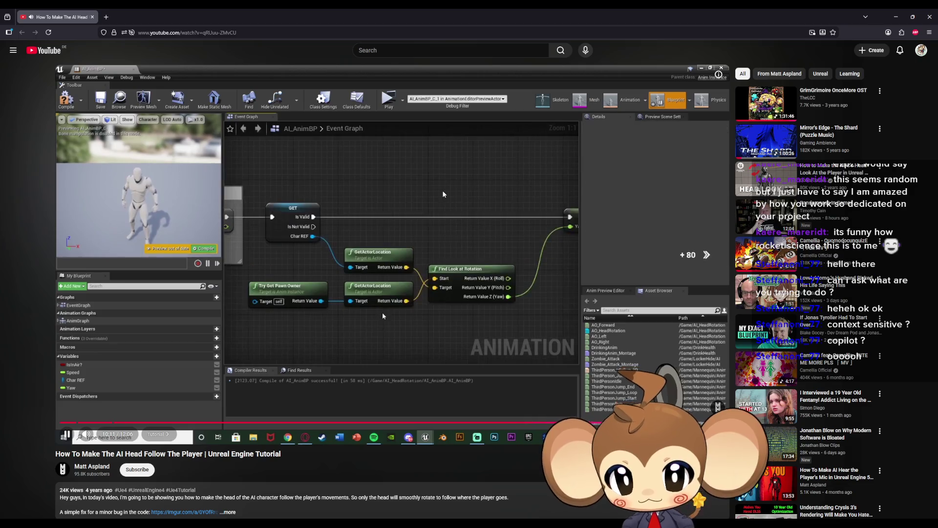
key("Left")
key("Left")
key("Left")
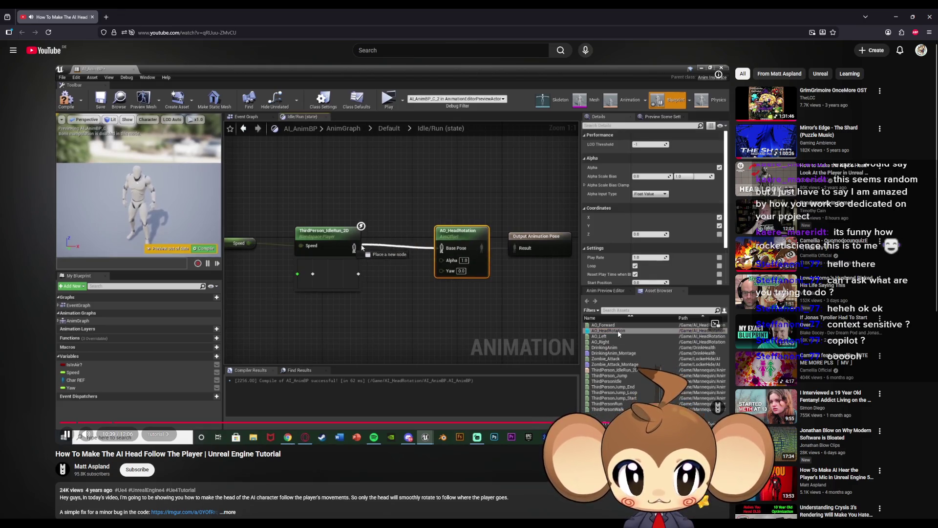
left_click_drag(590, 421, 352, 423)
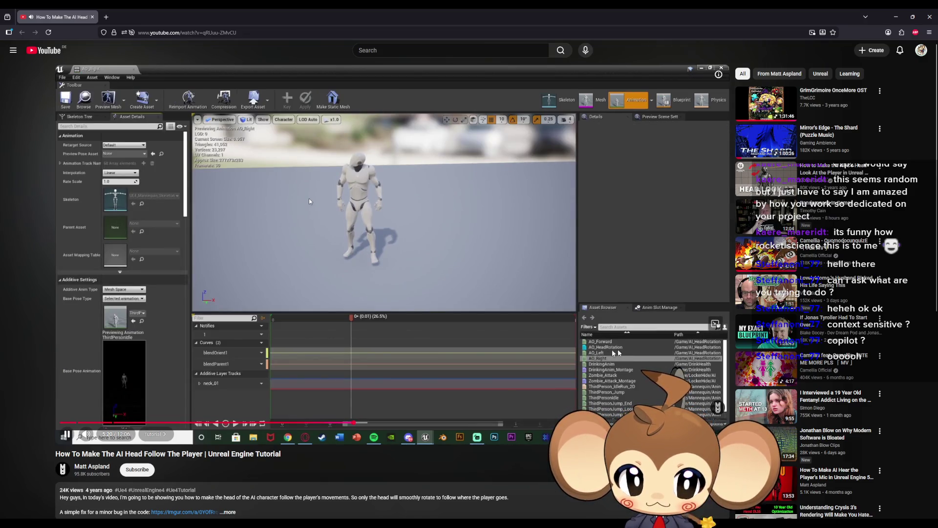
Seek back to the aim offset setup with the Yaw axis spanning -180 to 180
left_click_drag(295, 423, 143, 424)
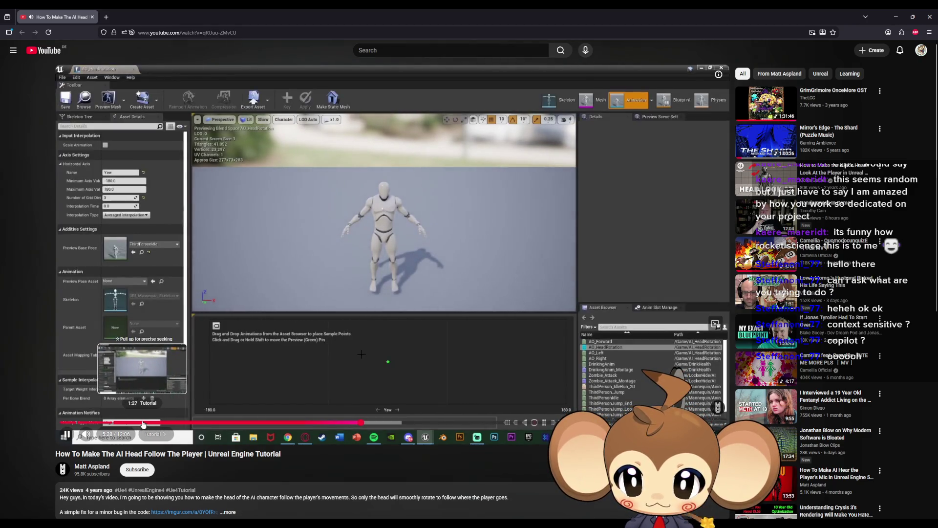
left_click_drag(143, 424, 181, 422)
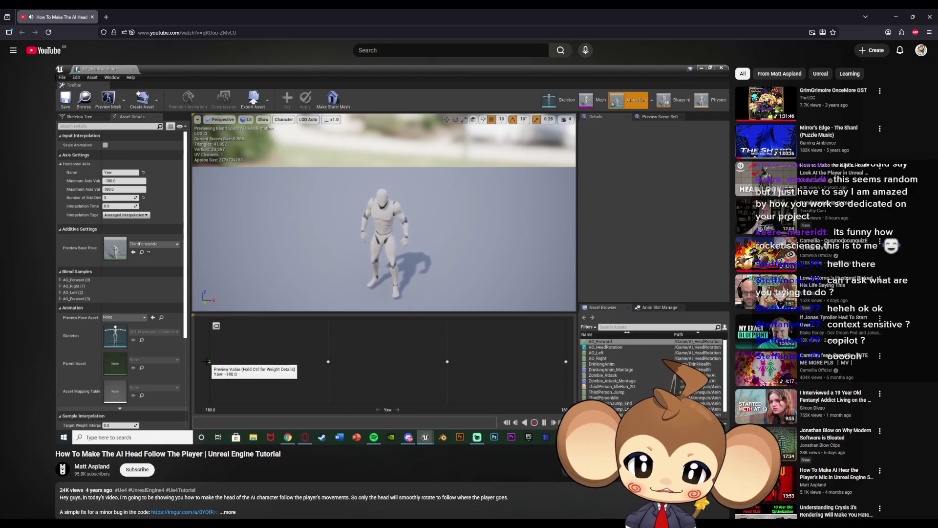
Pause the video with Space and Alt+Tab back to the hahaha AnimGraph with the testtesttest layer node
mouse_move(409, 200)
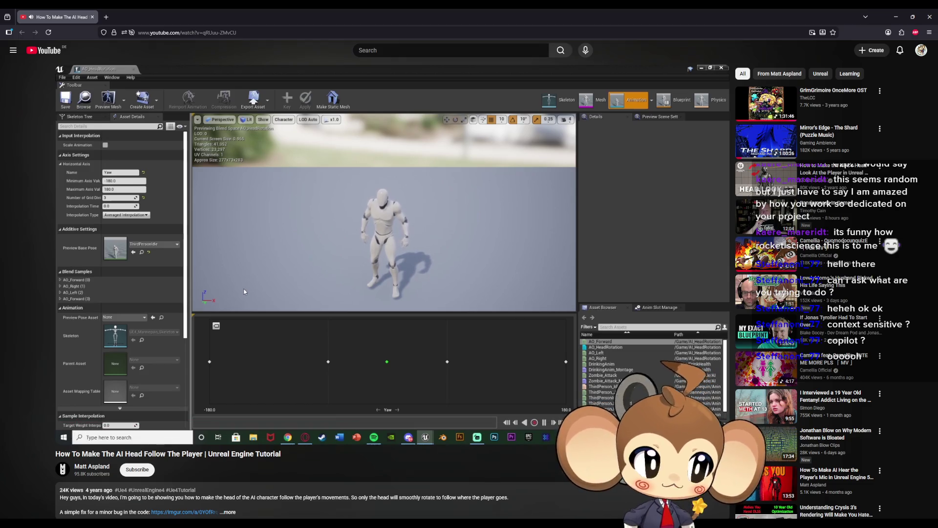
key("space")
key("alt+Tab")
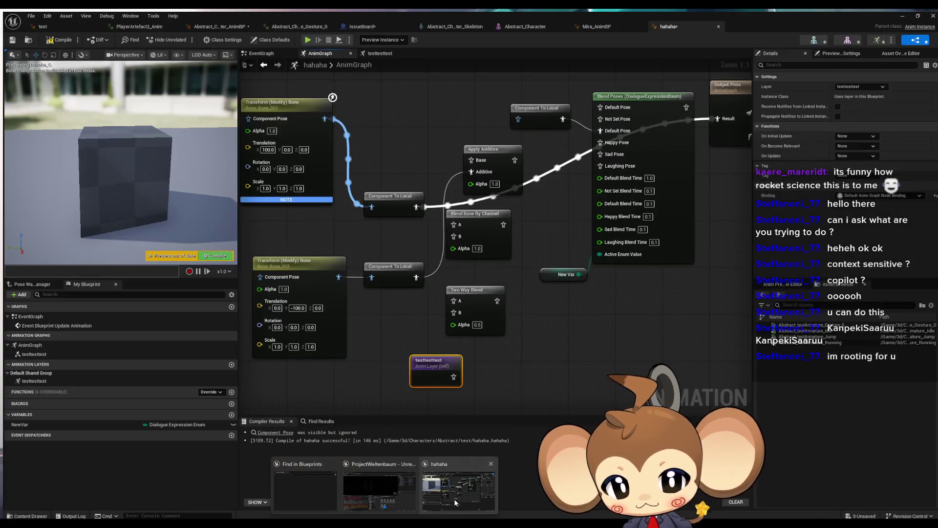
Add a Look At node to the hahaha AnimGraph by searching 'look at' and place it in open space
left_click(454, 499)
right_click(606, 364)
type("look at")
key("Return")
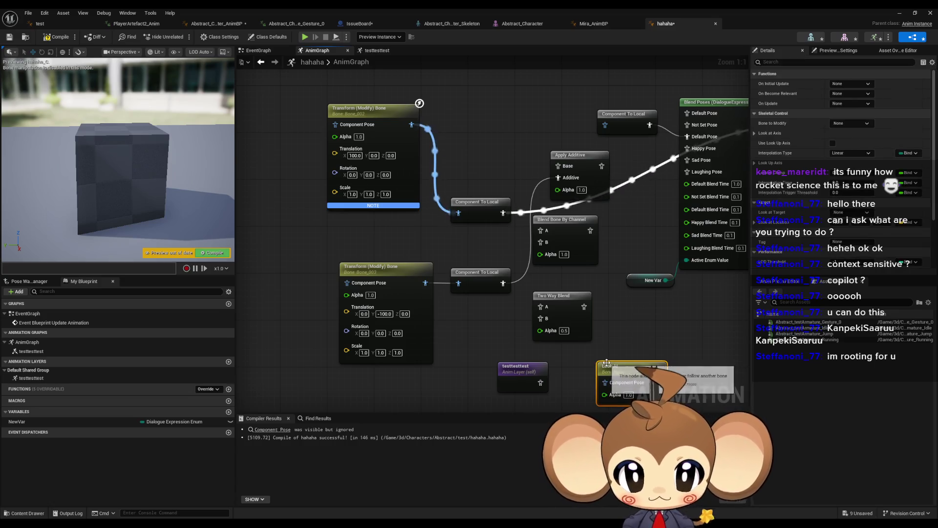
mouse_move(606, 364)
left_mouse_down()
mouse_move(493, 351)
mouse_move(537, 331)
left_mouse_up()
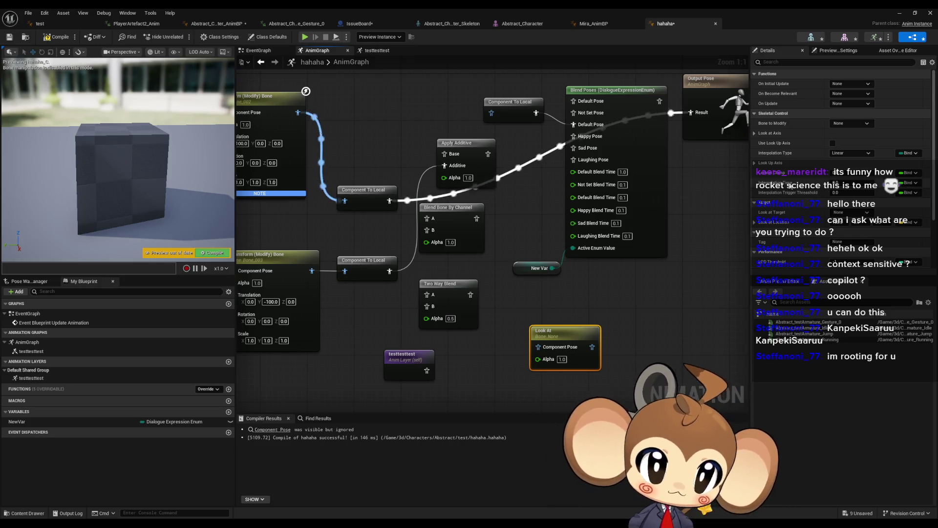
Inspect the Look At node's bone list, look-at and look-up axis settings, and description
left_click(864, 124)
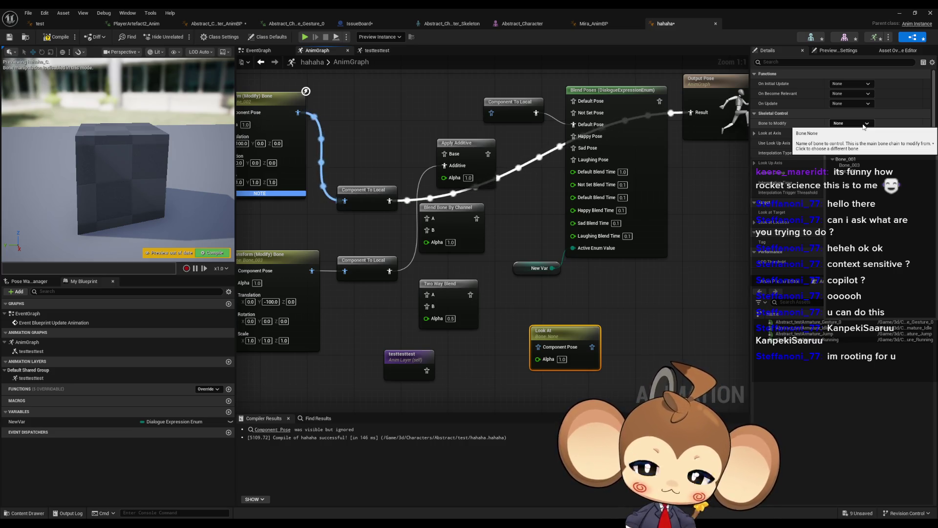
key("Escape")
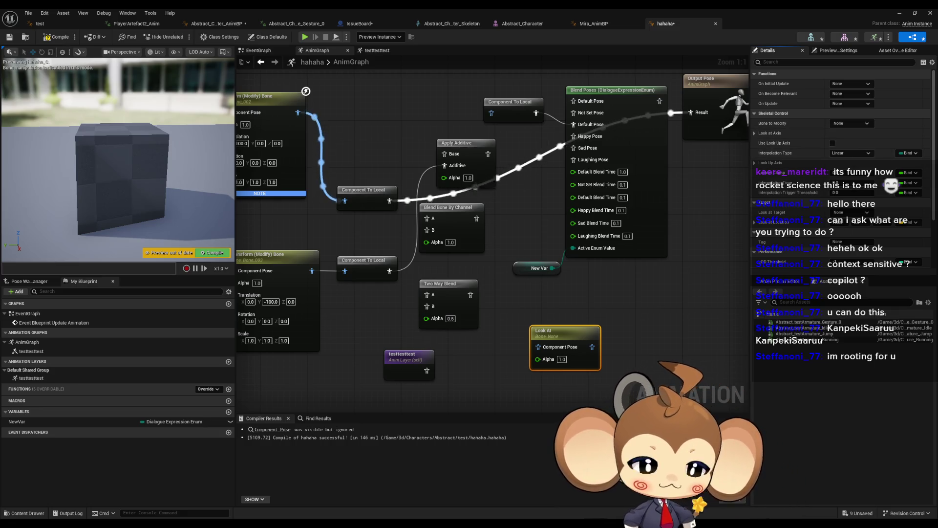
left_click_drag(559, 337, 518, 330)
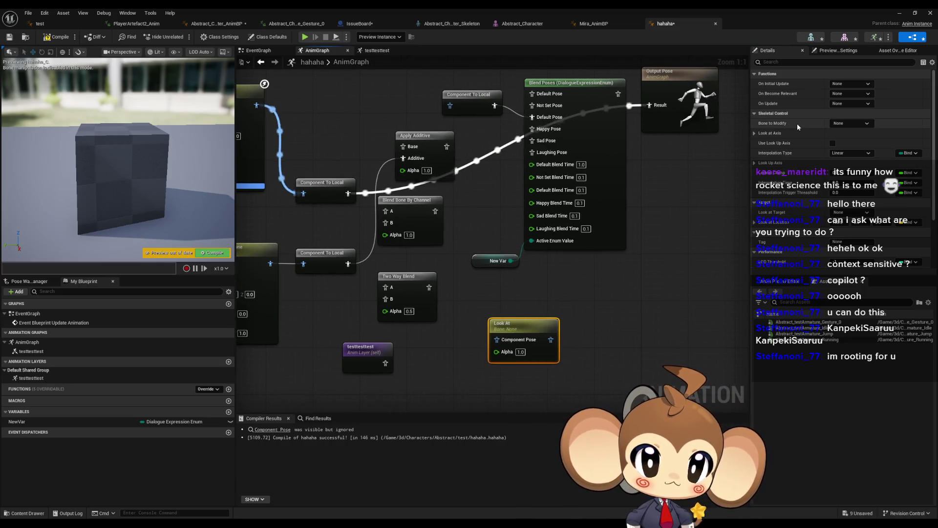
left_click(754, 133)
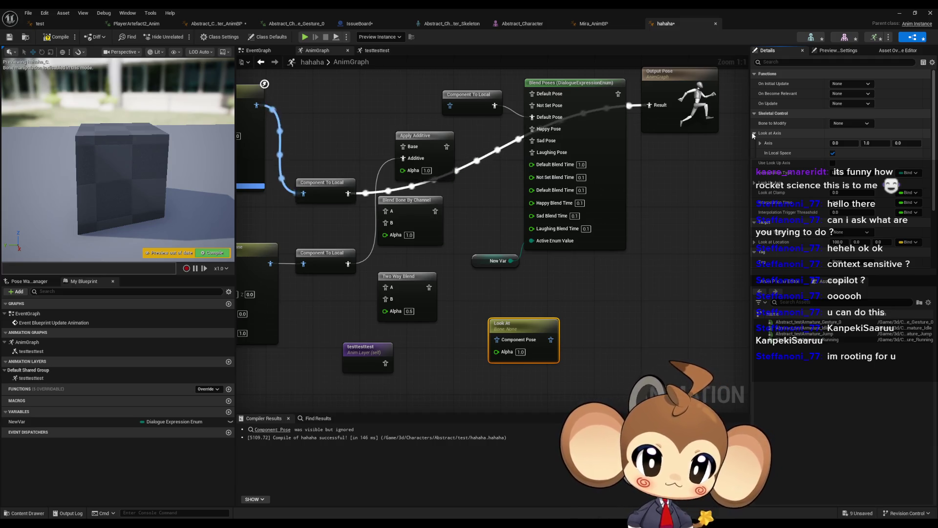
left_click(754, 134)
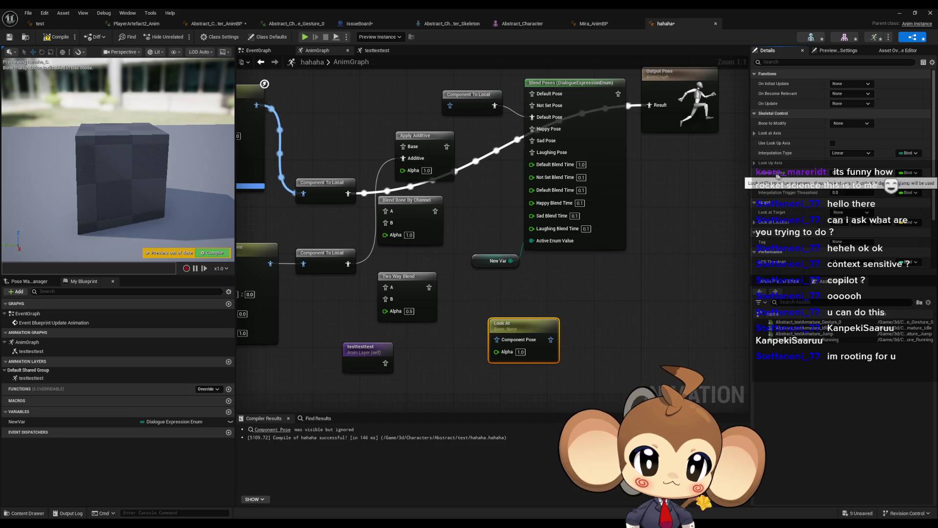
left_click(756, 163)
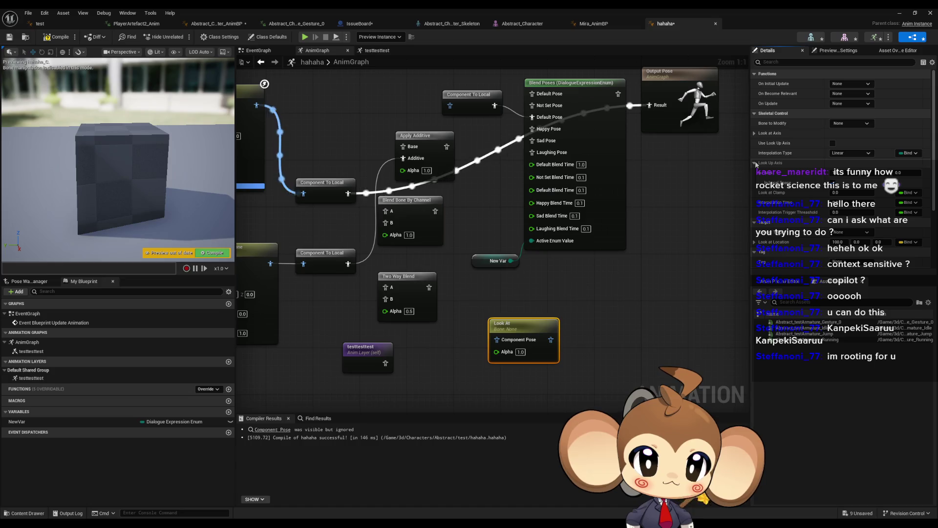
left_click(756, 163)
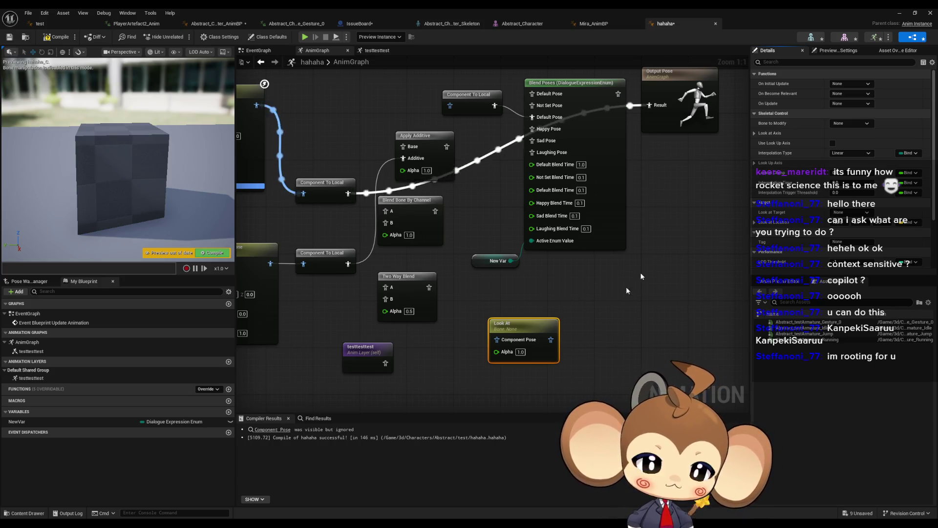
left_click_drag(643, 274, 612, 209)
left_click(476, 268)
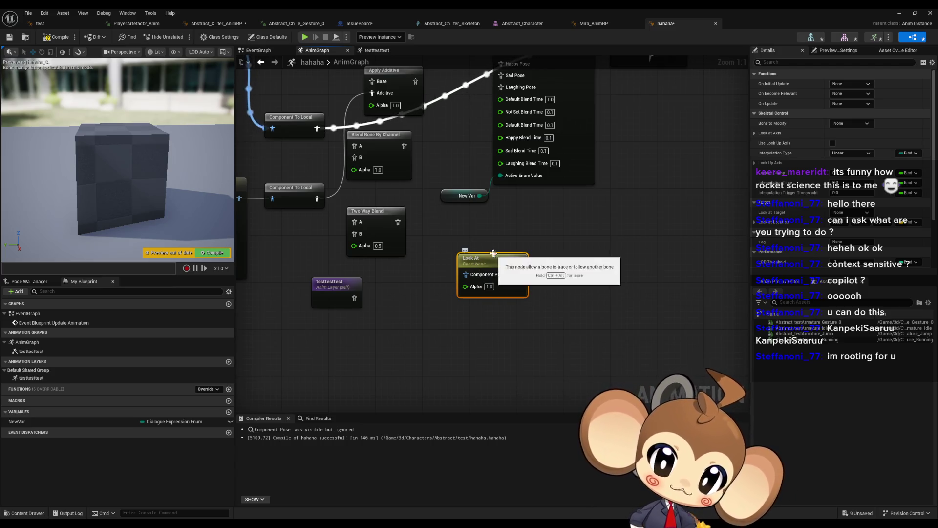
left_click(755, 133)
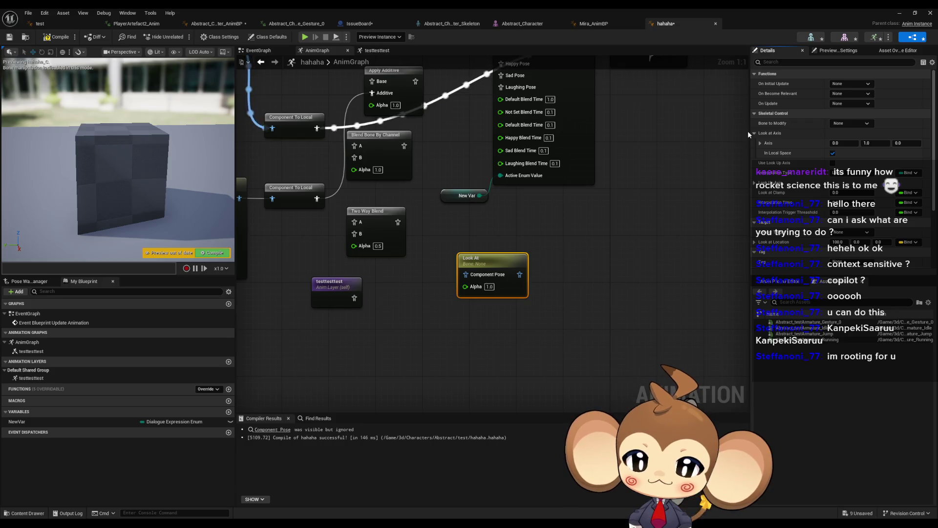
Chain both Transform (Modify) Bone nodes into Look At and wire it into a new Component To Local
mouse_move(728, 95)
left_mouse_down()
mouse_move(483, 212)
mouse_move(484, 240)
mouse_move(427, 214)
left_mouse_up()
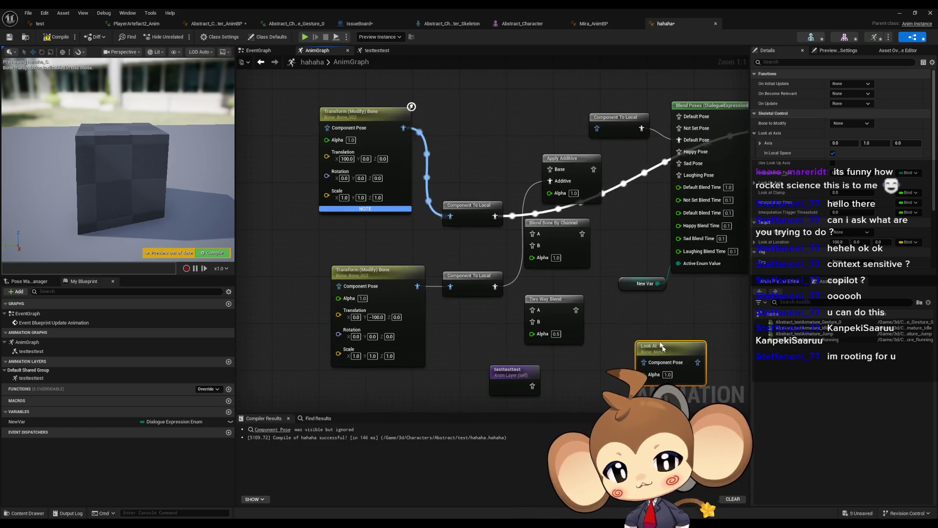
left_click_drag(645, 345, 498, 93)
left_click_drag(512, 175, 512, 227)
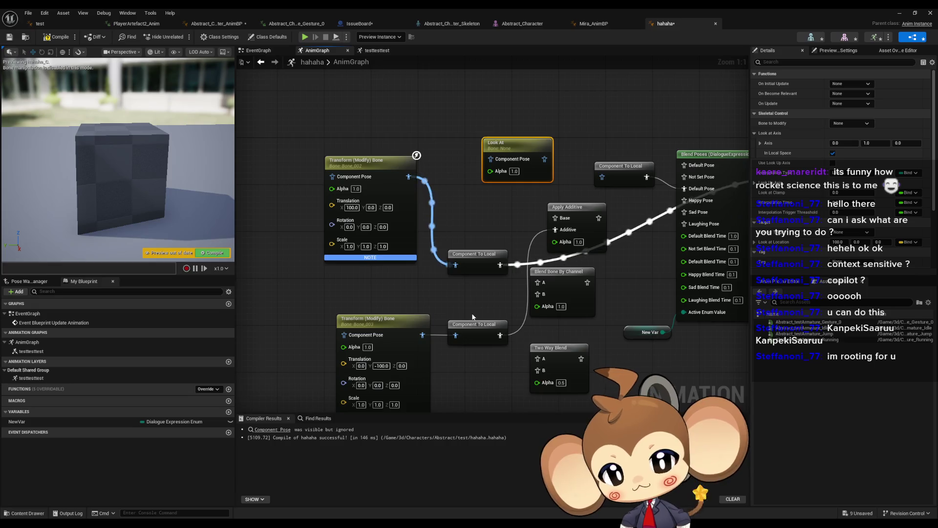
left_click_drag(344, 335, 409, 176)
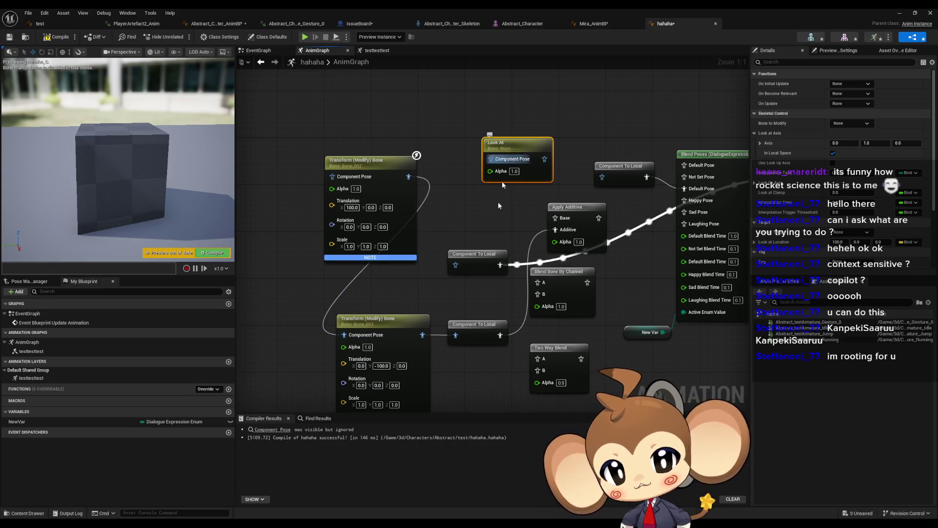
left_click_drag(424, 335, 695, 196)
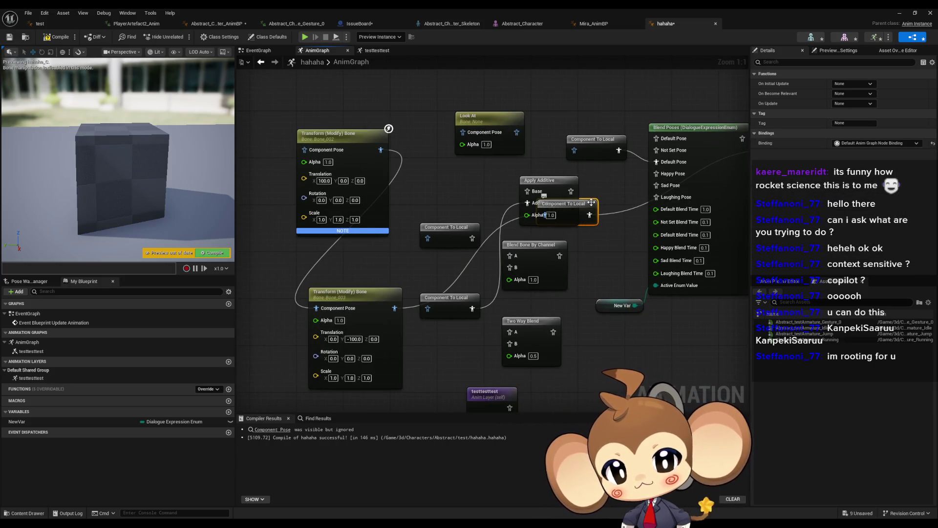
left_click_drag(567, 202, 447, 177)
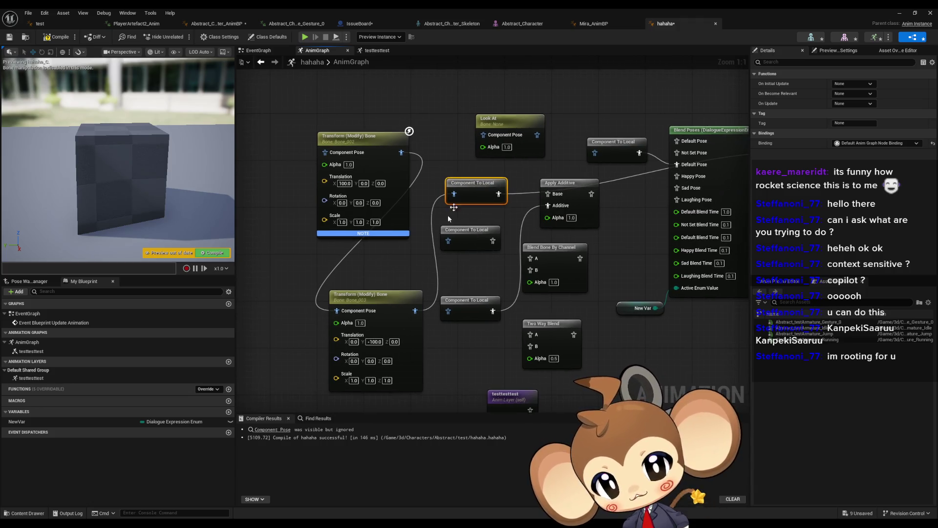
left_click_drag(454, 194, 483, 135)
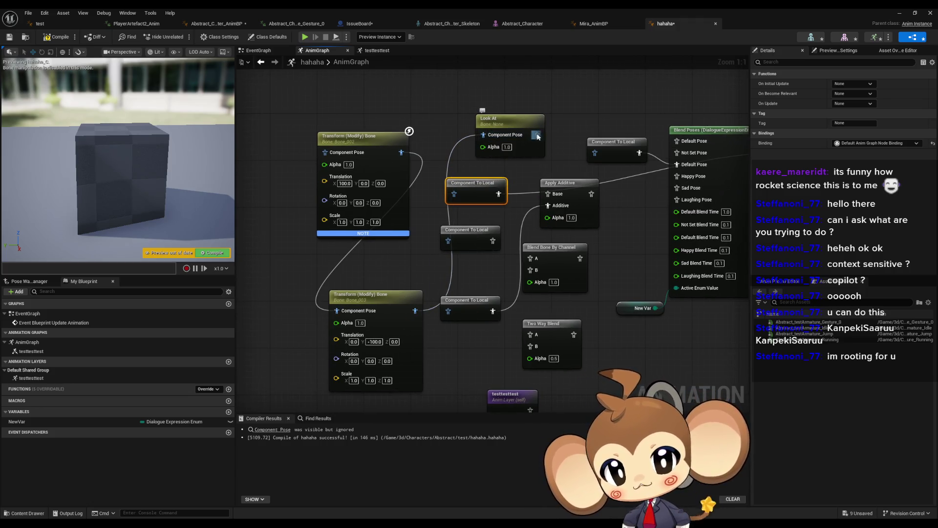
left_click_drag(477, 183, 500, 183)
mouse_move(538, 134)
left_mouse_down()
mouse_move(514, 138)
mouse_move(478, 194)
left_mouse_up()
left_click(493, 120)
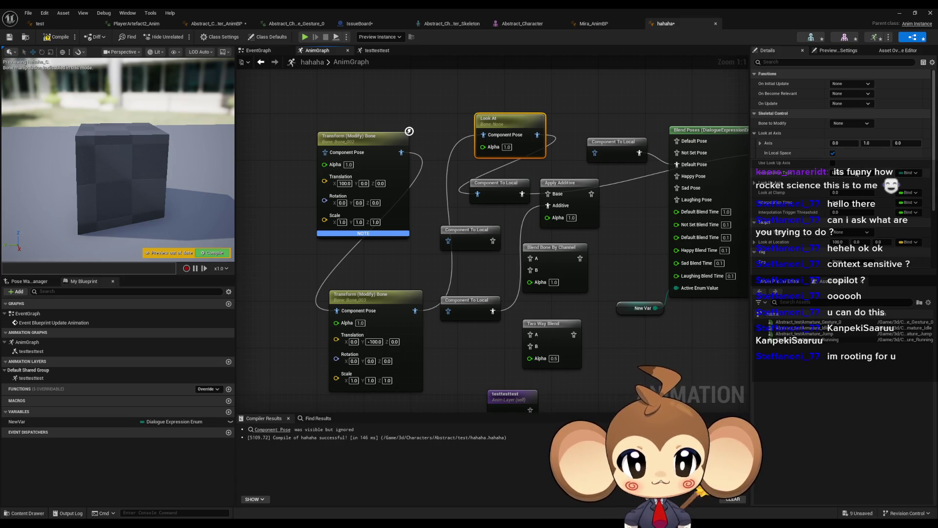
Set the Look At node's Bone to Modify to Bone_001 and expand its look-up axis settings
left_click(851, 123)
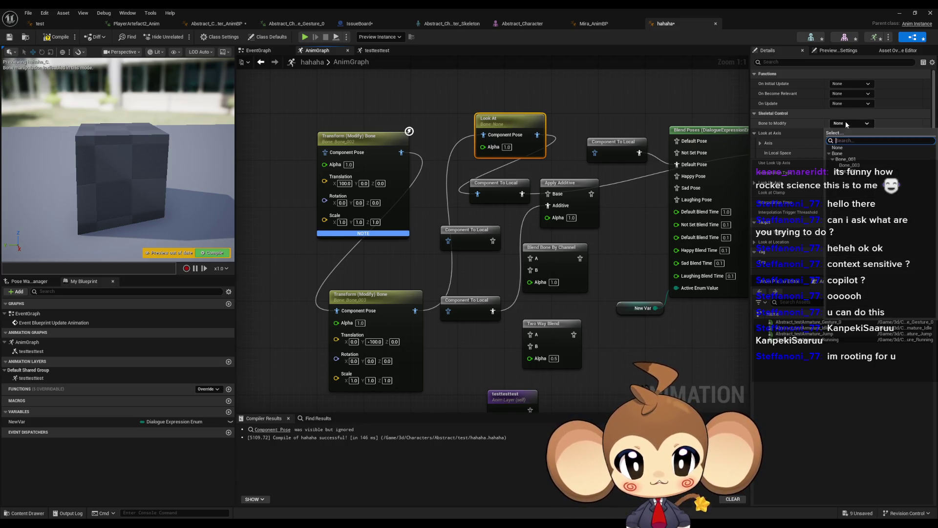
left_click(860, 159)
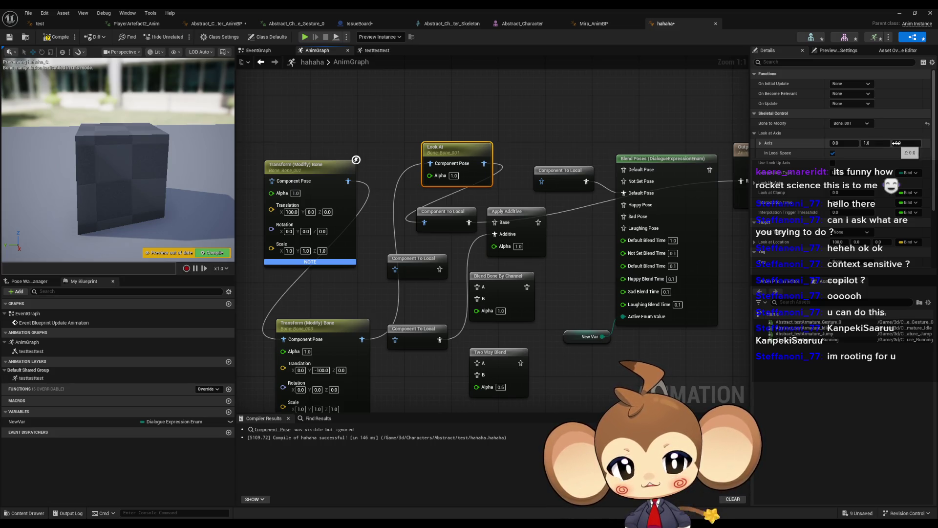
left_click(755, 183)
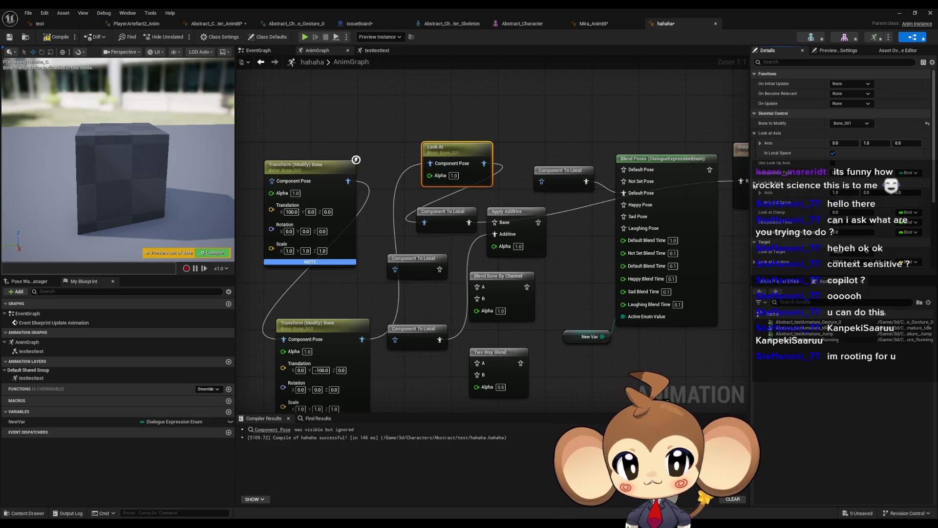
Compile, disconnect the pose feeding Look At, and recompile with F7
left_click(57, 40)
mouse_move(493, 157)
left_mouse_down()
mouse_move(391, 206)
mouse_move(380, 164)
left_mouse_up()
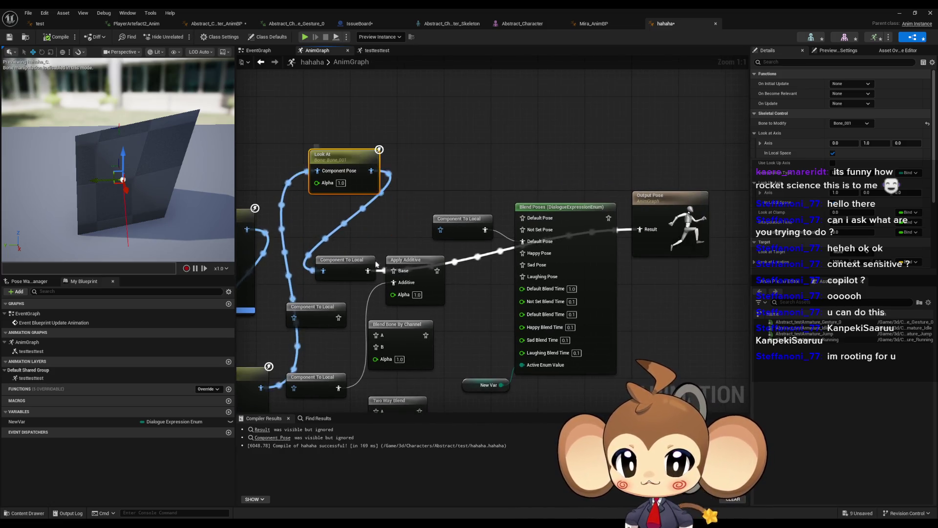
left_click_drag(319, 177, 356, 181)
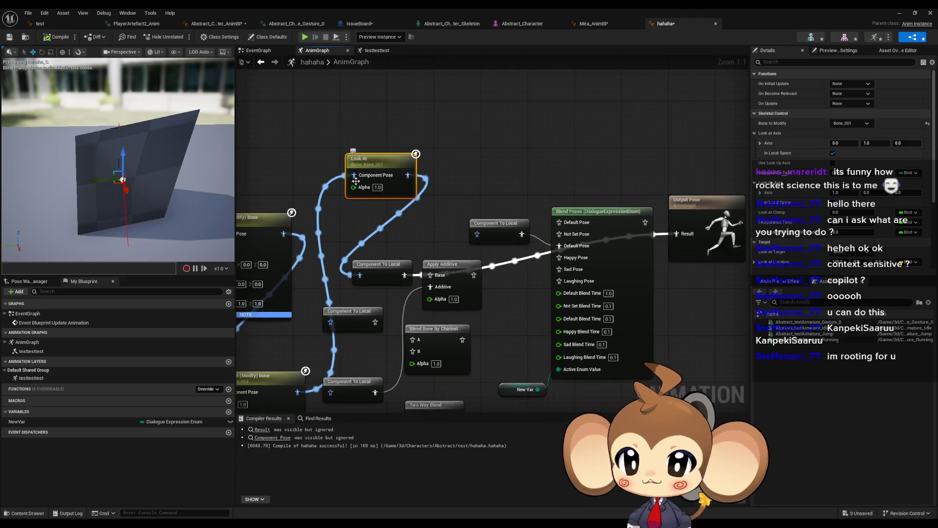
left_click(354, 175, "alt")
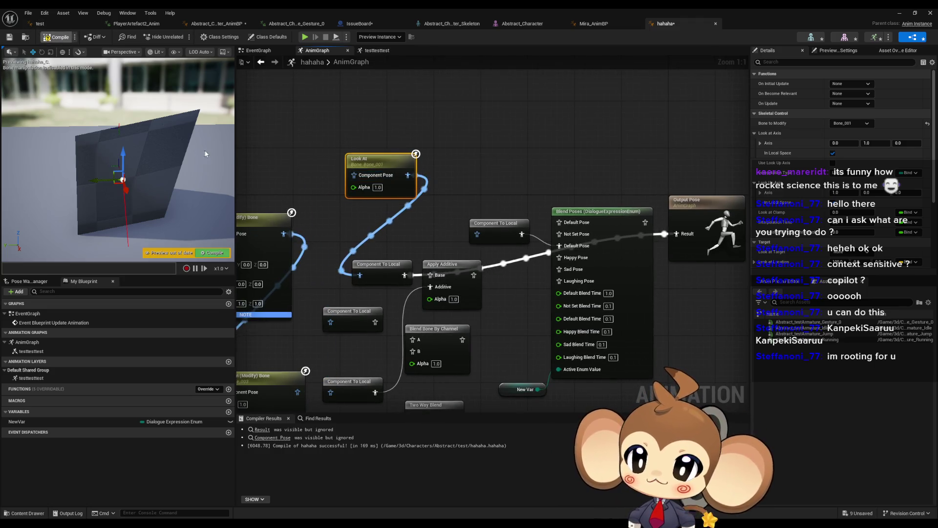
key("F7")
mouse_move(205, 154)
left_mouse_down()
mouse_move(194, 133)
mouse_move(160, 165)
mouse_move(172, 152)
left_mouse_up()
Try look-at axis X values of 1 and 0 and look-up axis X 0, recompiling each time
left_click(837, 143)
type("1")
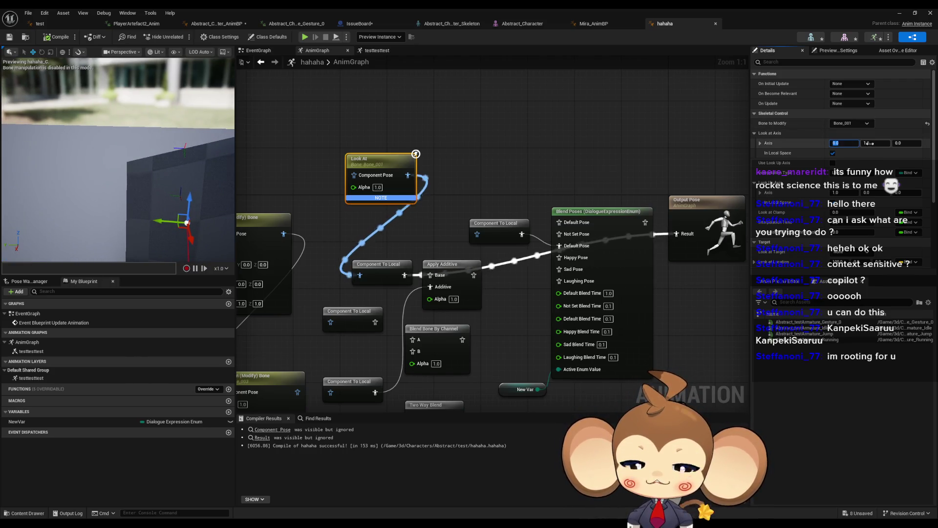
left_click(873, 142)
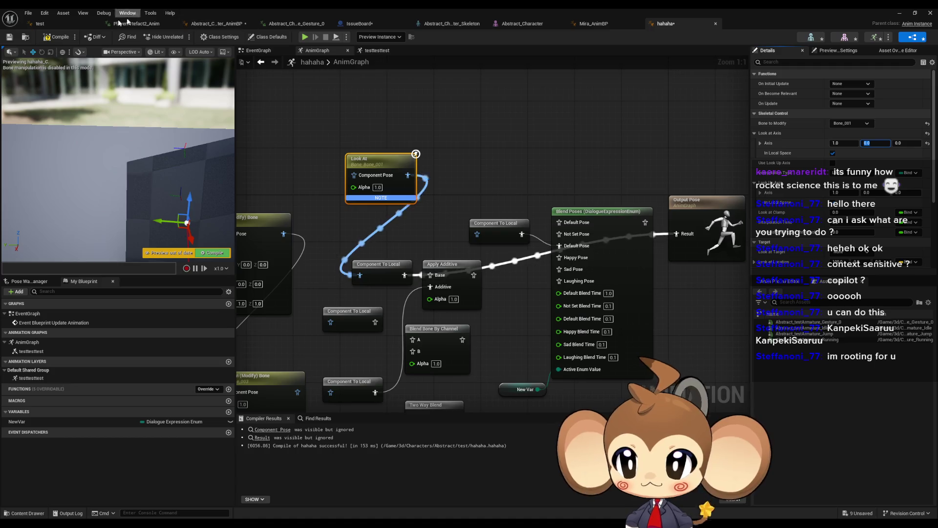
left_click(56, 37)
left_click_drag(126, 150, 127, 150)
left_click(842, 144)
type("0")
key("Return")
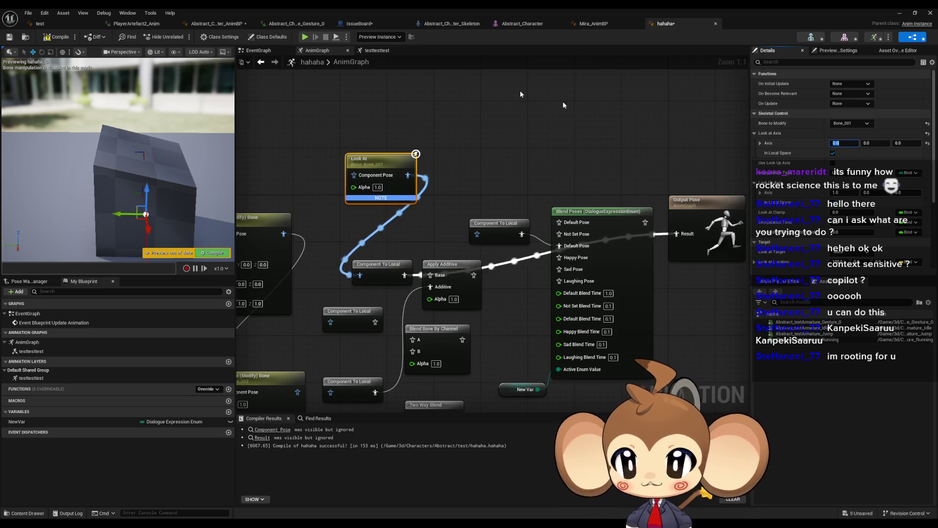
left_click(51, 39)
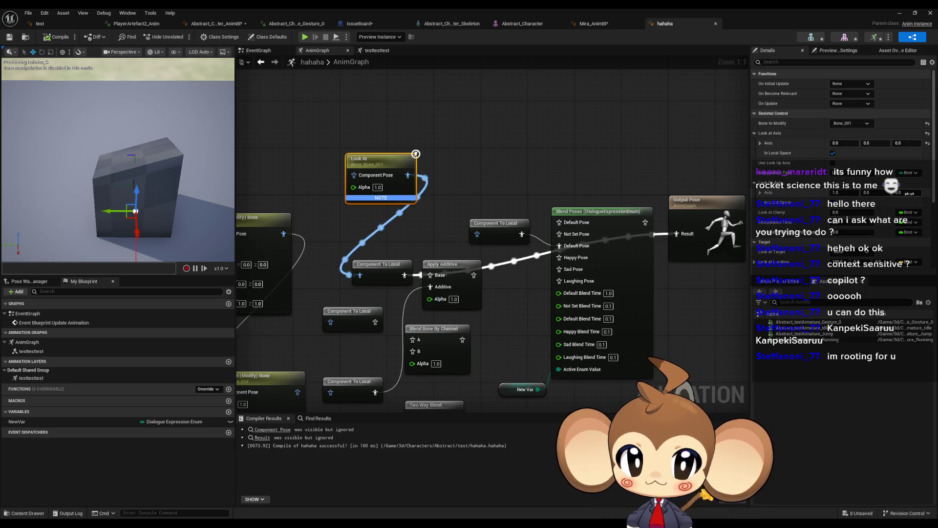
left_click_drag(840, 192, 826, 193)
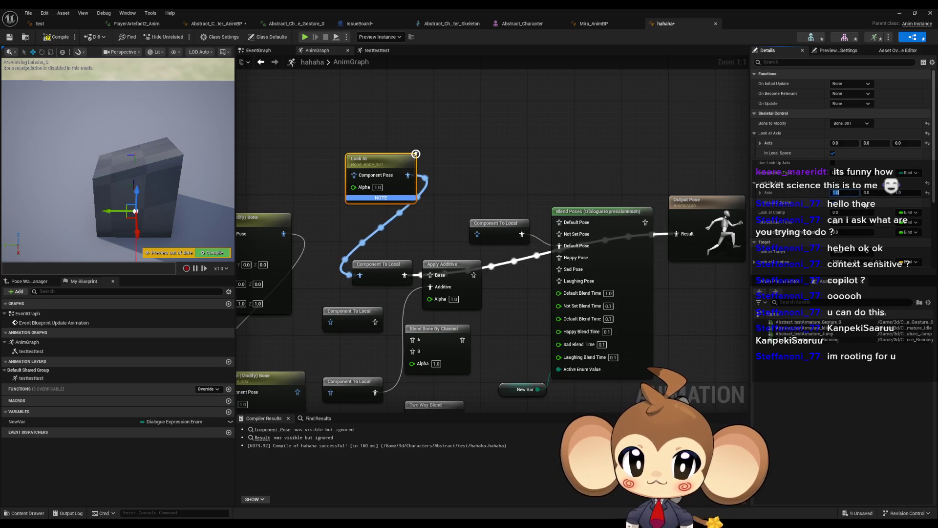
left_click(57, 37)
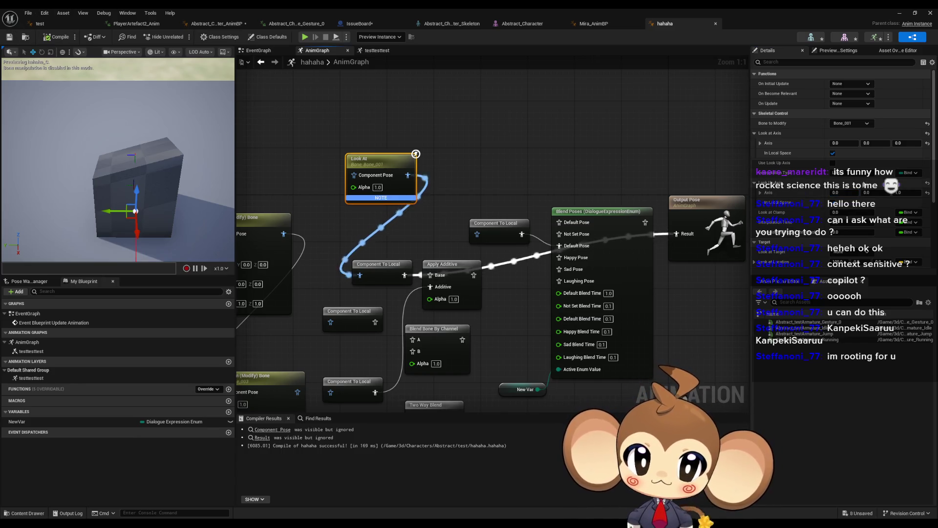
Enter look-at axis X 1, Y 0, Z 1, recompiling after each value
left_click(850, 143)
type("1")
key("Tab")
type("1")
left_click(57, 37)
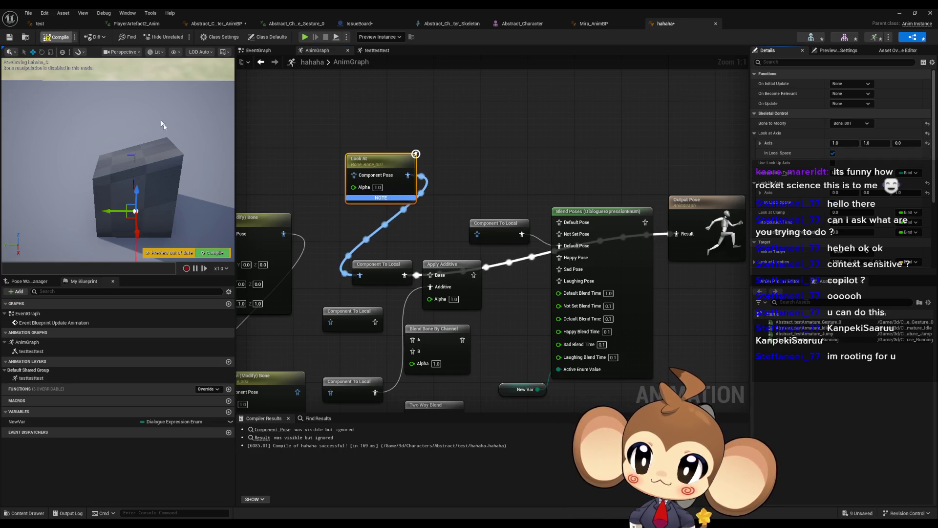
left_click(877, 146)
type("0")
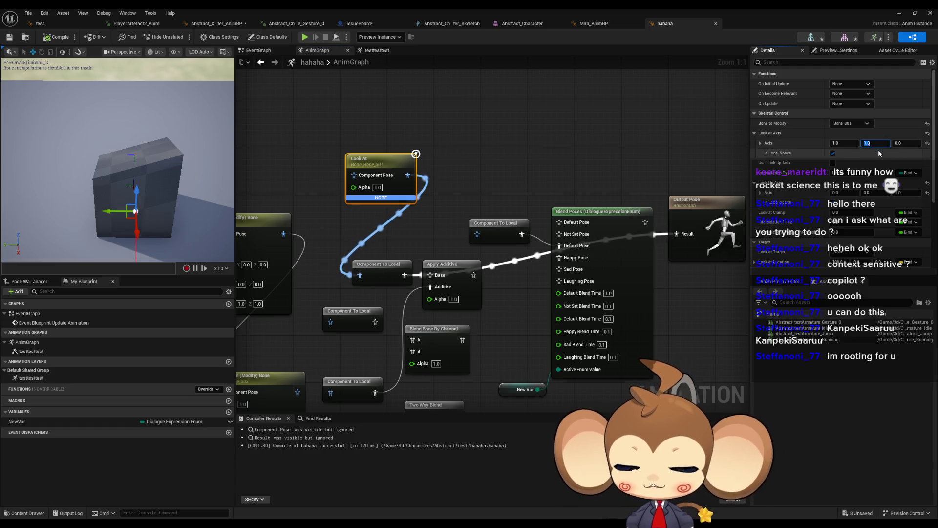
key("Return")
left_click(56, 36)
left_click(905, 143)
type("1")
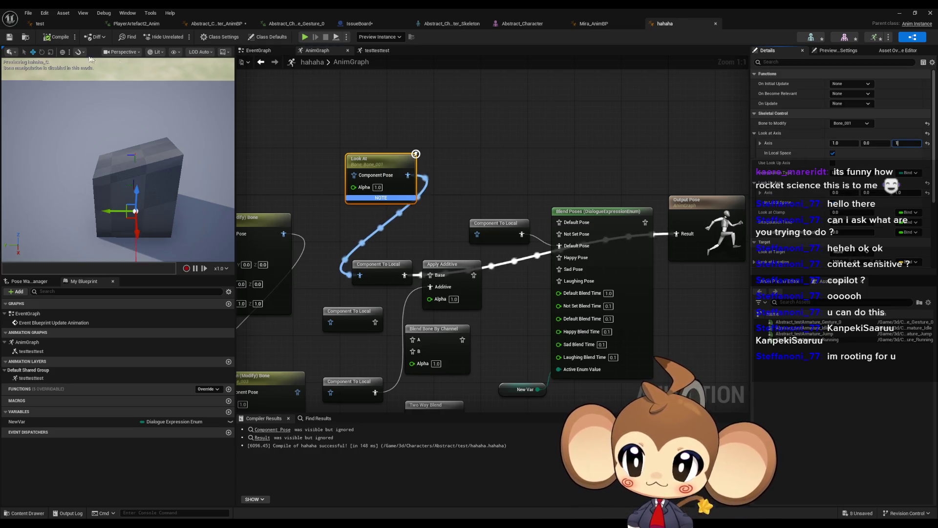
key("Return")
left_click(52, 38)
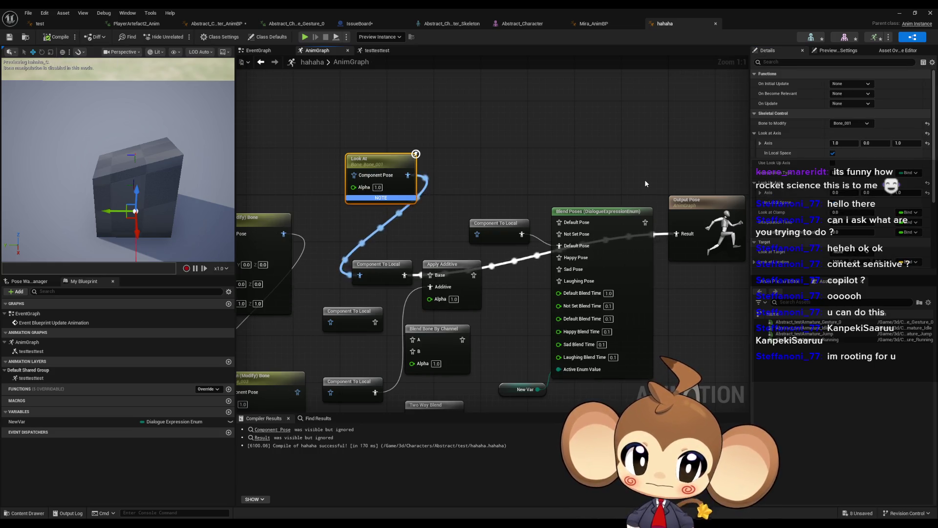
mouse_move(627, 184)
left_mouse_down()
mouse_move(743, 187)
mouse_move(699, 186)
left_mouse_up()
Duplicate a Transform (Modify) Bone node, set it to Bone_001, and wire it into Component To Local
left_click(362, 219)
key("ctrl+d")
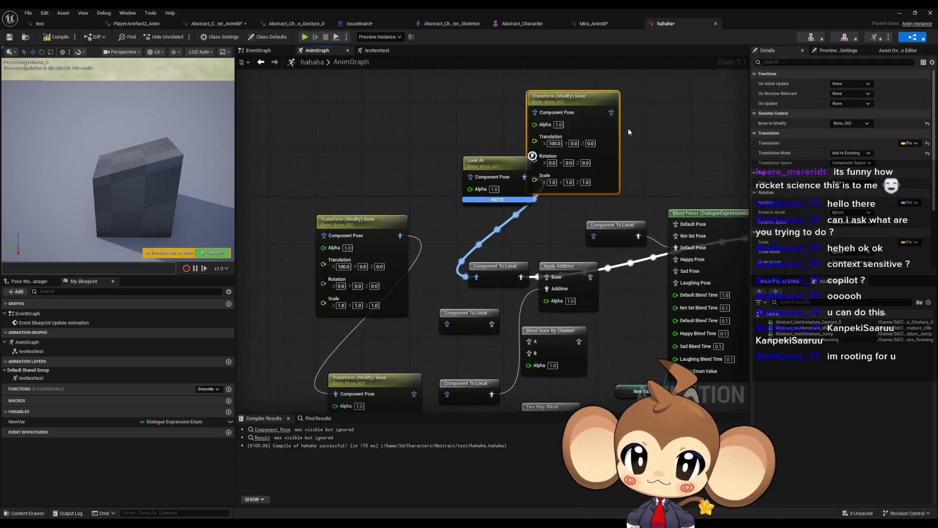
left_click_drag(628, 128, 558, 136)
mouse_move(522, 110)
left_mouse_down()
mouse_move(573, 93)
mouse_move(518, 142)
left_mouse_up()
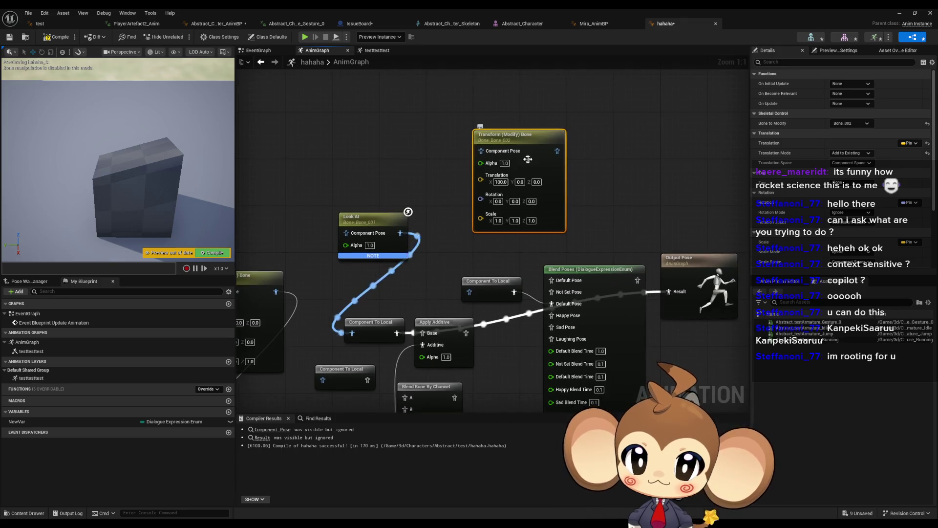
left_click(850, 123)
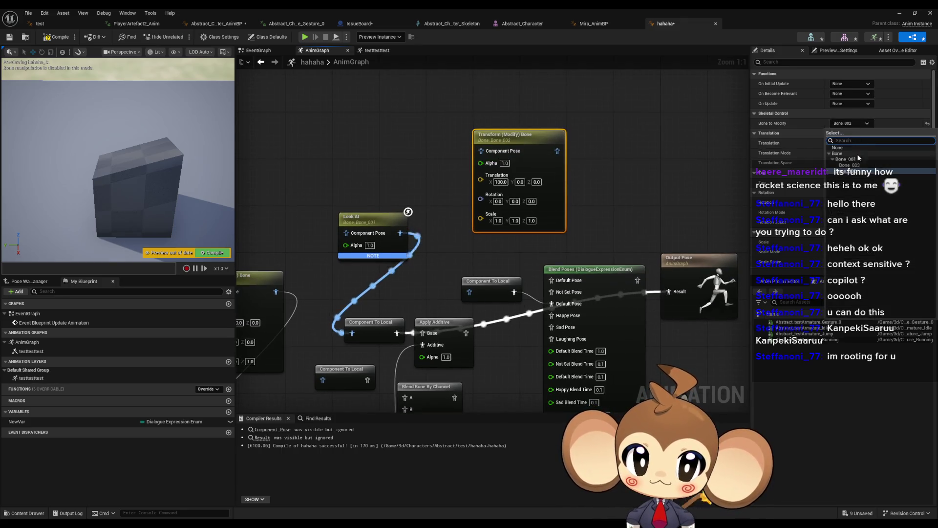
left_click(855, 160)
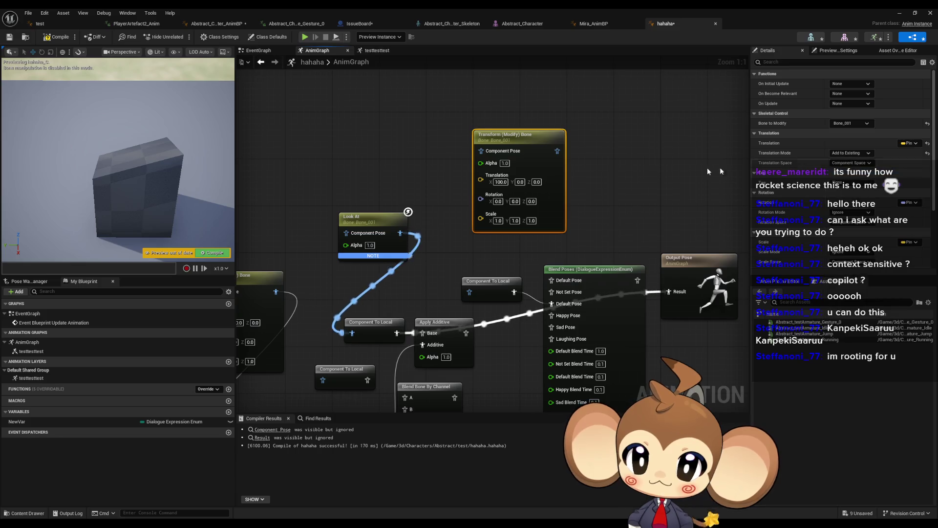
left_click_drag(557, 152, 352, 333)
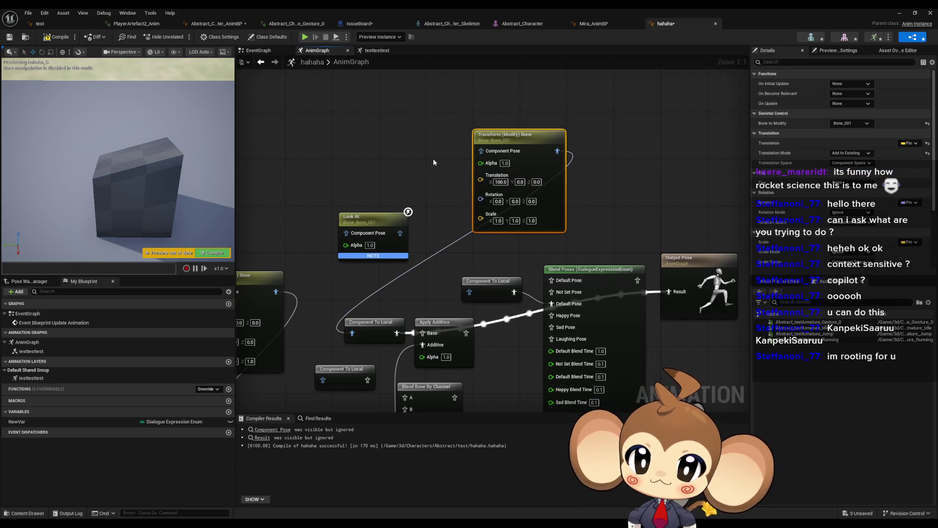
Set the copy's translation X to 0, Translation Mode Ignore, Rotation Mode Add to Existing, and compile
type("0")
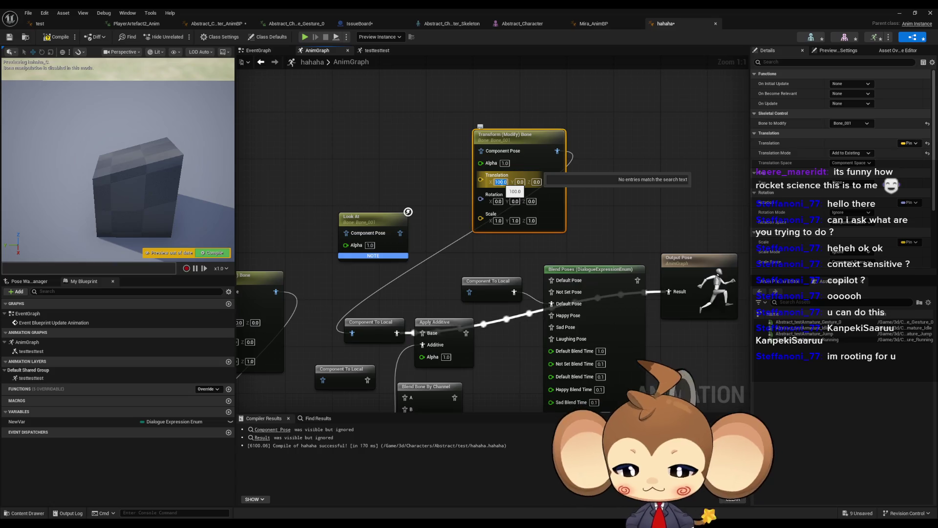
key("Return")
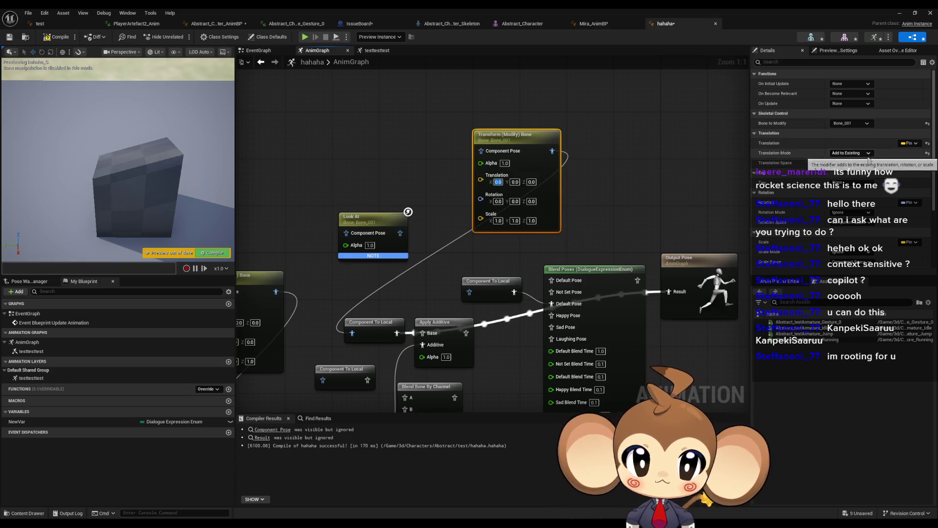
left_click(849, 154)
left_click(850, 161)
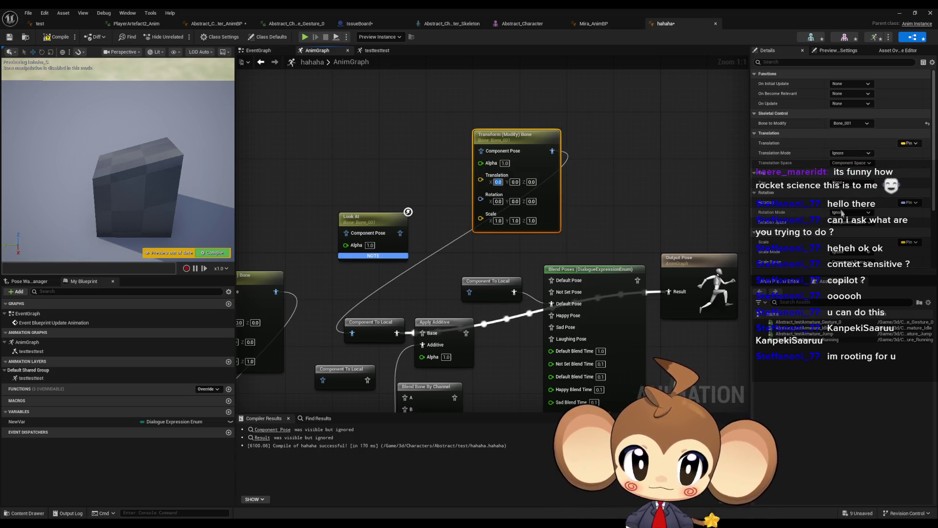
left_click(850, 212)
left_click(858, 233)
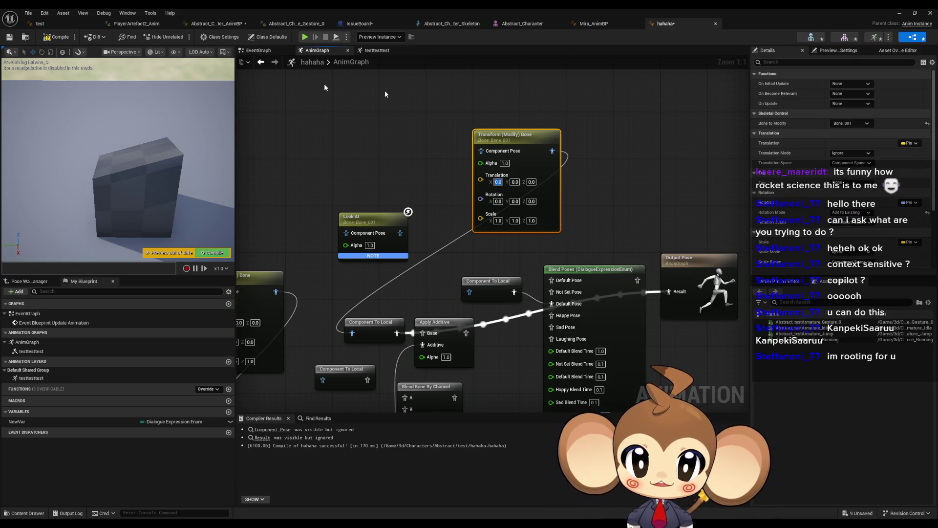
left_click(55, 36)
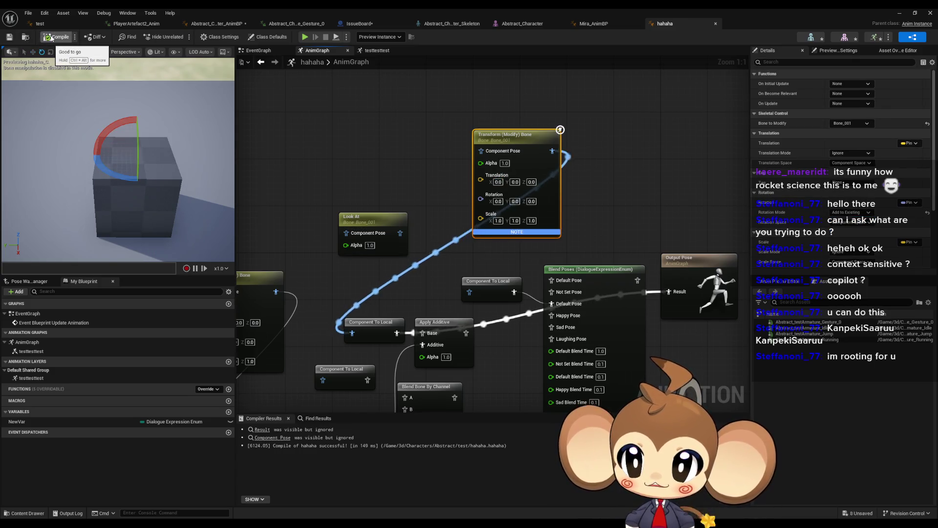
Try Z rotations of 180 and 10 before settling on 45, checking the preview cube
left_click(531, 201)
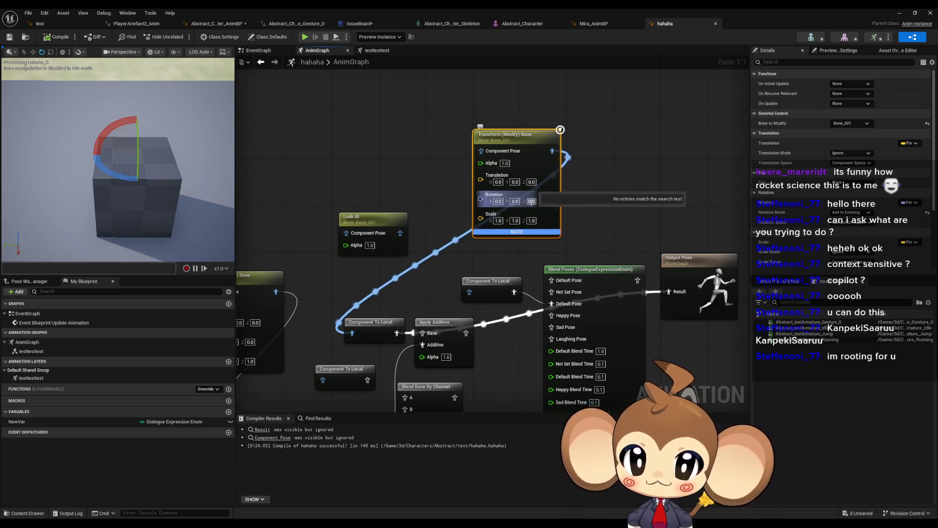
type("180")
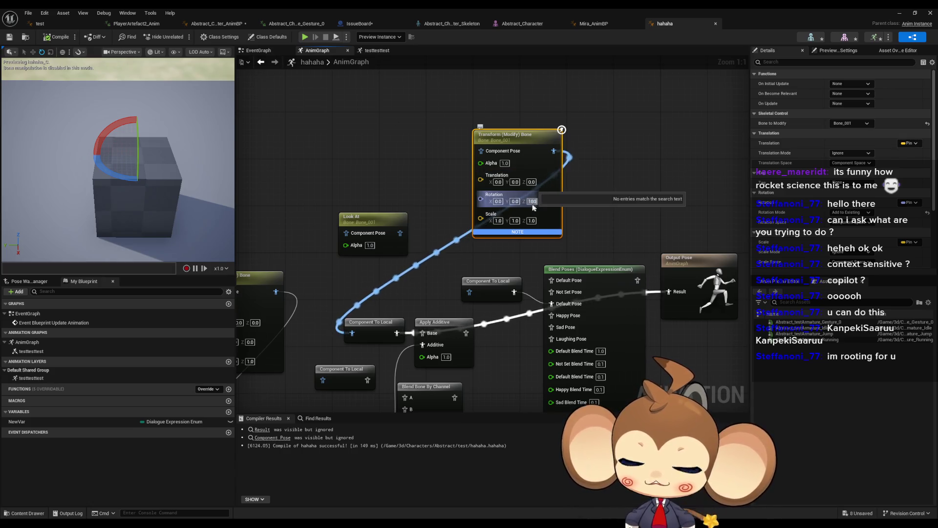
key("Return")
left_click(55, 36)
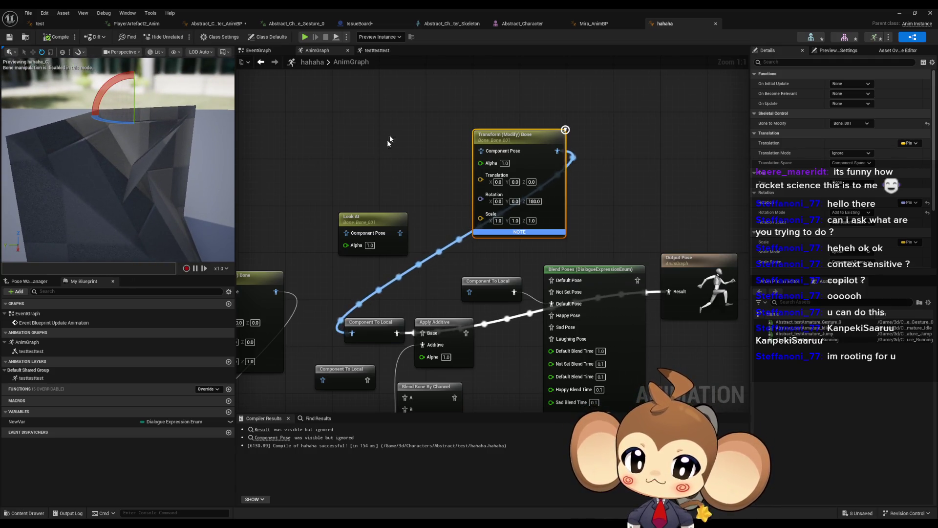
left_click_drag(538, 208, 455, 209)
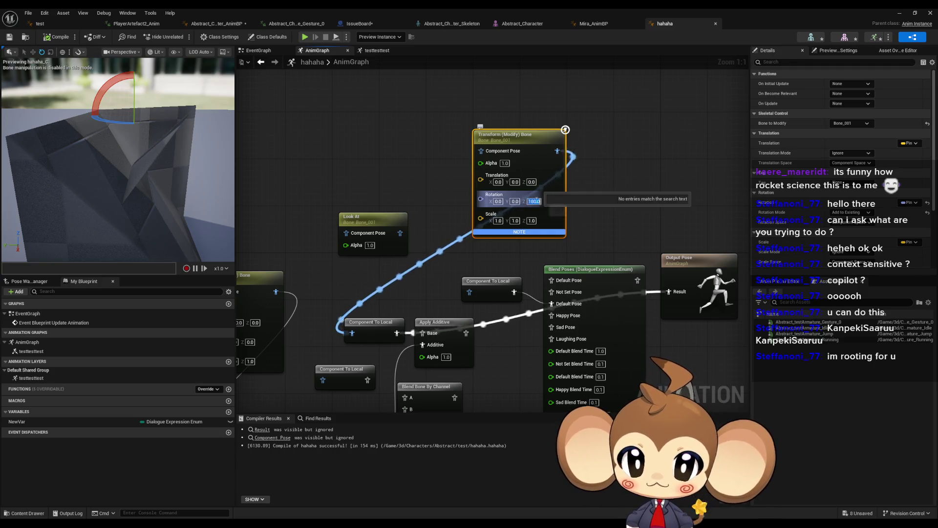
type("10")
key("Return")
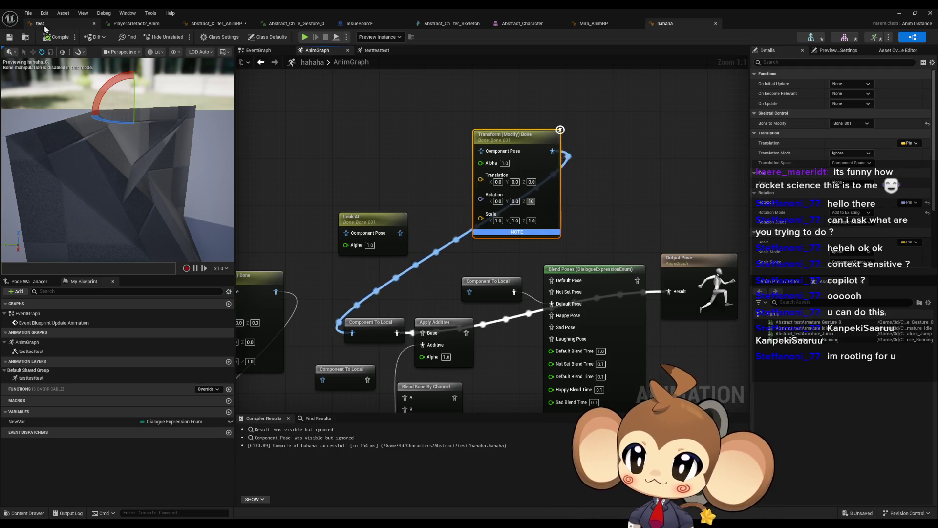
left_click(531, 202)
type("4")
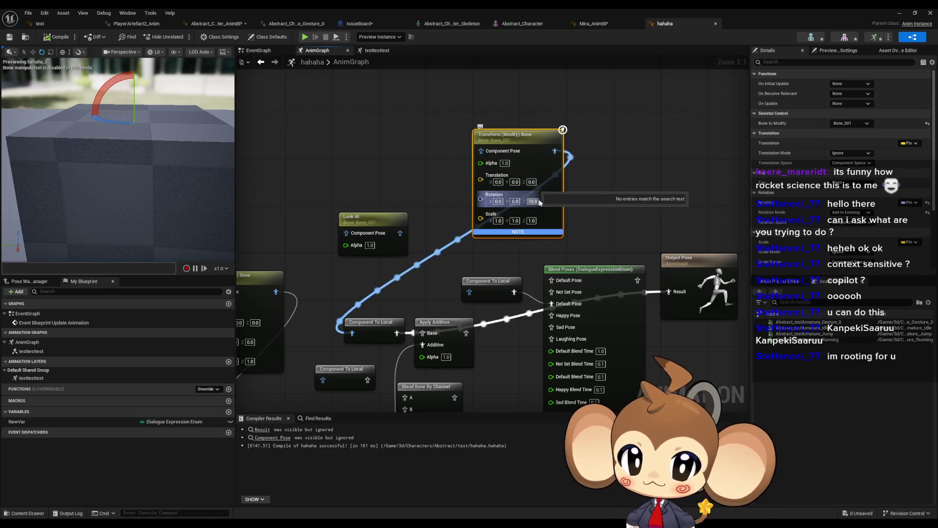
type("5")
key("Return")
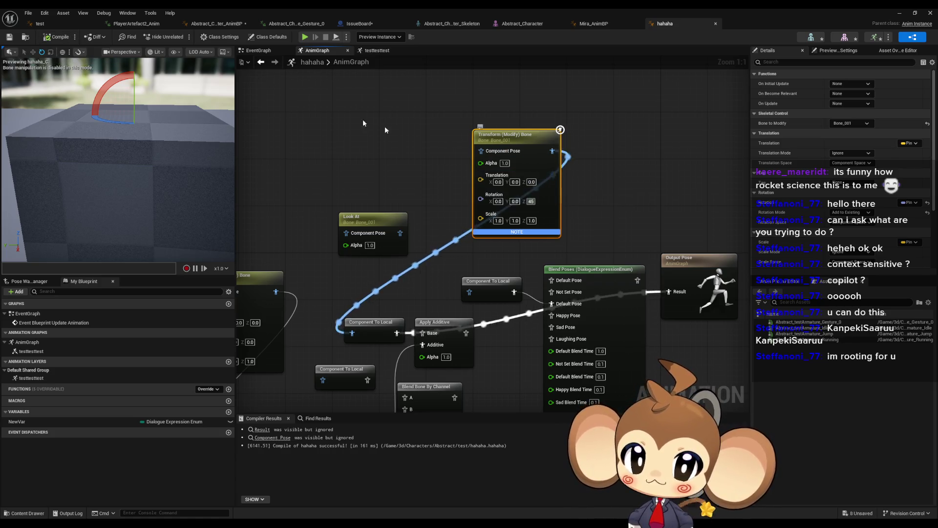
mouse_move(118, 161)
left_mouse_down()
mouse_move(127, 215)
mouse_move(118, 147)
left_mouse_up()
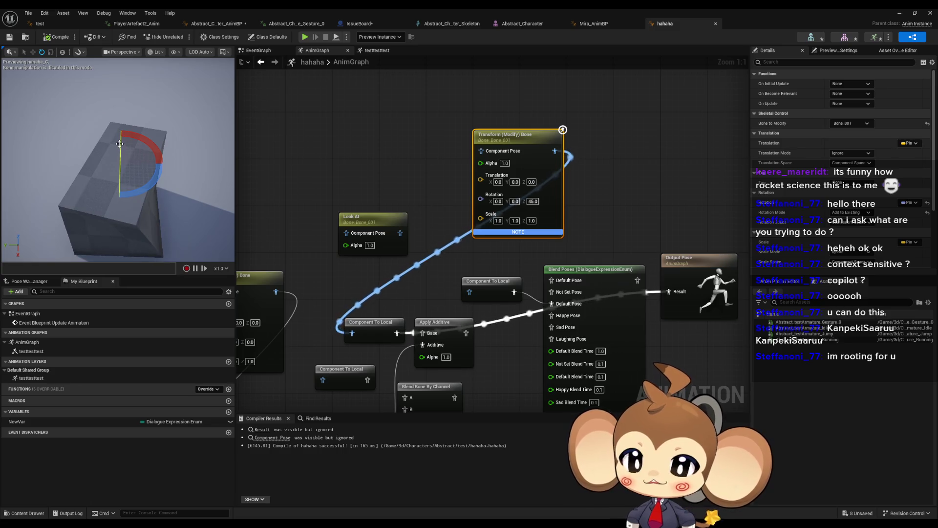
left_click(348, 126)
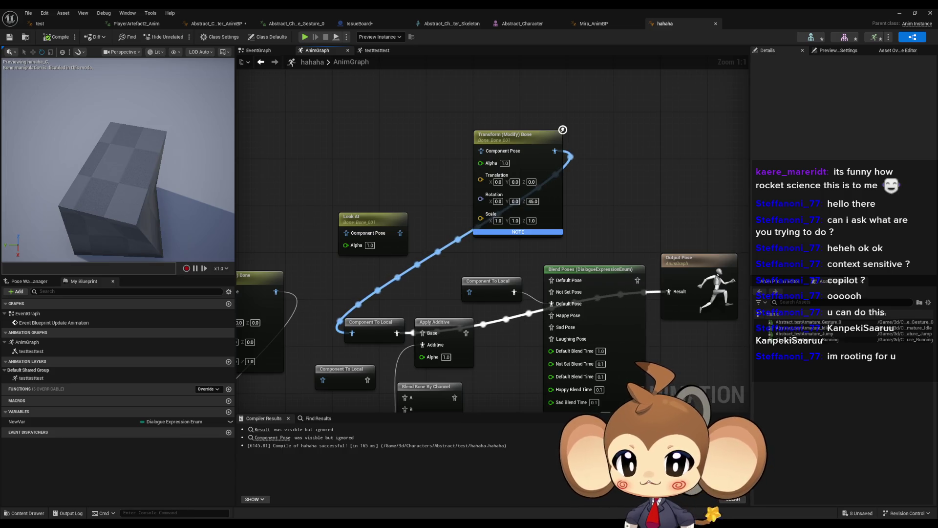
mouse_move(207, 523)
left_click(249, 495)
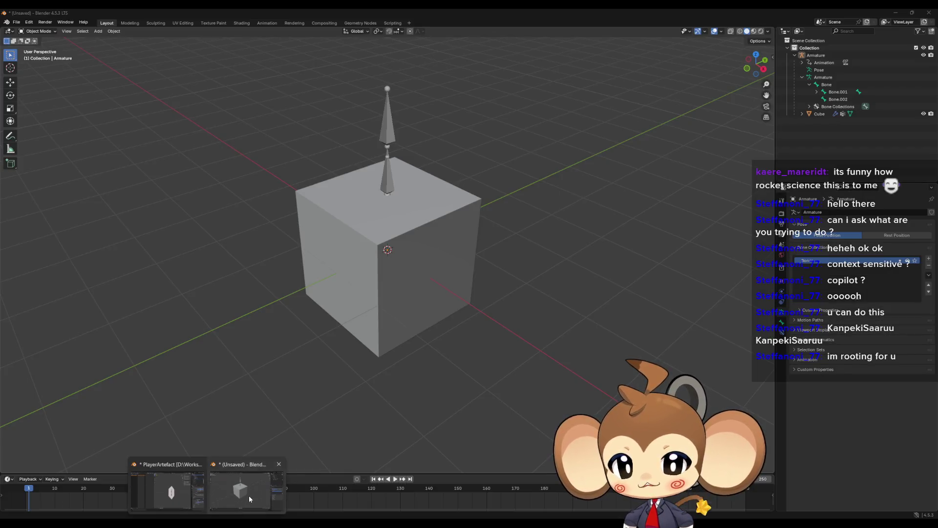
Put the cube in Edit Mode, highlight its Bone.001 vertex group vertices, then return to Unreal
left_click(847, 95)
left_click(448, 240)
key("Tab")
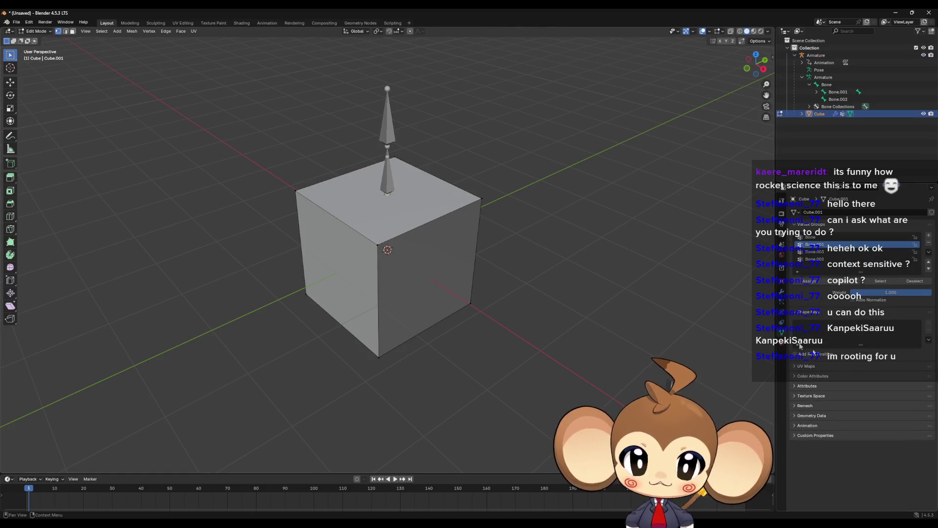
left_click(881, 283)
right_click(476, 280)
mouse_move(595, 234)
left_mouse_down()
mouse_move(505, 229)
mouse_move(484, 325)
mouse_move(476, 310)
mouse_move(307, 221)
left_mouse_up()
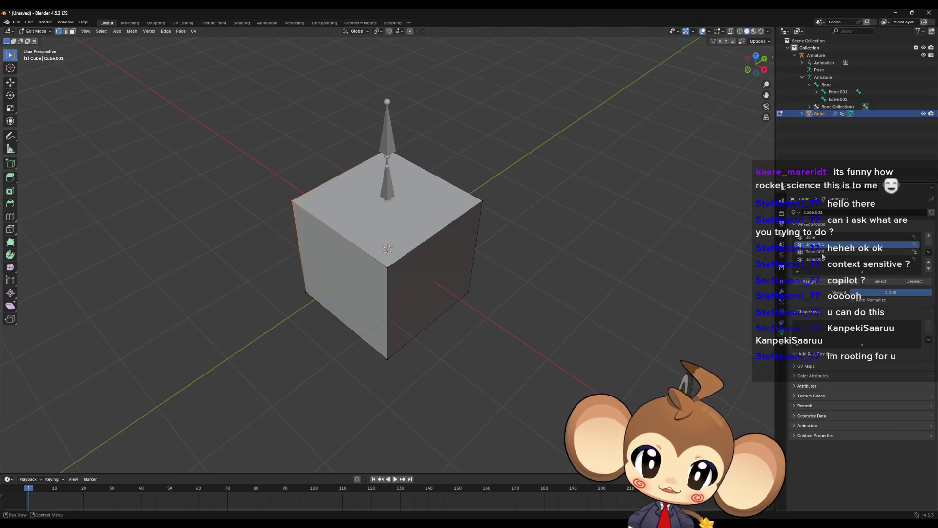
mouse_move(384, 523)
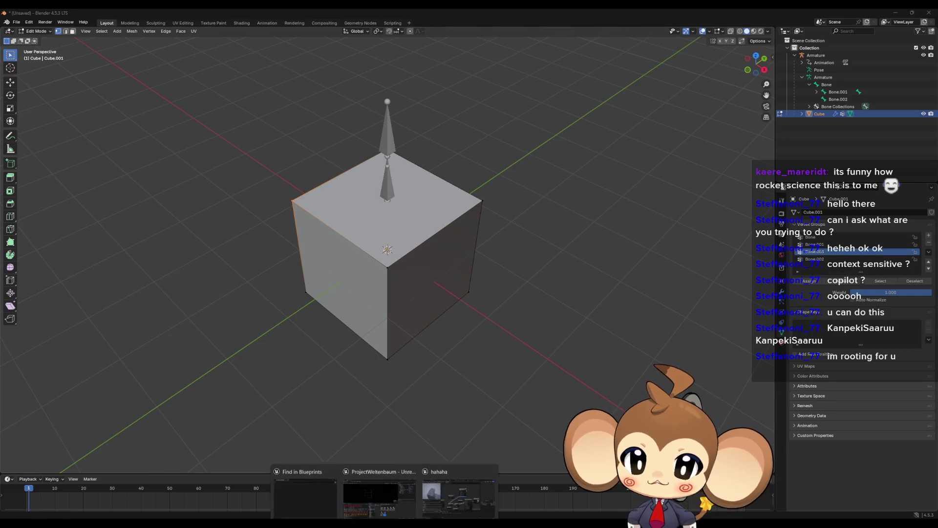
left_click(429, 494)
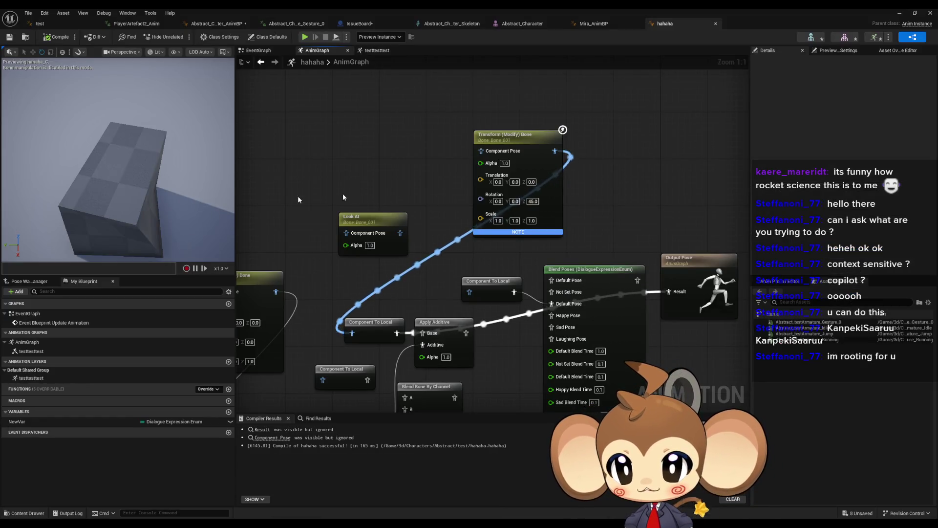
Enter 10, then 60 as the Bone_001 Transform (Modify) Bone's Rotation Z
type("10")
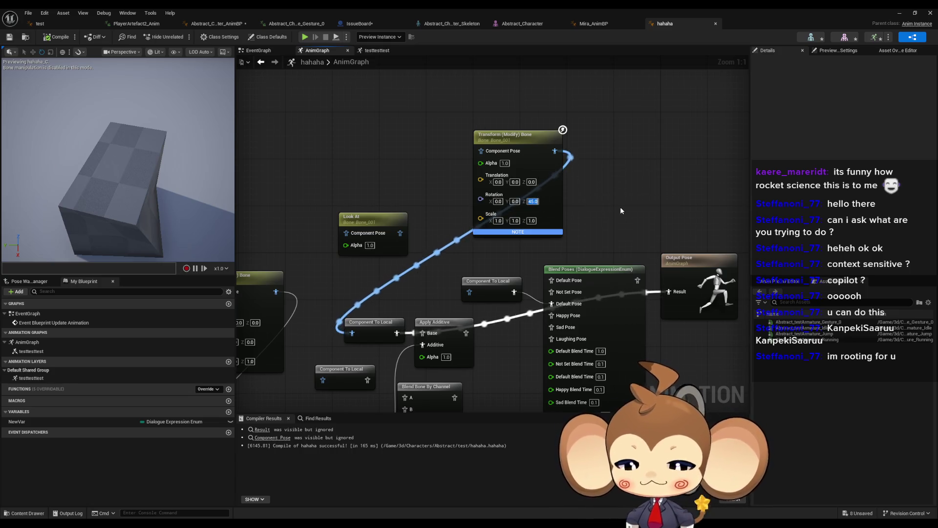
key("Return")
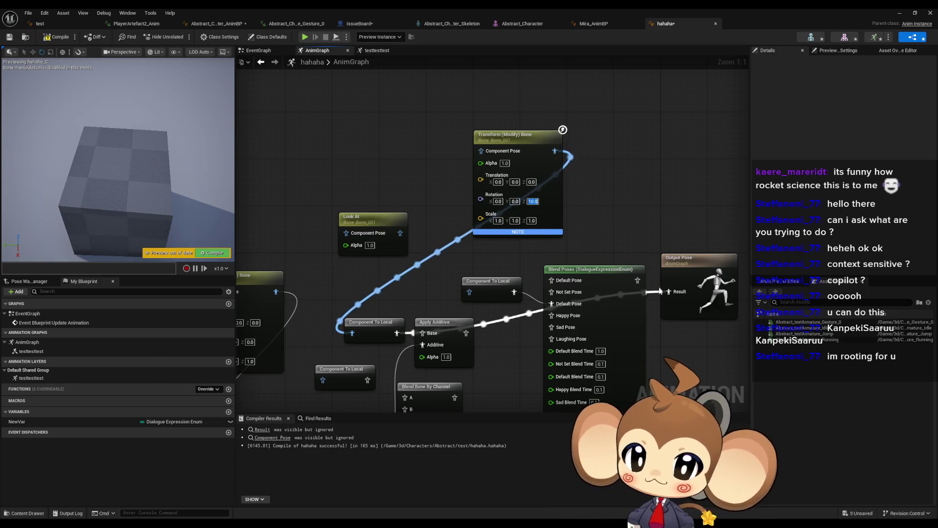
type("4")
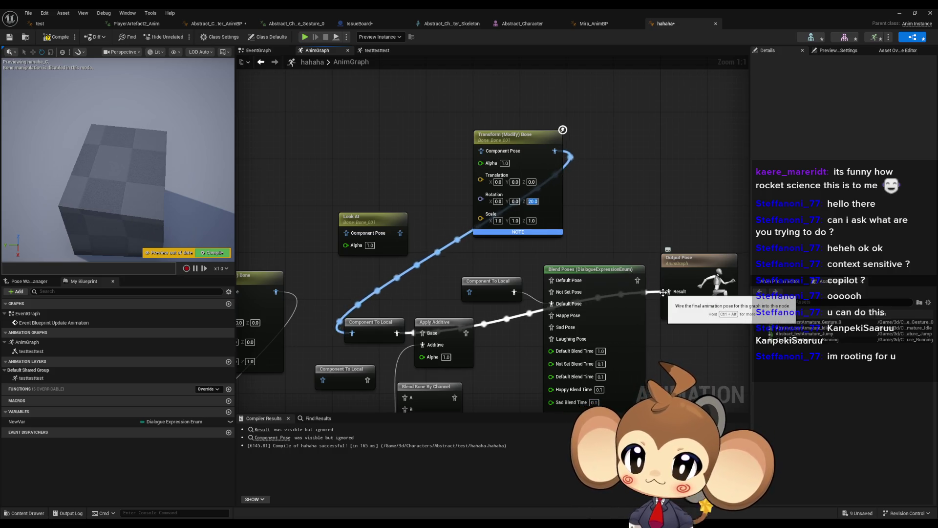
key("BackSpace")
type("60")
key("Return")
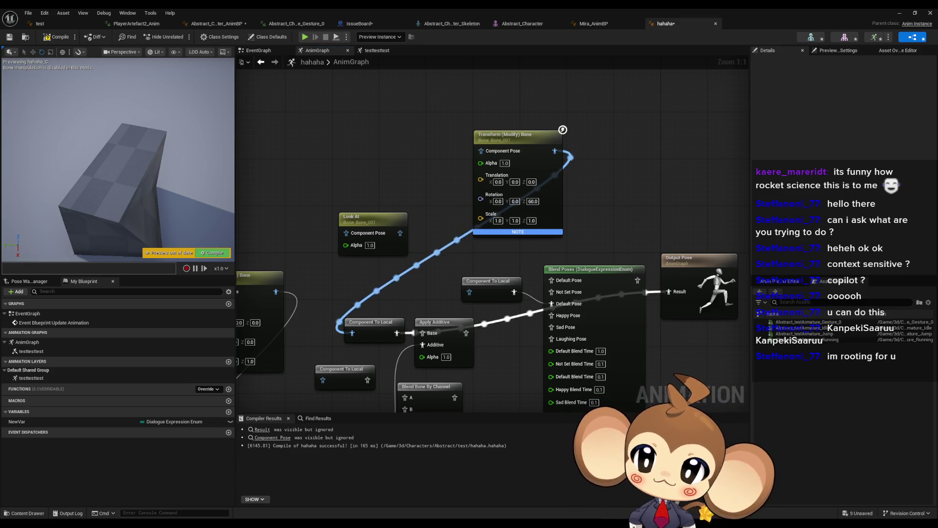
In Blender, select the Bone.001 vertex group's vertices and orbit to inspect them
mouse_move(206, 523)
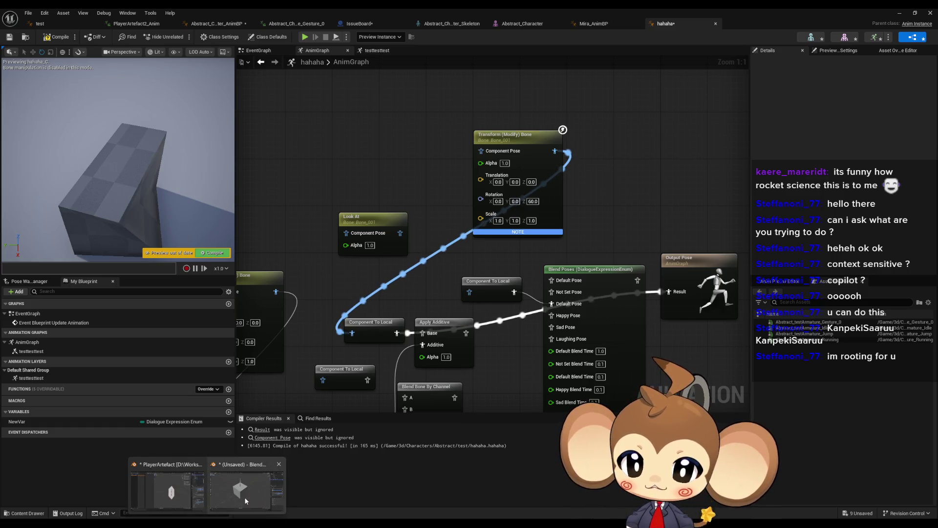
left_click(246, 486)
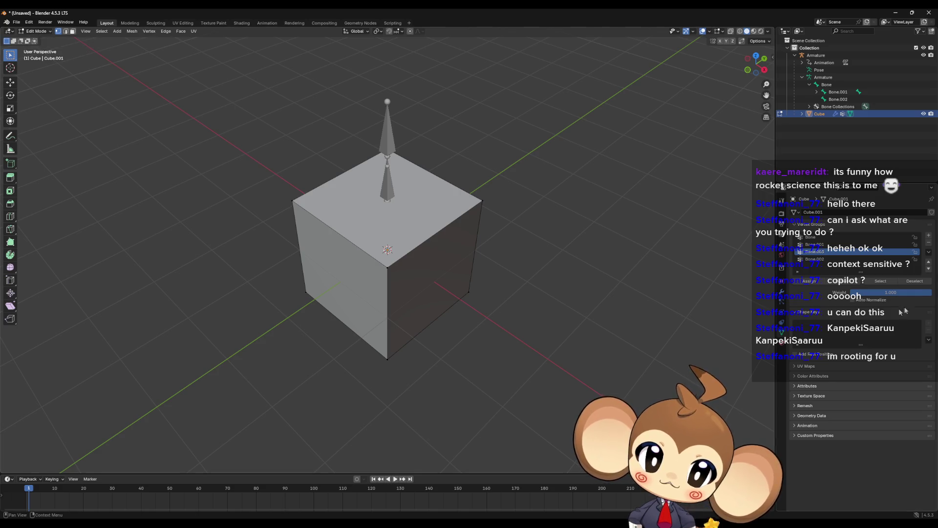
left_click(822, 245)
left_click(882, 282)
left_click_drag(297, 194, 440, 205)
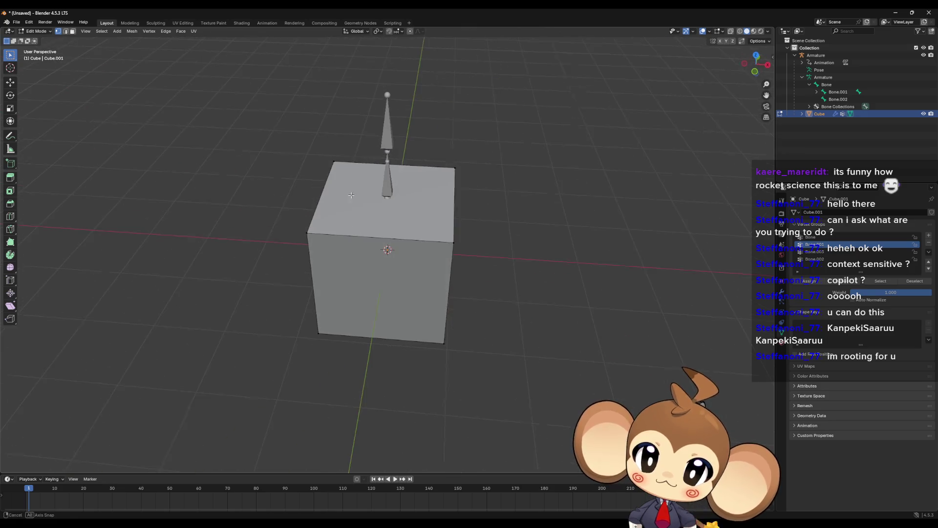
mouse_move(581, 284)
left_mouse_down()
mouse_move(529, 274)
mouse_move(73, 94)
left_mouse_up()
Return to Object Mode, add the armature to the selection, and export over Abstract_test.fbx
left_click(35, 33)
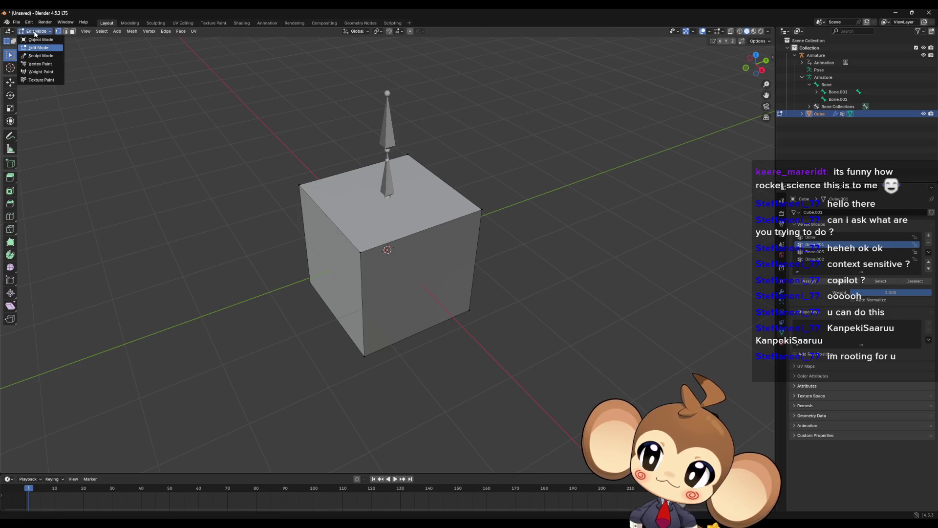
left_click(40, 40)
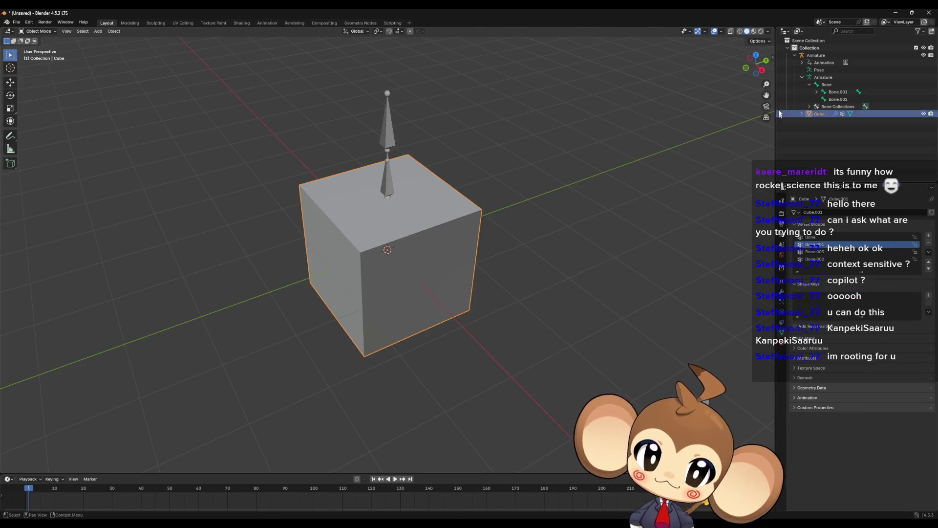
left_click(816, 56, "ctrl")
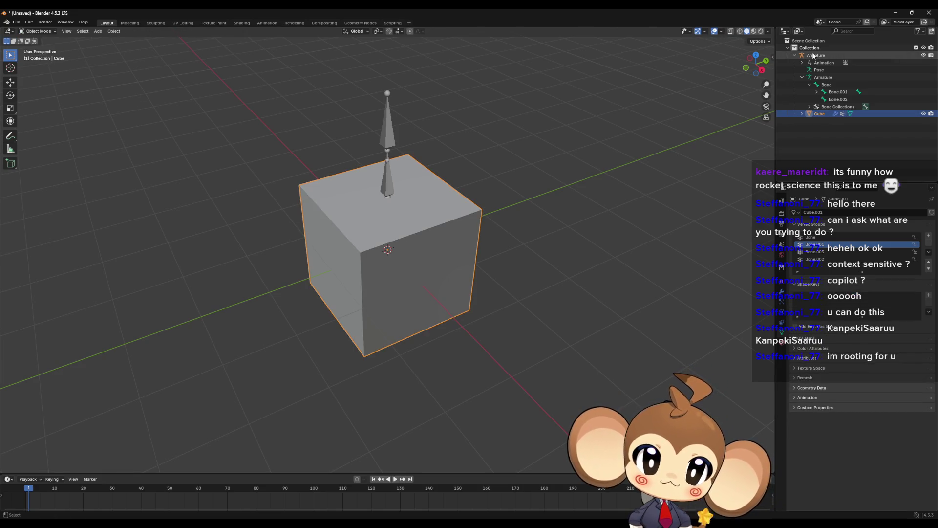
left_click(16, 22)
mouse_move(38, 134)
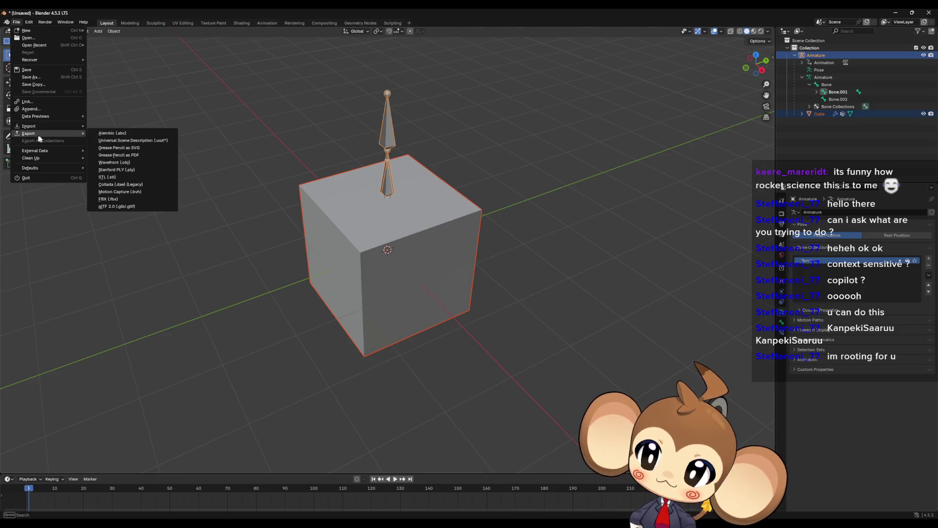
left_click(109, 199)
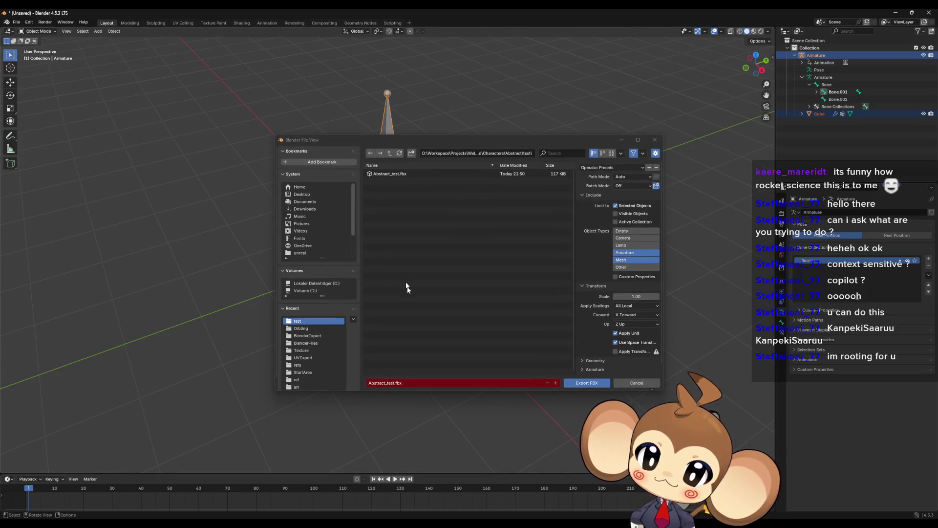
left_click(386, 175)
left_click(571, 385)
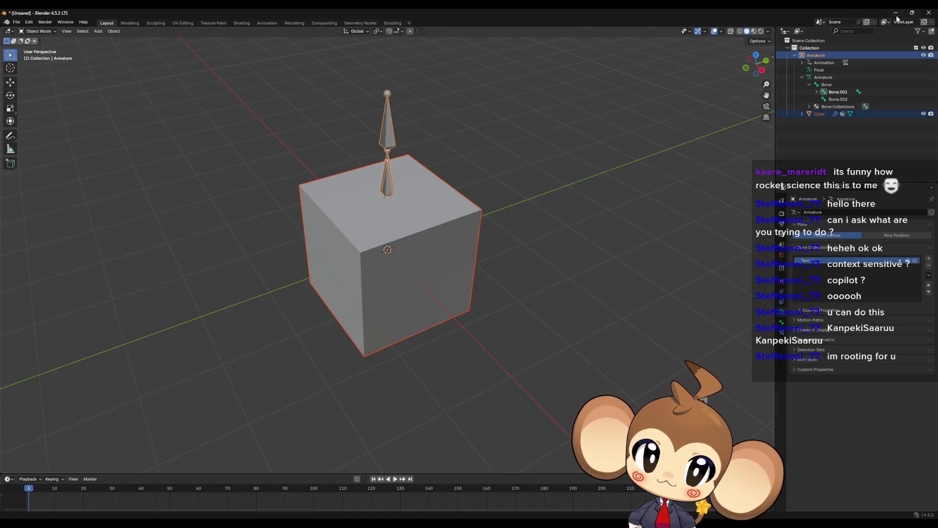
left_click(896, 15)
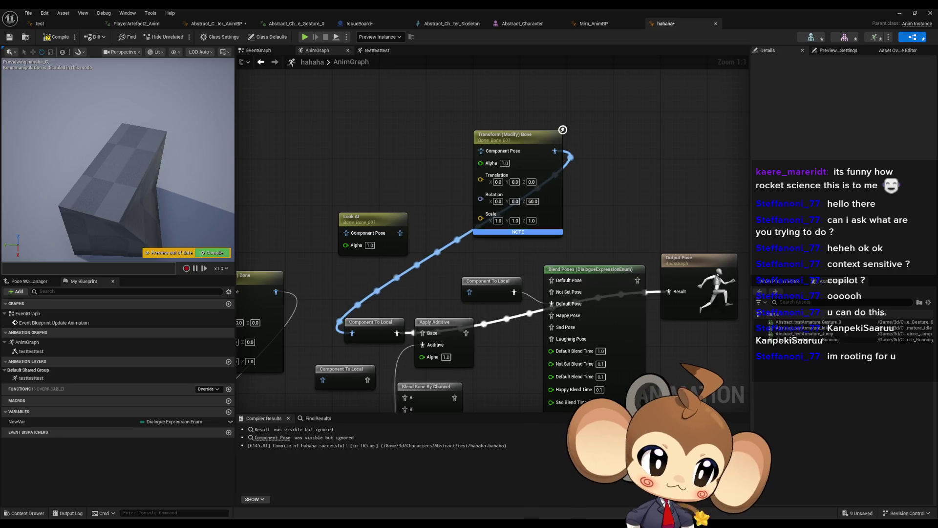
Reimport Abstract_test from the Content Browser and recompile the hahaha blueprint
double_click(440, 8)
right_click(496, 383)
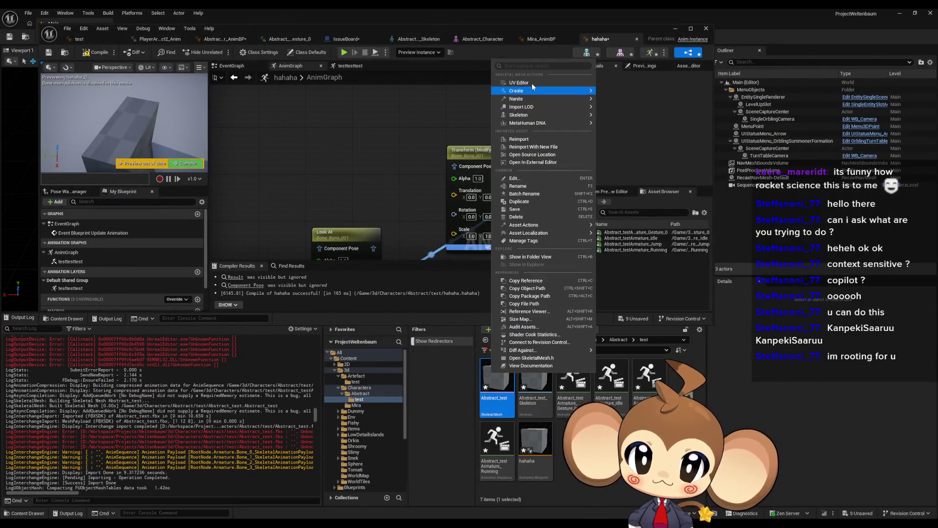
left_click(535, 140)
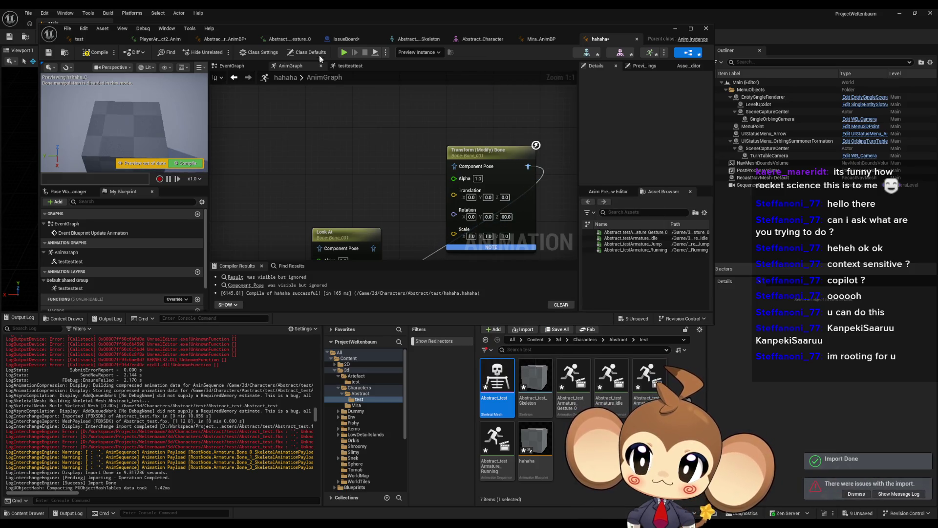
double_click(356, 26)
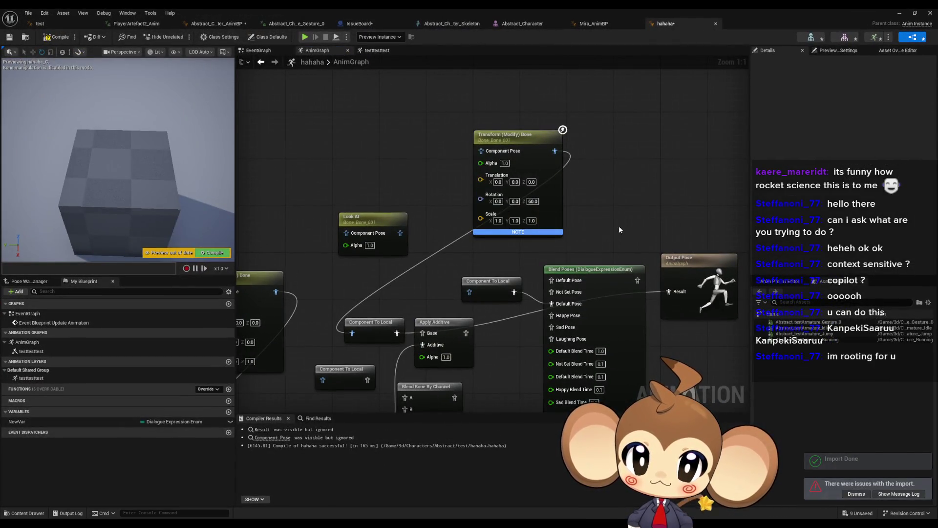
left_click(56, 38)
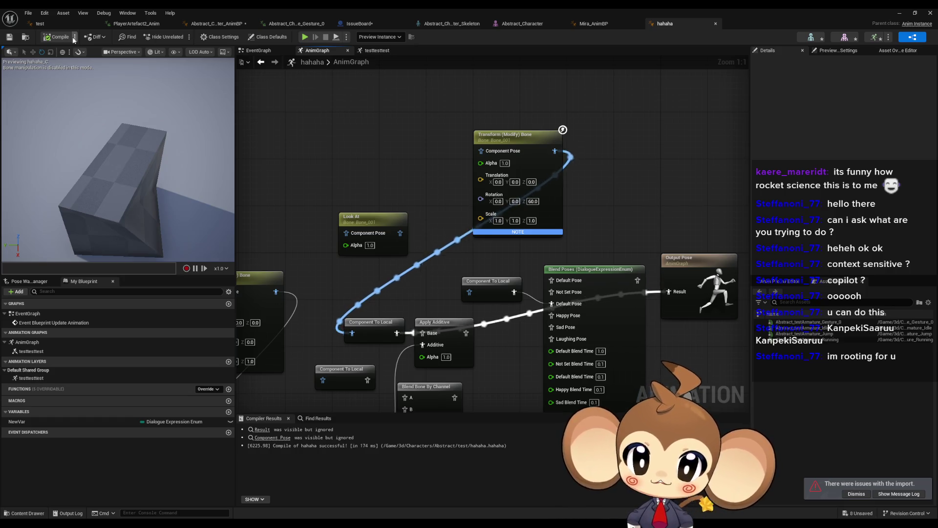
Switch the Transform (Modify) Bone node's Bone to Modify to Bone_002 and recompile
left_click(492, 155)
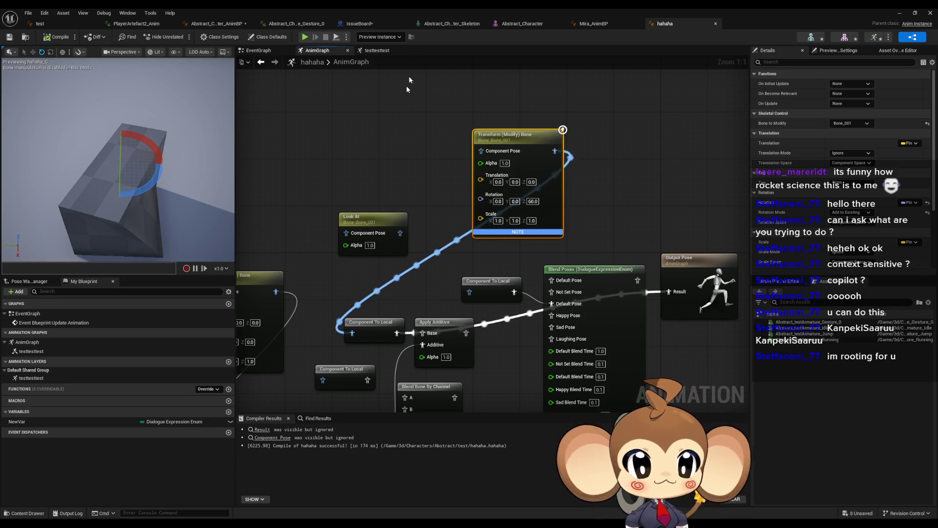
left_click(853, 124)
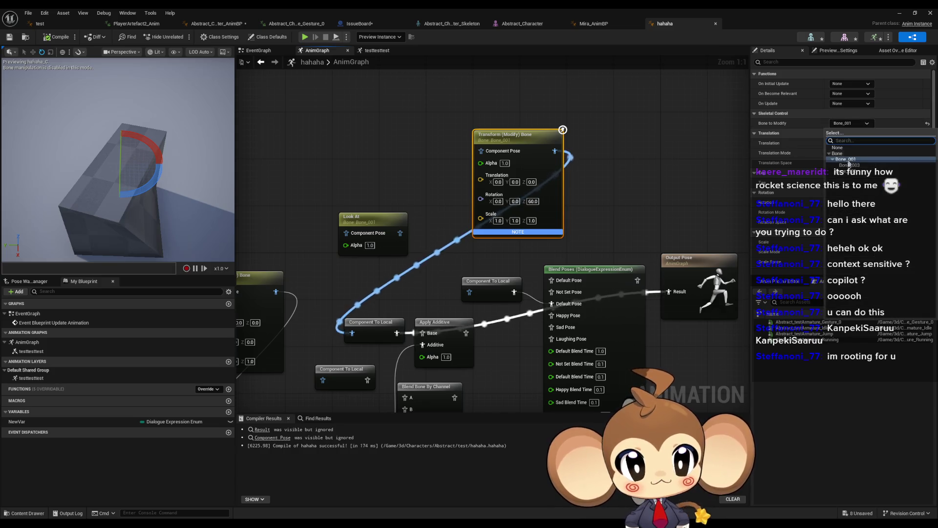
left_click(853, 173)
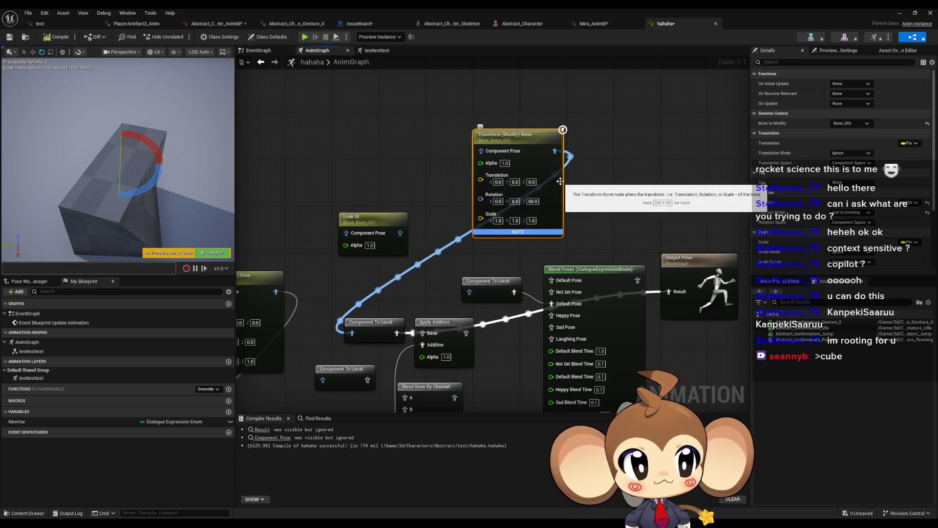
left_click(57, 37)
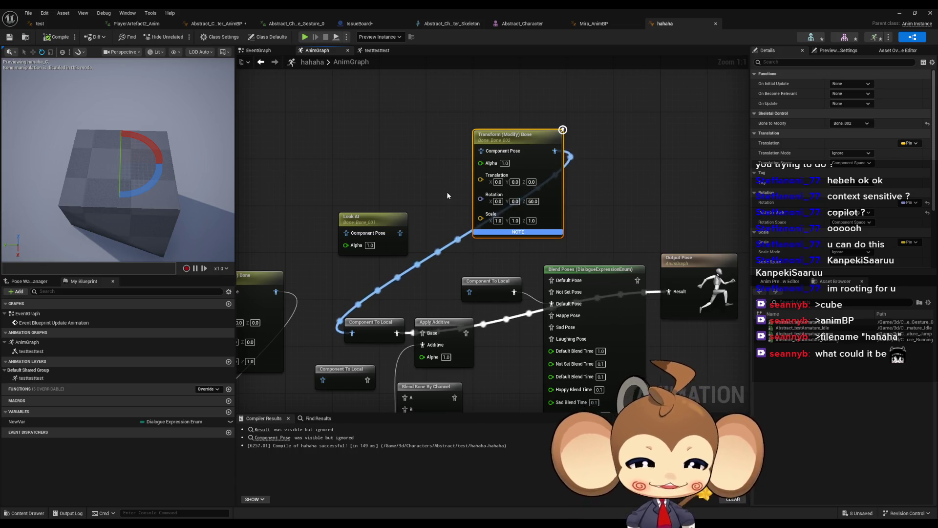
mouse_move(415, 143)
left_mouse_down()
mouse_move(416, 121)
mouse_move(383, 182)
mouse_move(387, 151)
left_mouse_up()
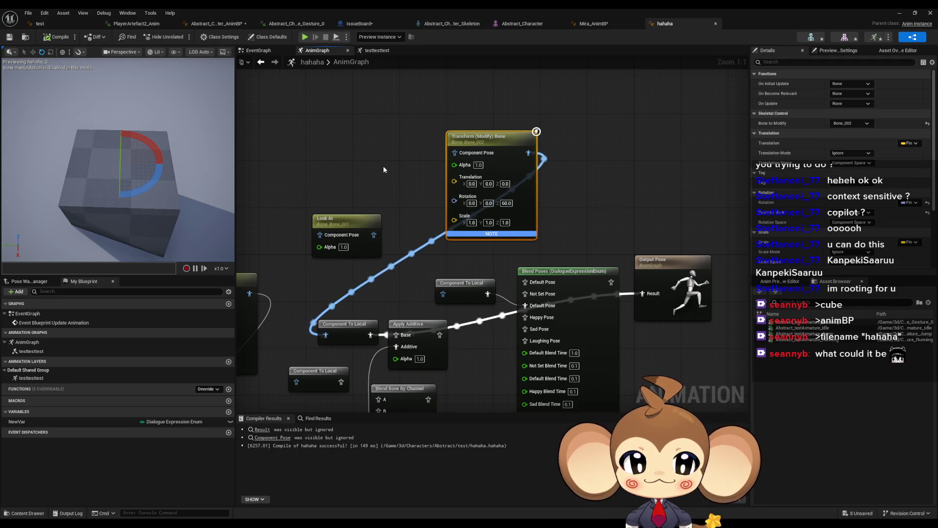
left_click_drag(384, 167, 389, 186)
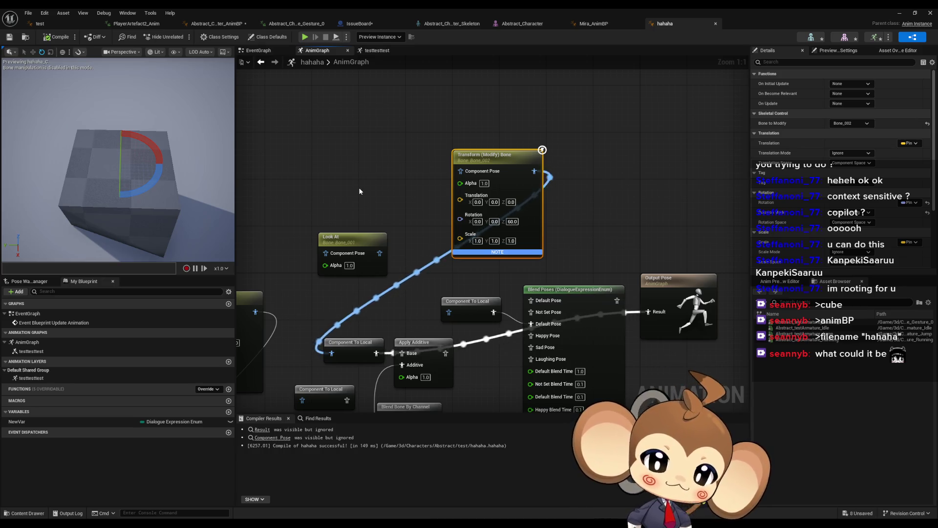
mouse_move(443, 234)
left_mouse_down()
mouse_move(431, 202)
mouse_move(393, 203)
left_mouse_up()
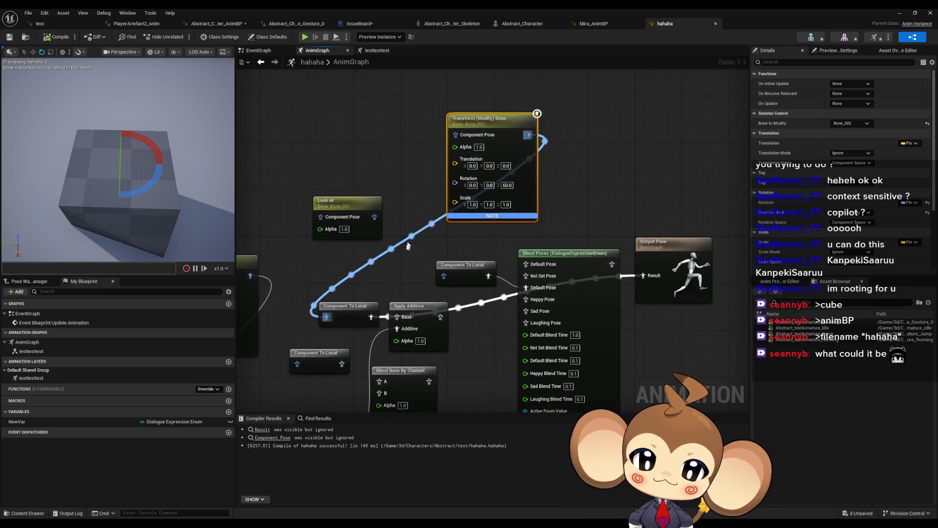
left_click(350, 215)
Target Bone_002 with Look At, wire it into Component To Local, and use axis 1, 1, 0
left_click(851, 123)
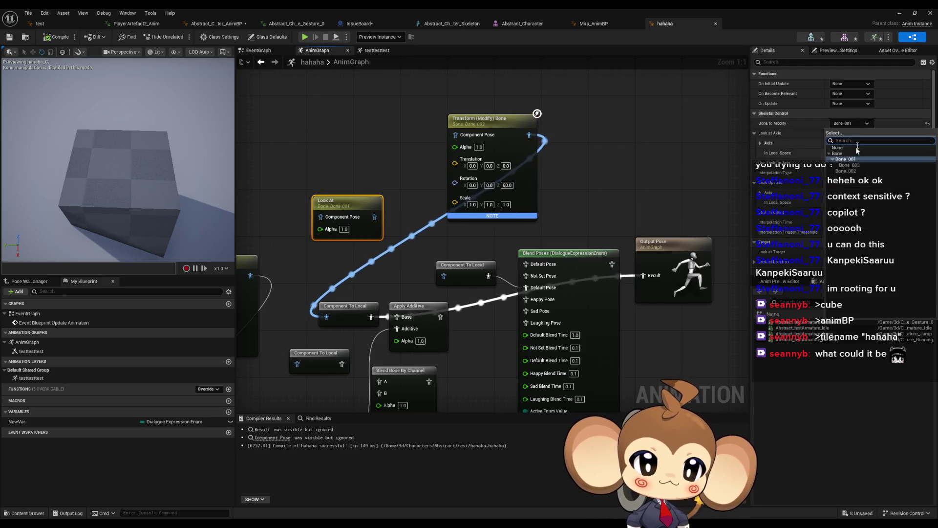
left_click(860, 174)
left_click_drag(375, 216, 327, 319)
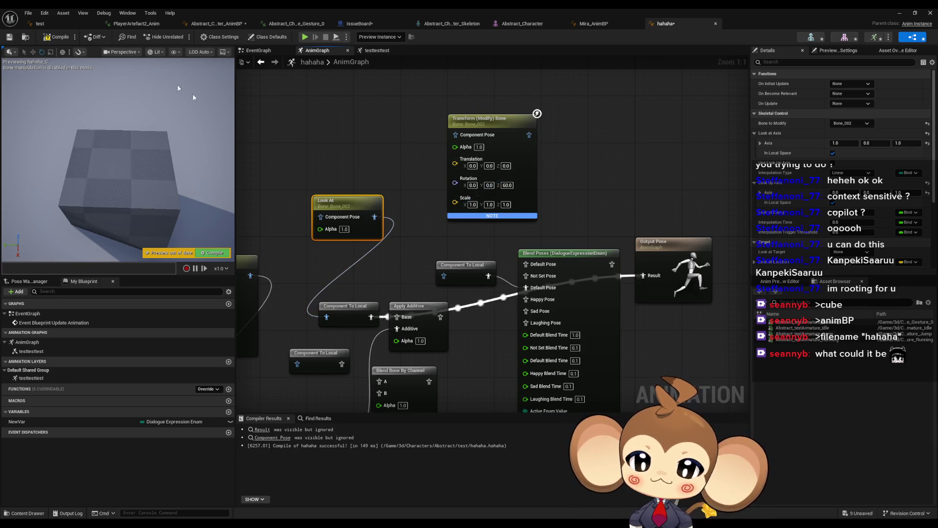
left_click(55, 38)
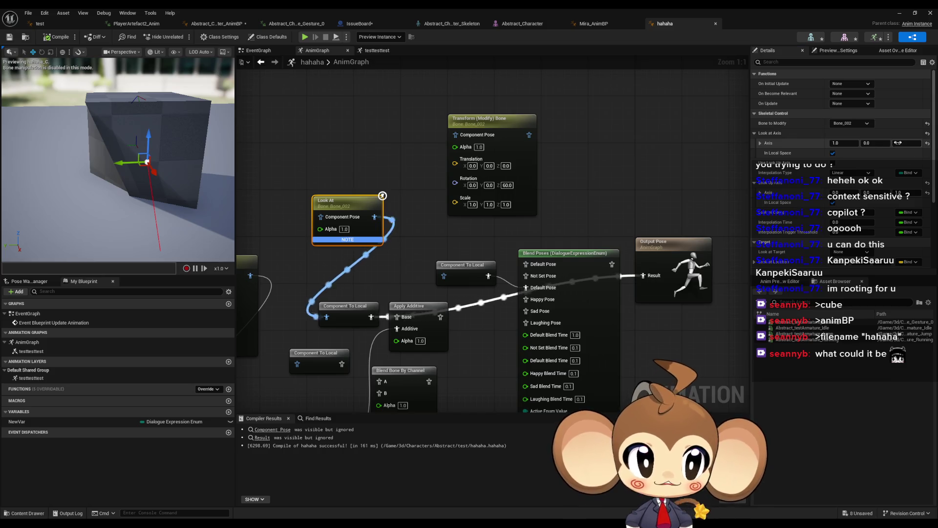
type("0")
key("Return")
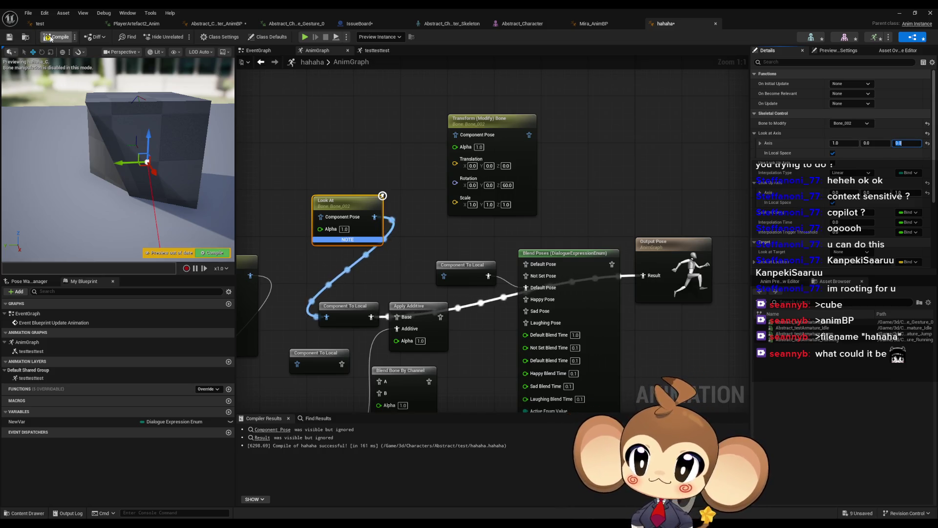
left_click(50, 38)
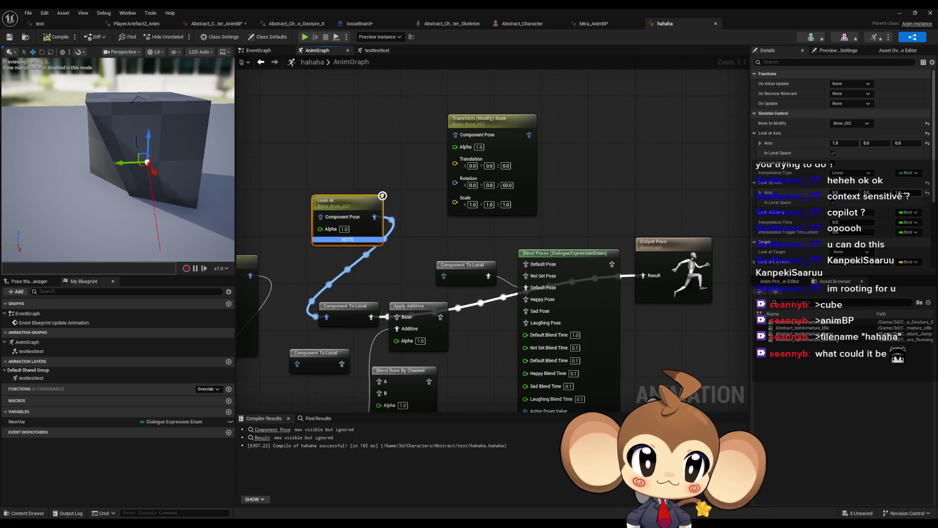
type("1")
key("Return")
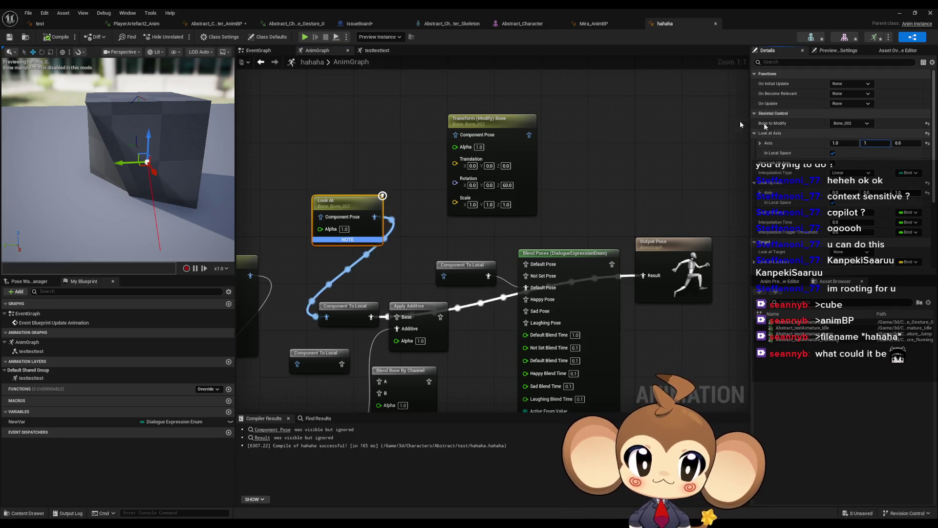
left_click(58, 37)
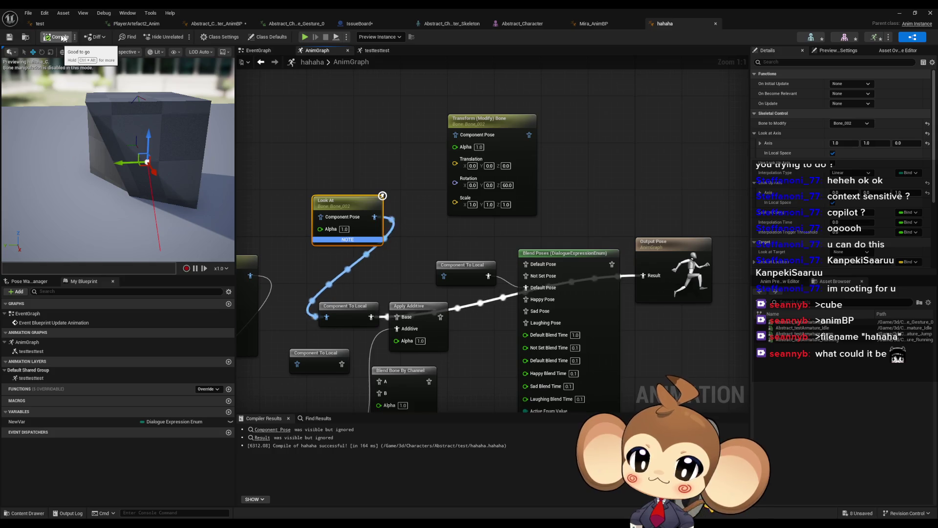